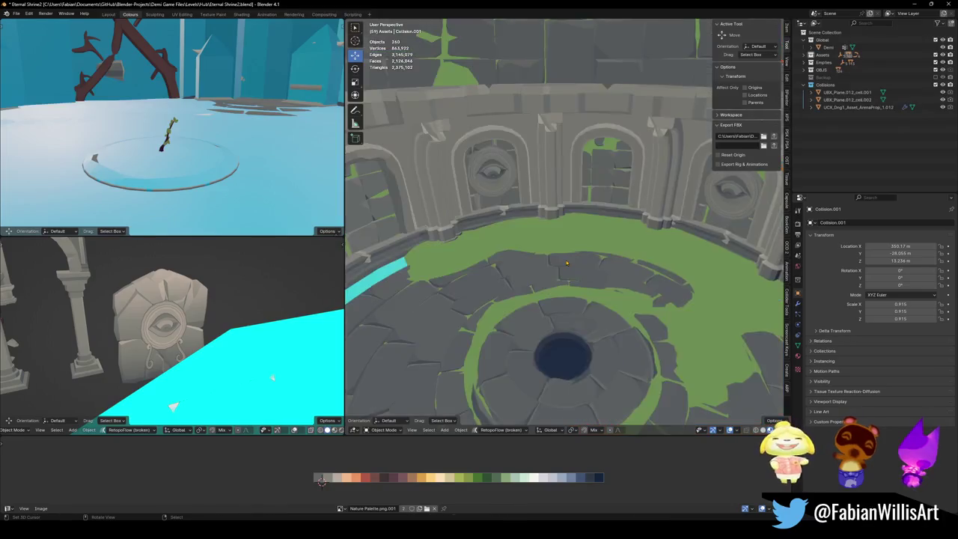
- Zoom and orbit the view to see the dome at an angle
scroll(526, 231, down, 3)
scroll(554, 172, down, 5)
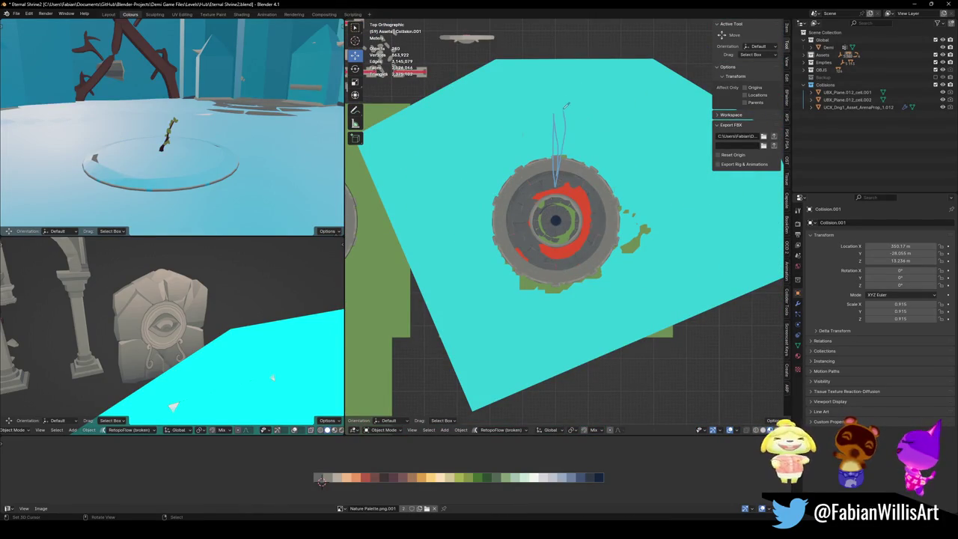
scroll(554, 217, up, 3)
mouse_move(554, 217)
middle_down()
mouse_move(542, 149)
mouse_move(599, 229)
middle_up()
scroll(541, 150, up, 5)
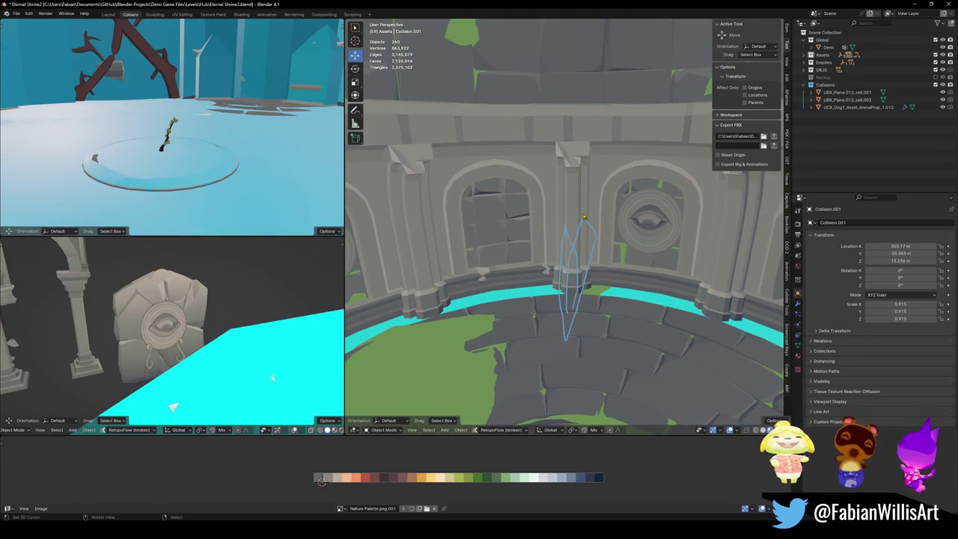
- Walk-fly through the dome interior, past the pink goat statue and the octagonal railing
key(shift+grave)
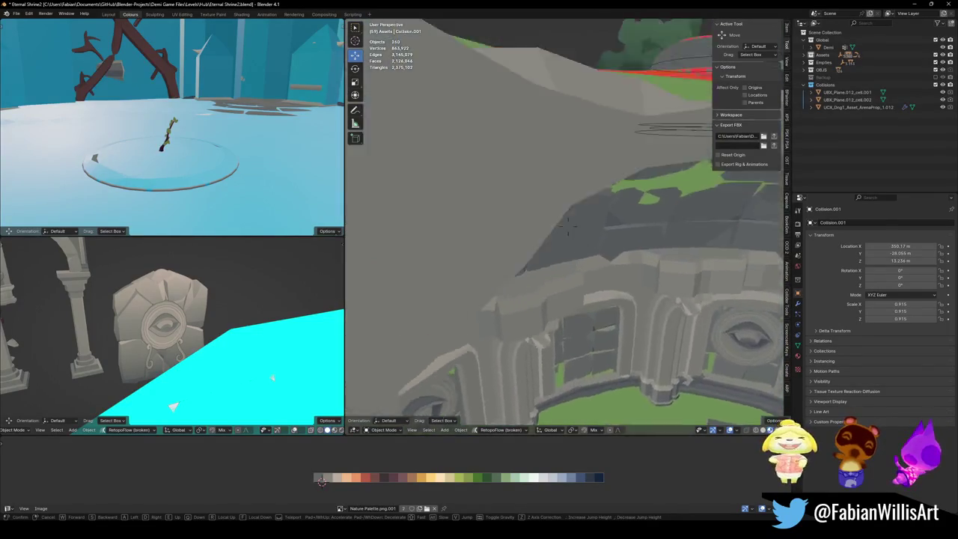
key(s)
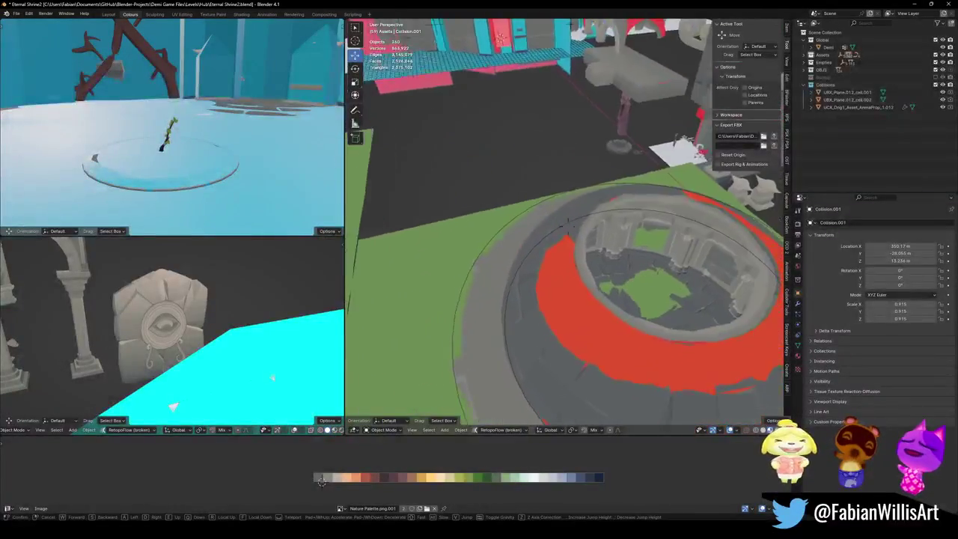
key(w)
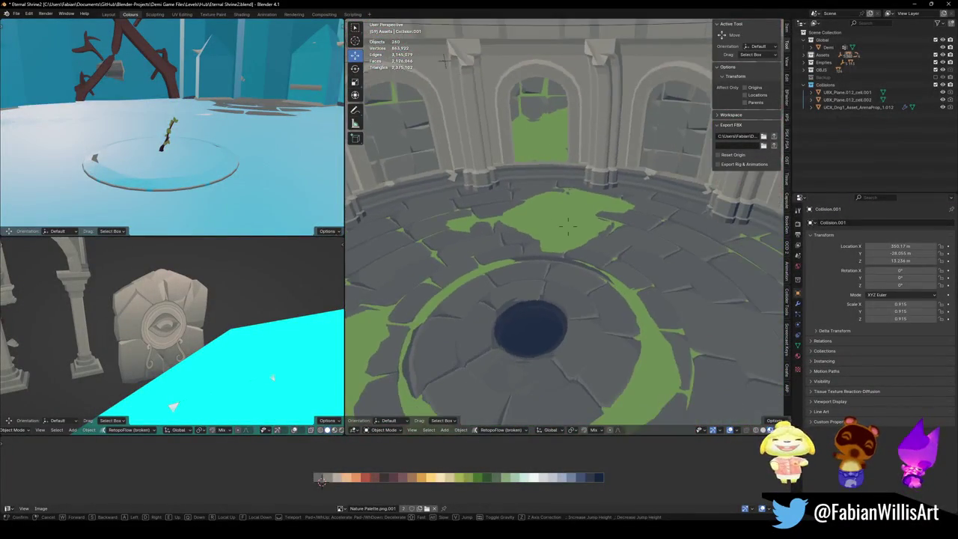
key(s)
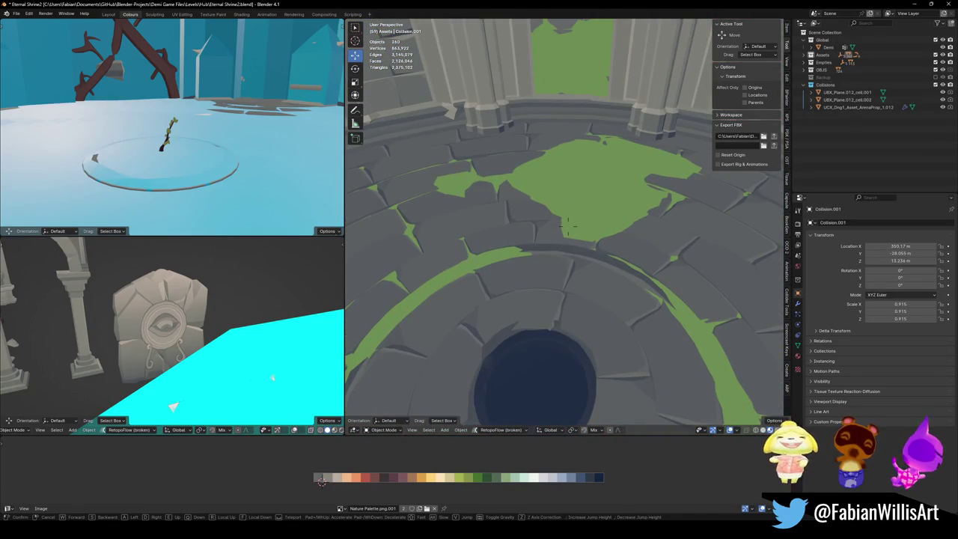
key(s)
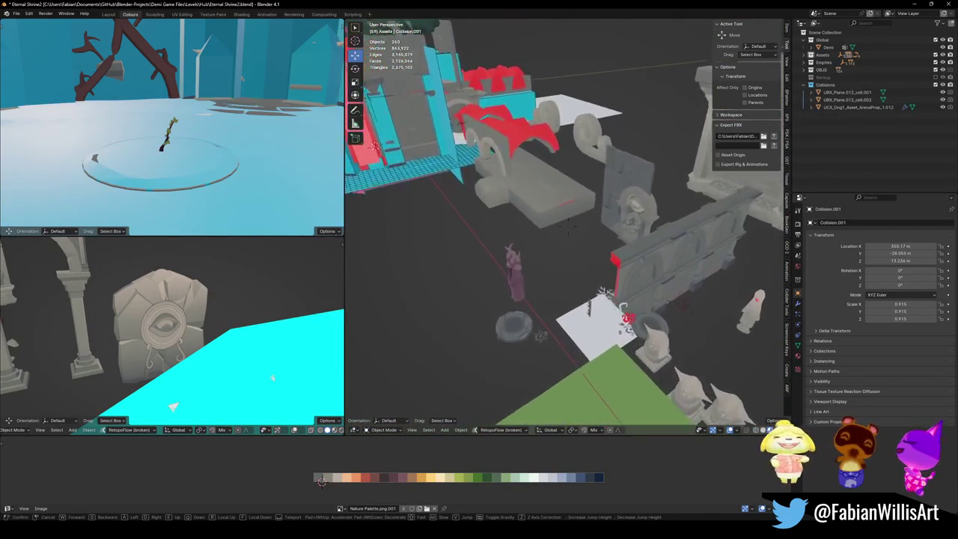
key(w)
key(w)
key(s)
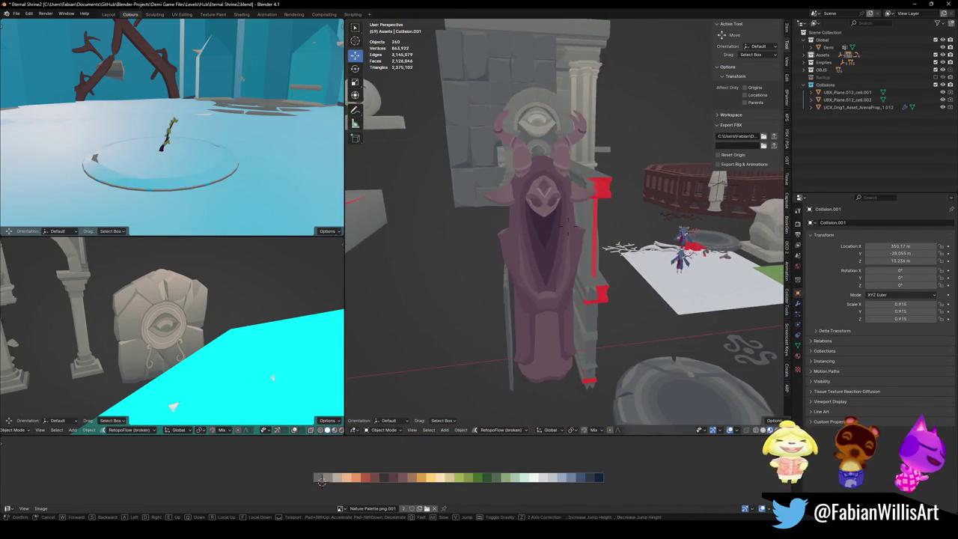
key(e)
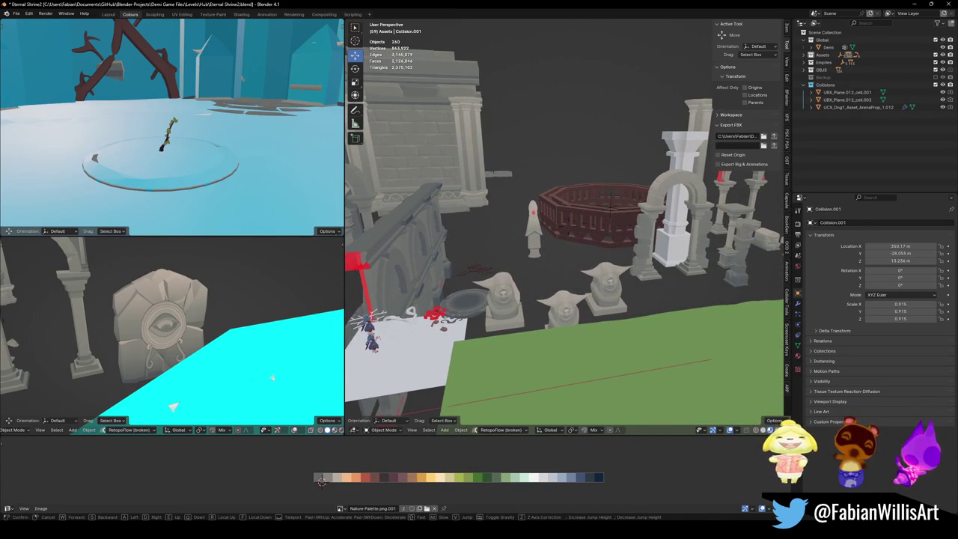
key(w)
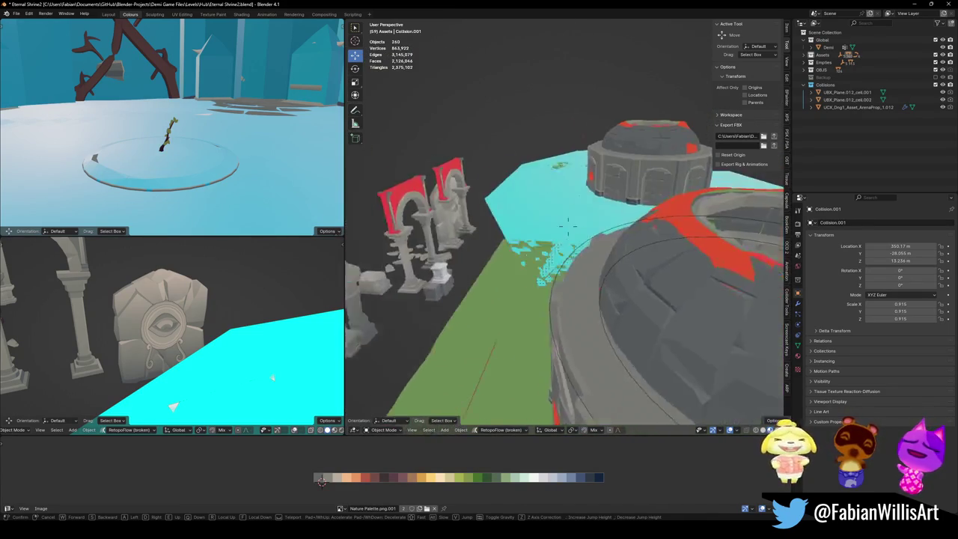
key(s)
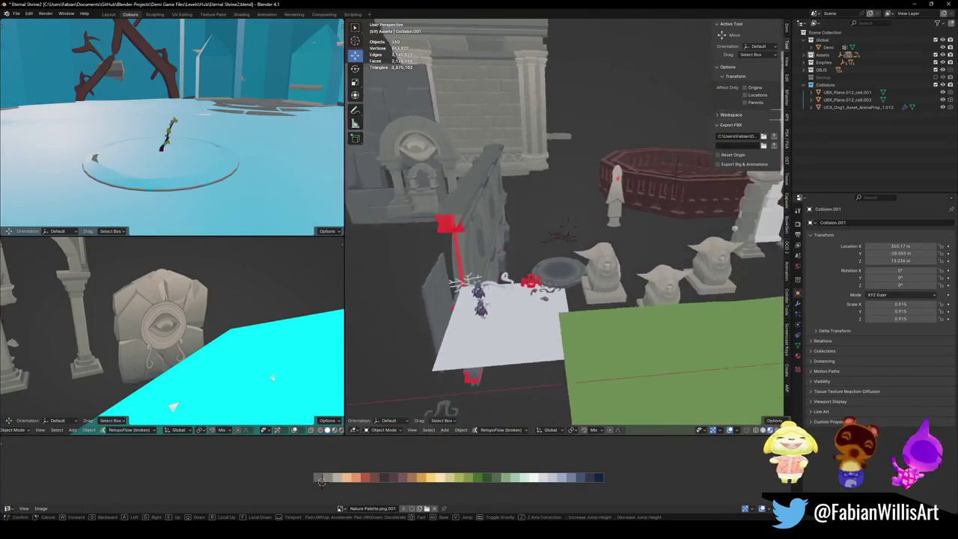
- Fly past the goblin statues and temple into the eye-carved arena, then end walk navigation
key(w)
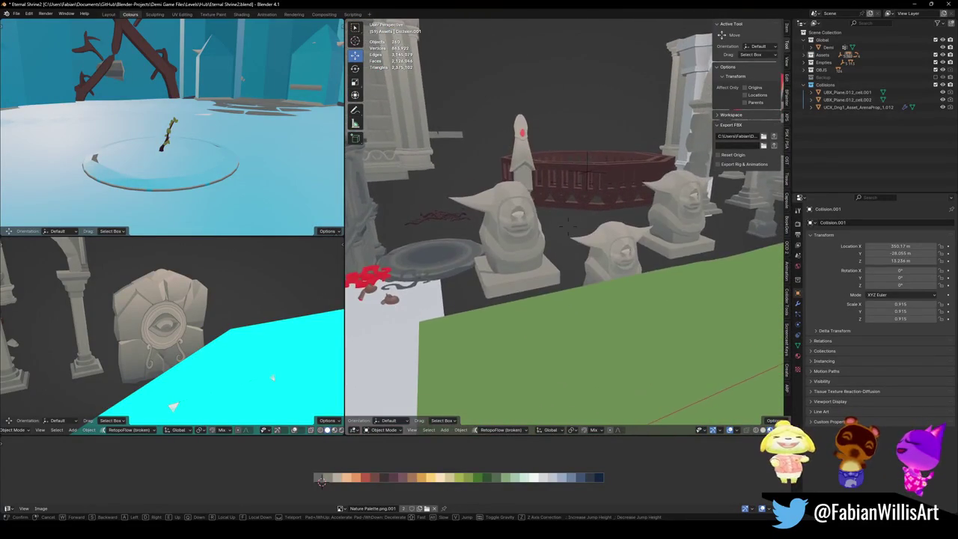
key(s)
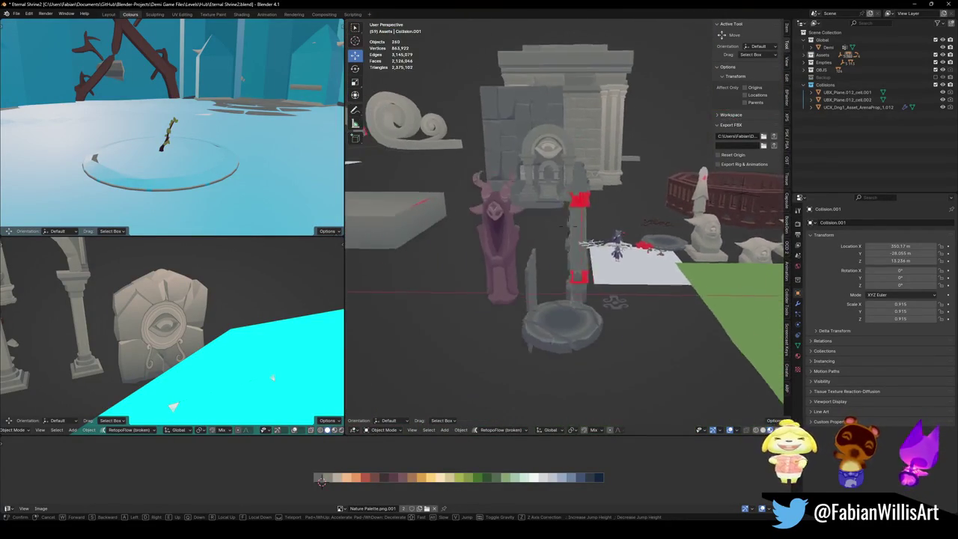
key(w)
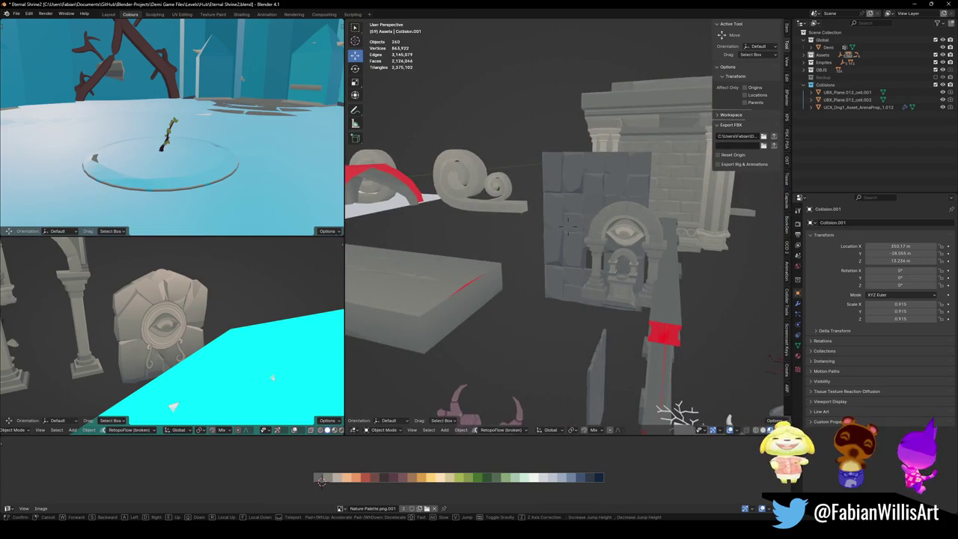
key(w)
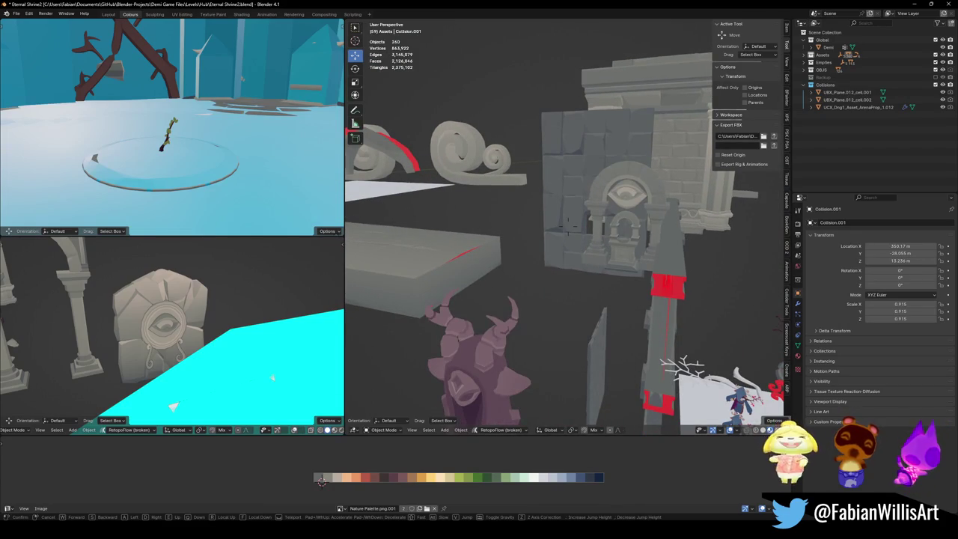
key(w)
key(s)
key(w)
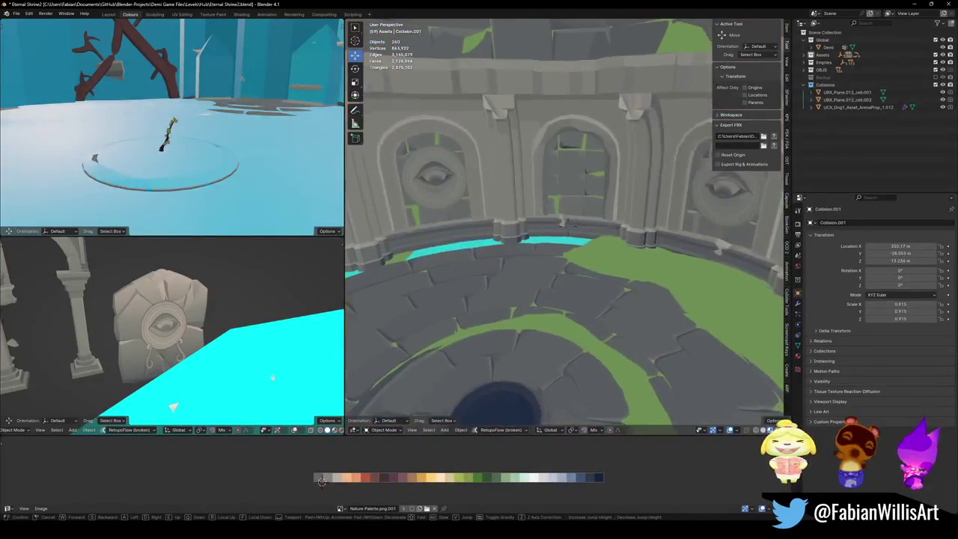
key(w)
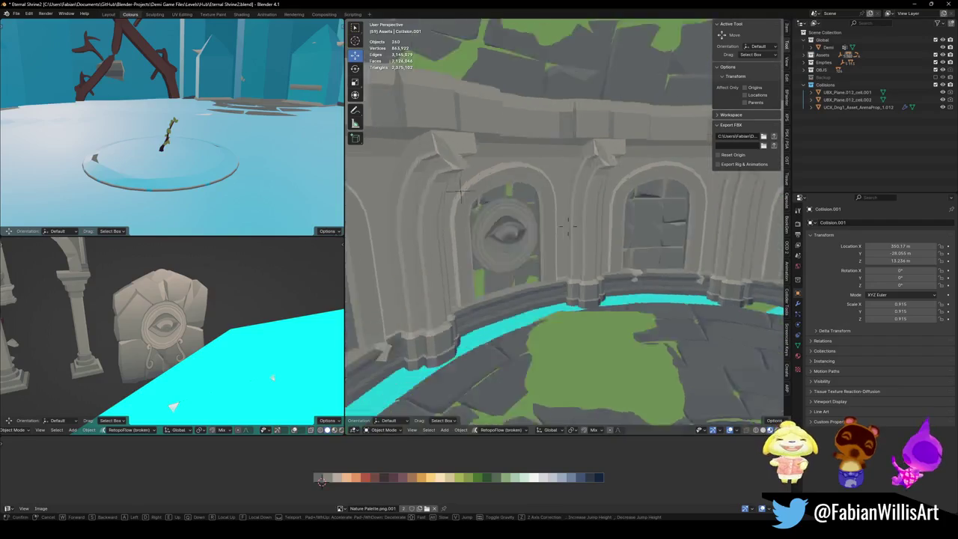
key(s)
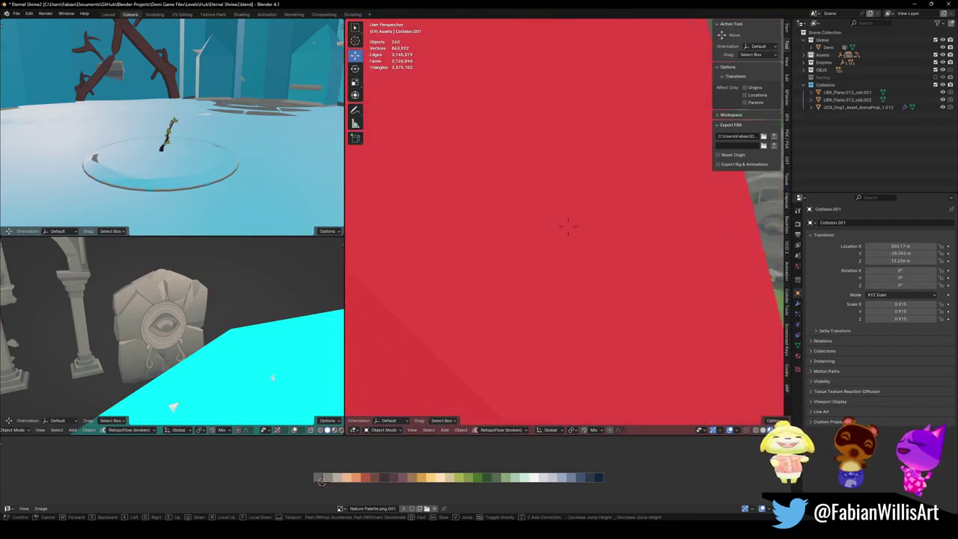
key(s)
key(w)
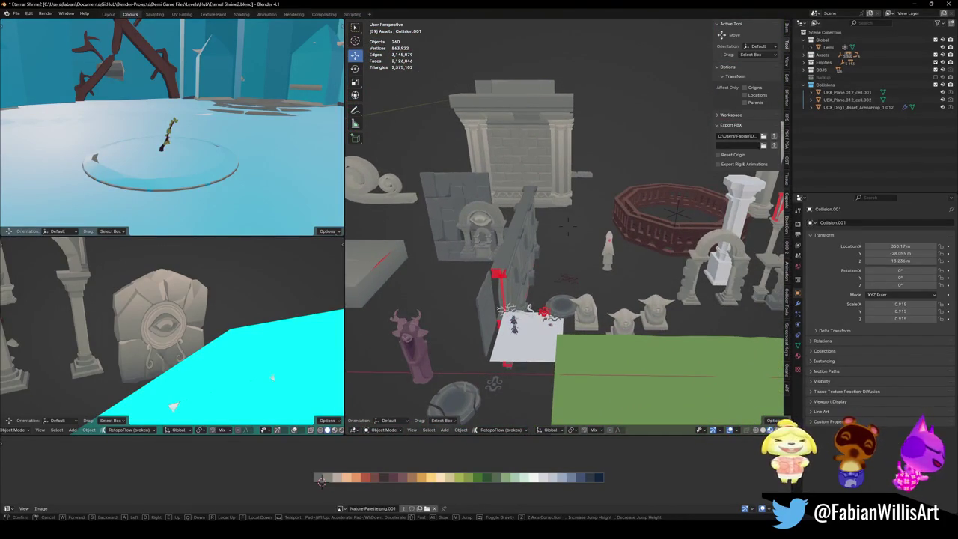
key(Escape)
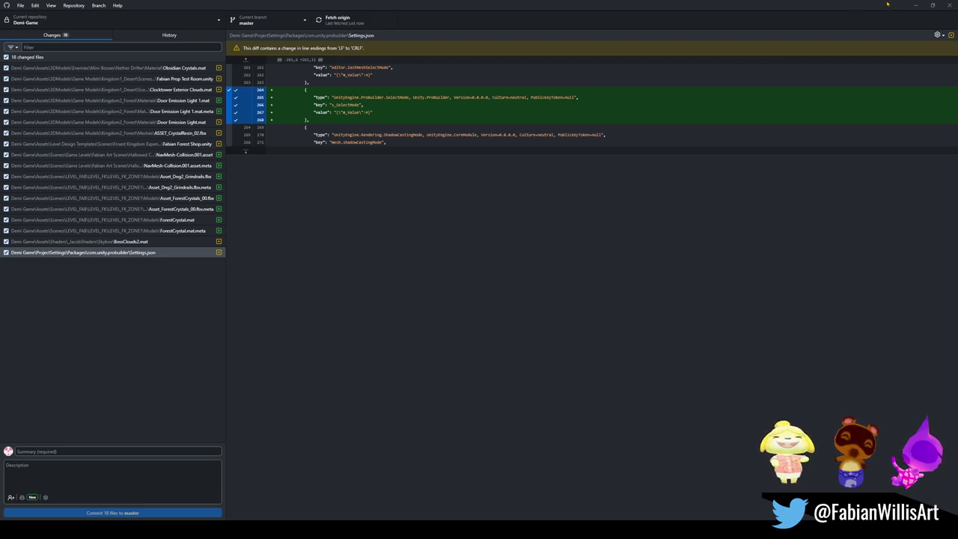
- Back in Blender, raise the goblin statue Cube.003 vertically to 5.418 m
click(915, 6)
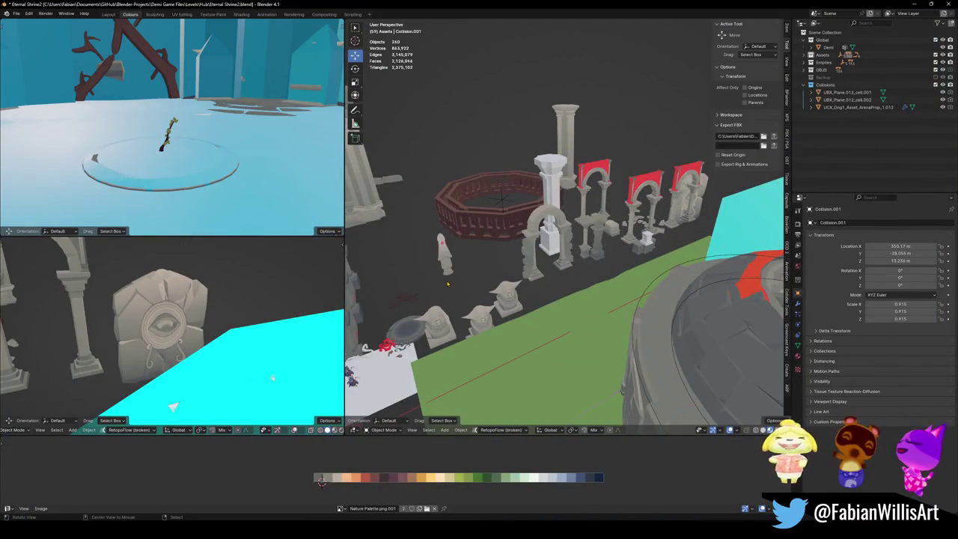
scroll(484, 318, up, 5)
scroll(524, 306, up, 2)
click(584, 301)
key(g)
key(z)
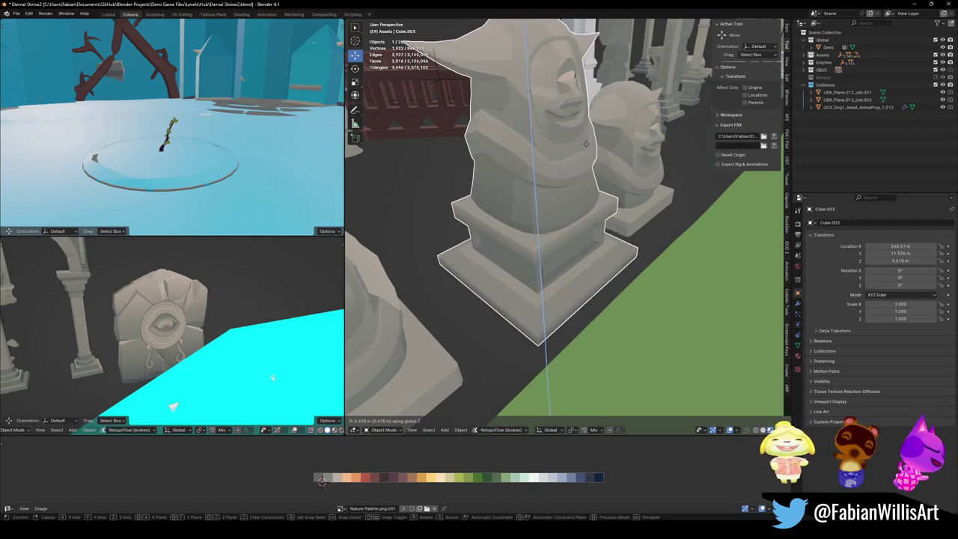
click(584, 247)
- Orbit around the raised statue, deselect it, and switch to GitHub Desktop
scroll(569, 247, down, 4)
mouse_move(568, 247)
middle_down()
mouse_move(575, 236)
mouse_move(589, 260)
mouse_move(522, 249)
mouse_move(463, 308)
middle_up()
key(alt+a)
scroll(574, 236, up, 5)
scroll(551, 259, down, 4)
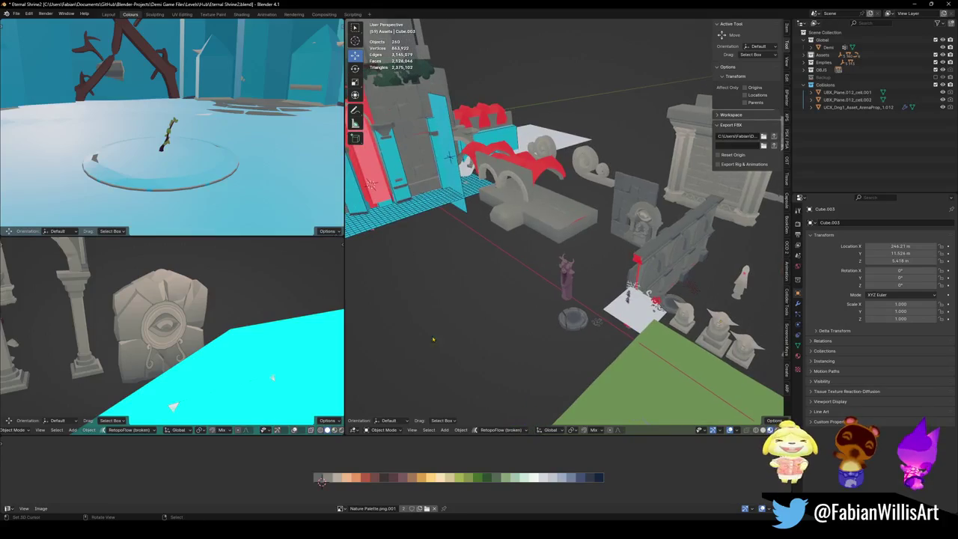
key(alt+Tab)
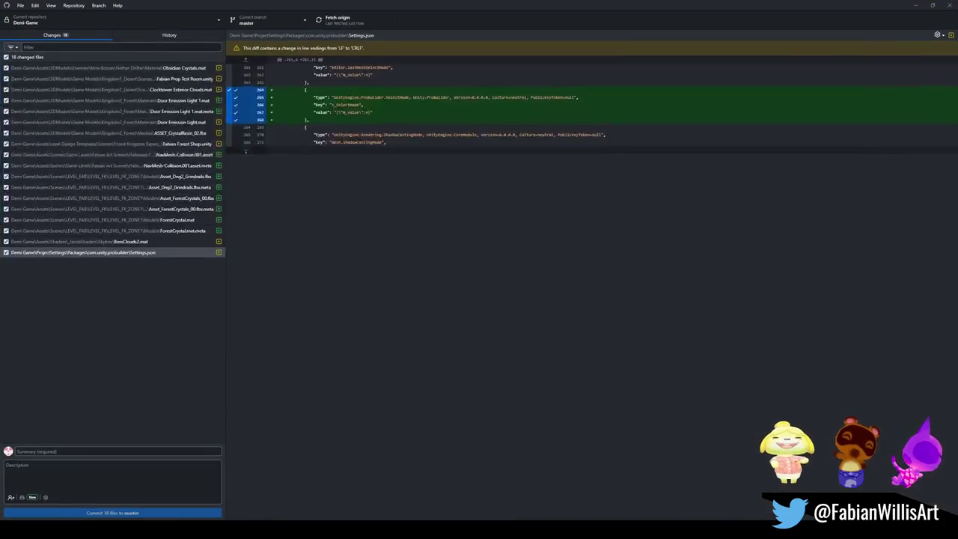
- Fetch origin in GitHub Desktop, then minimize it to return to Blender
click(352, 19)
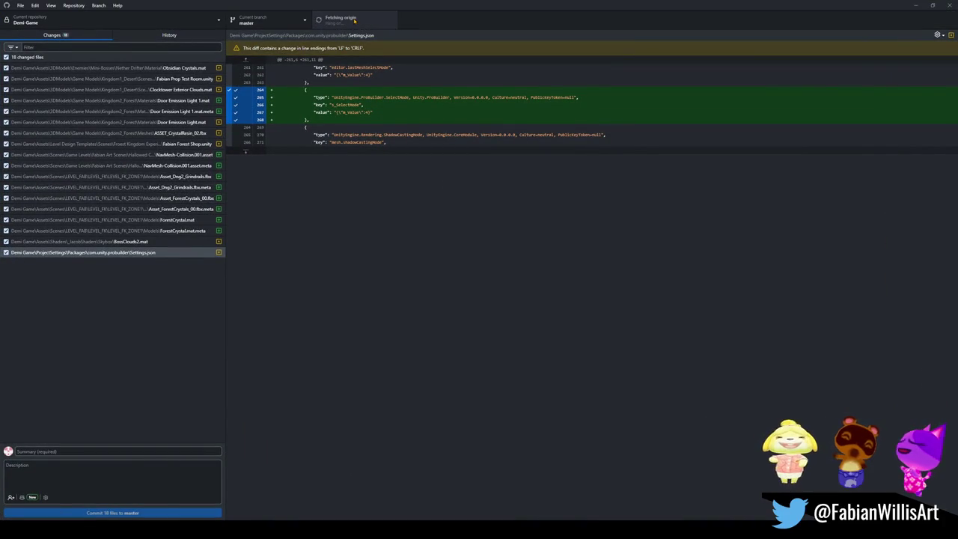
click(914, 5)
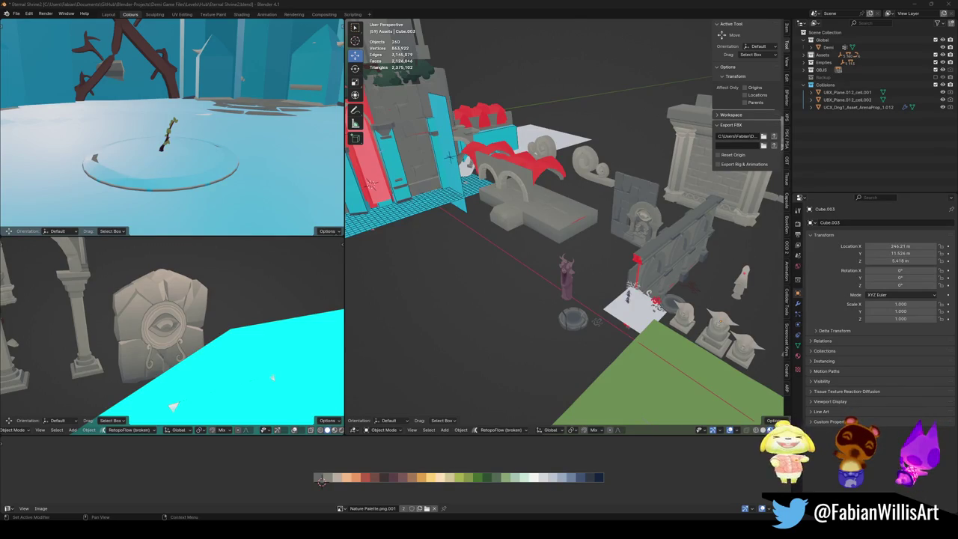
middle_drag(507, 219, 694, 336)
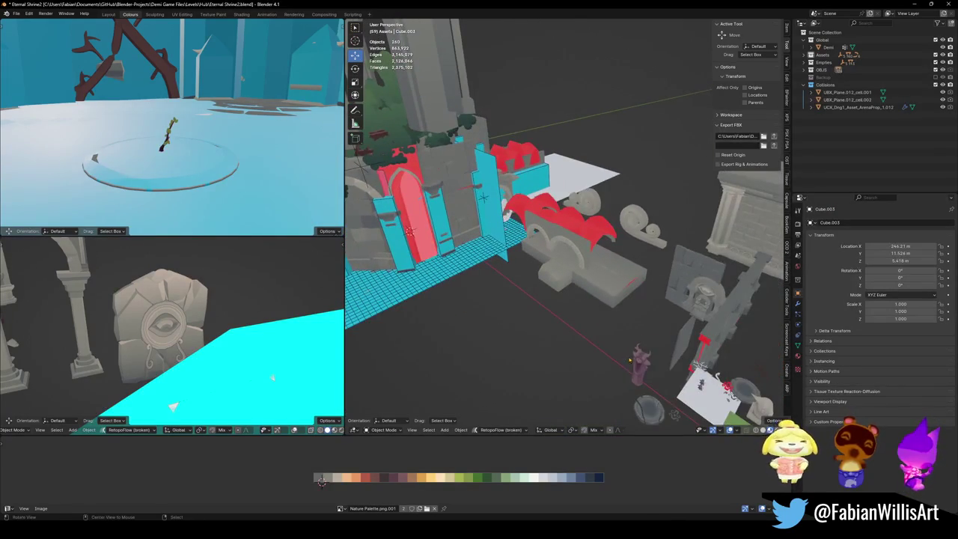
mouse_move(693, 337)
middle_down()
mouse_move(528, 293)
mouse_move(568, 285)
middle_up()
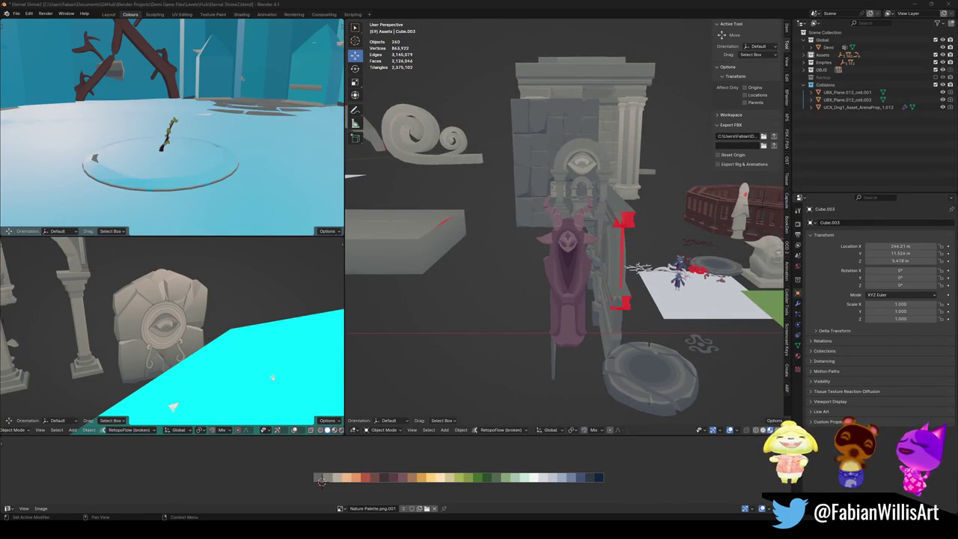
scroll(578, 275, up, 2)
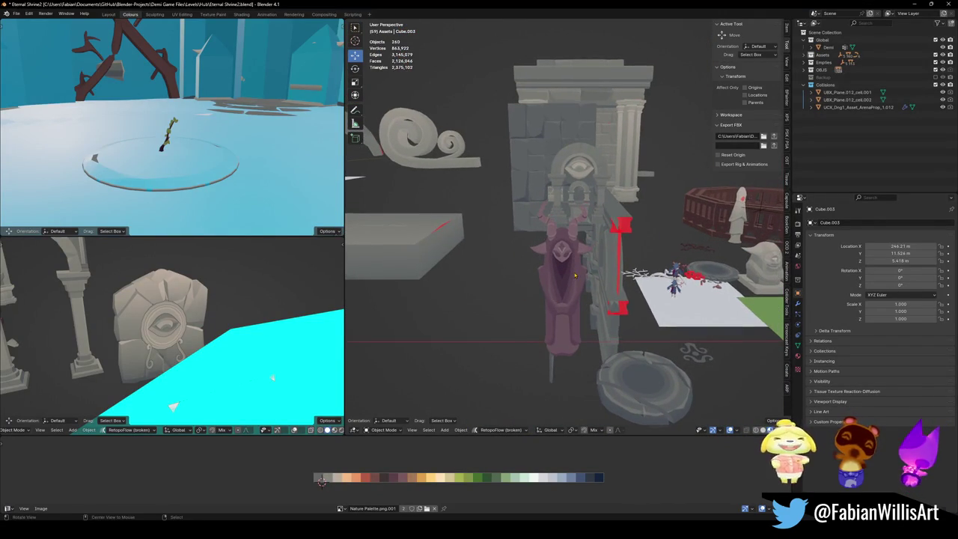
scroll(579, 276, up, 2)
mouse_move(579, 276)
middle_down()
mouse_move(645, 282)
mouse_move(621, 279)
middle_up()
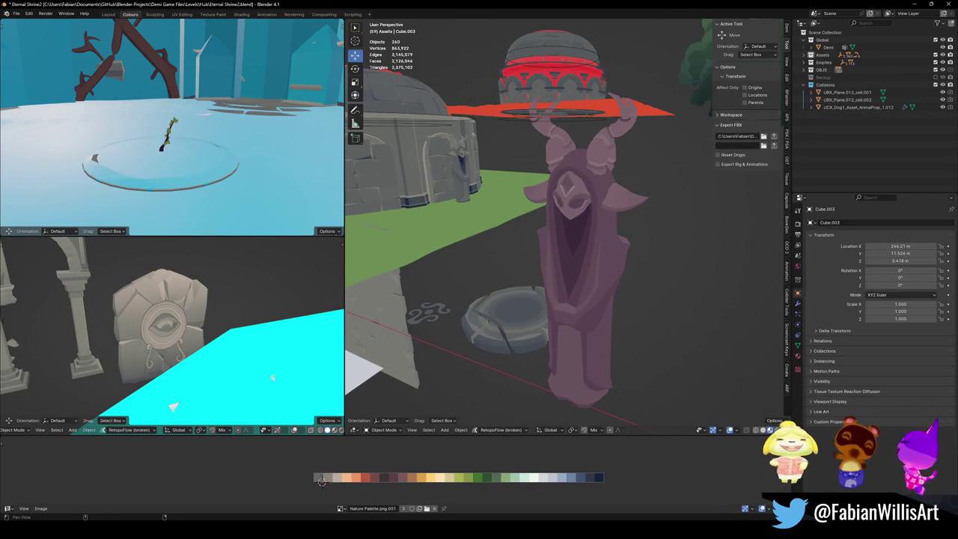
middle_drag(636, 233, 602, 231)
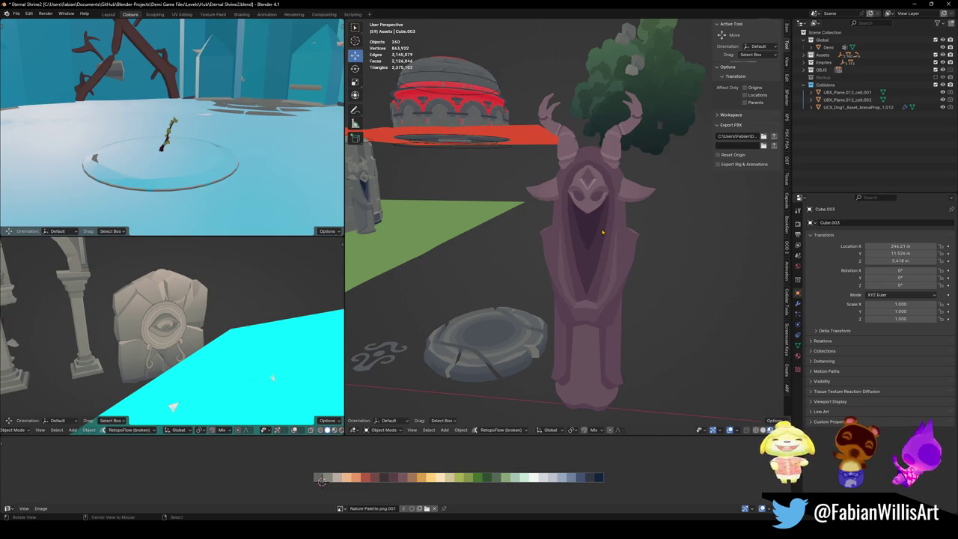
mouse_move(602, 231)
middle_down()
mouse_move(439, 212)
mouse_move(599, 224)
mouse_move(563, 220)
middle_up()
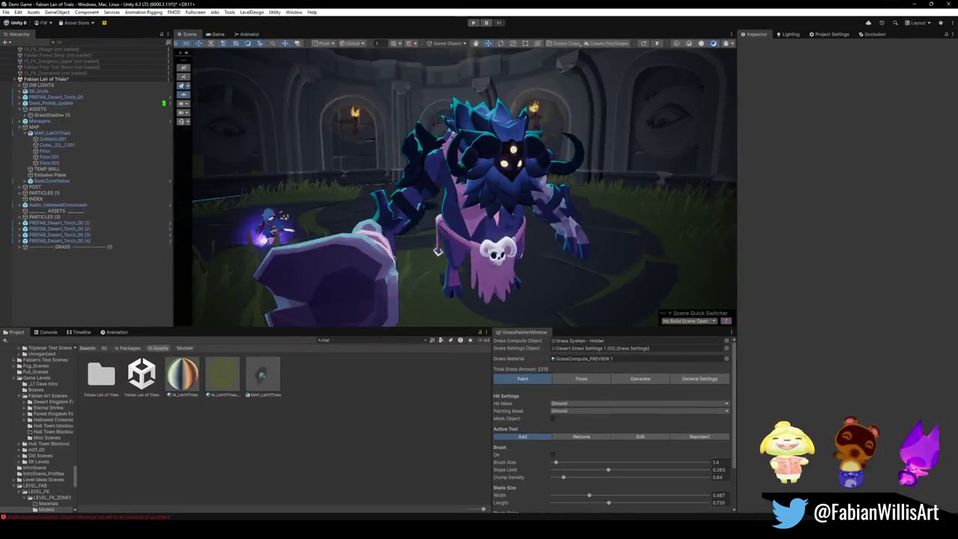
- Tilt the Scene view down to the arena floor and show the Lighting environment settings
right_drag(525, 163, 527, 239)
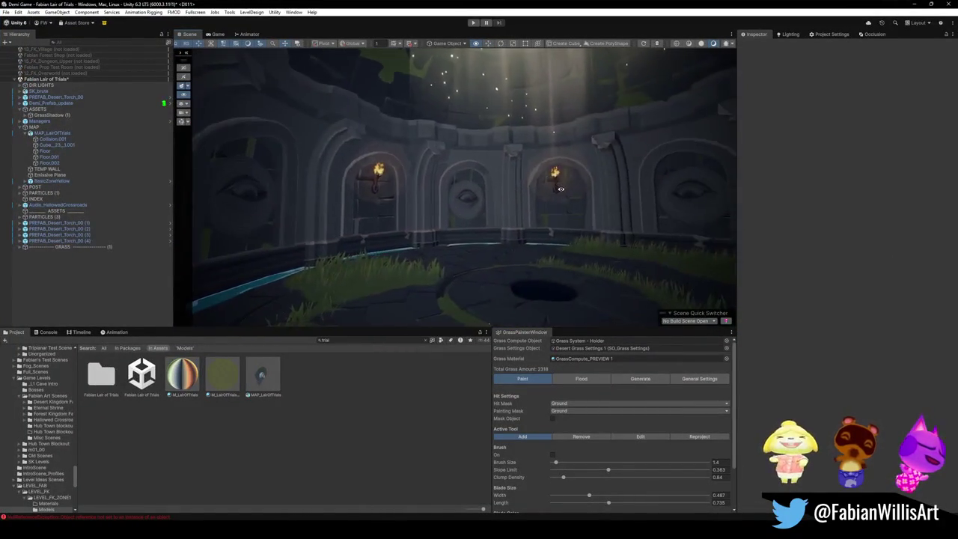
click(788, 33)
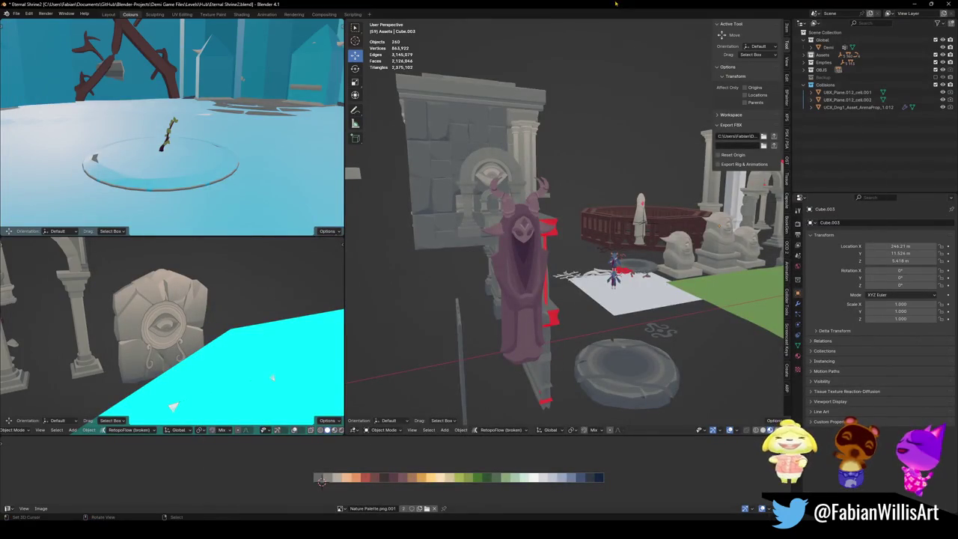
key(shift+grave)
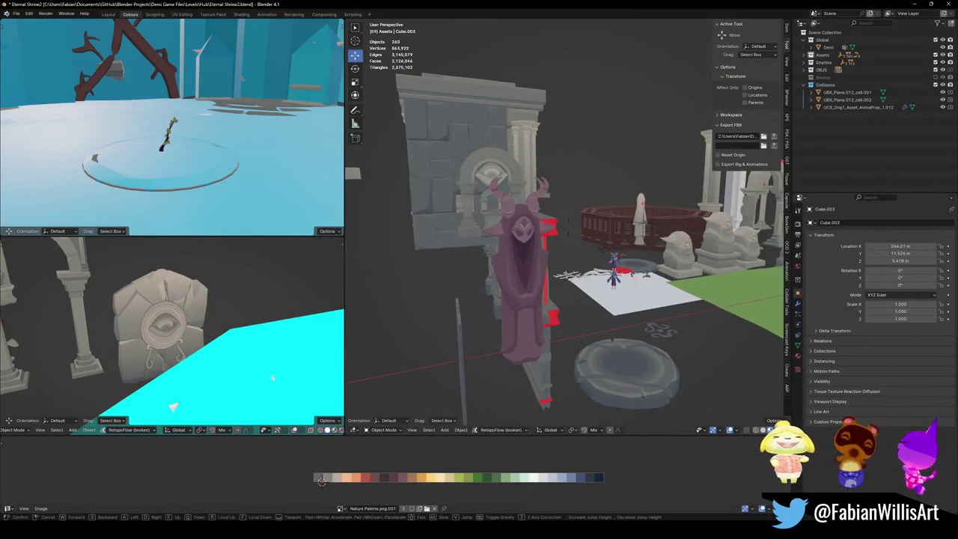
key(w)
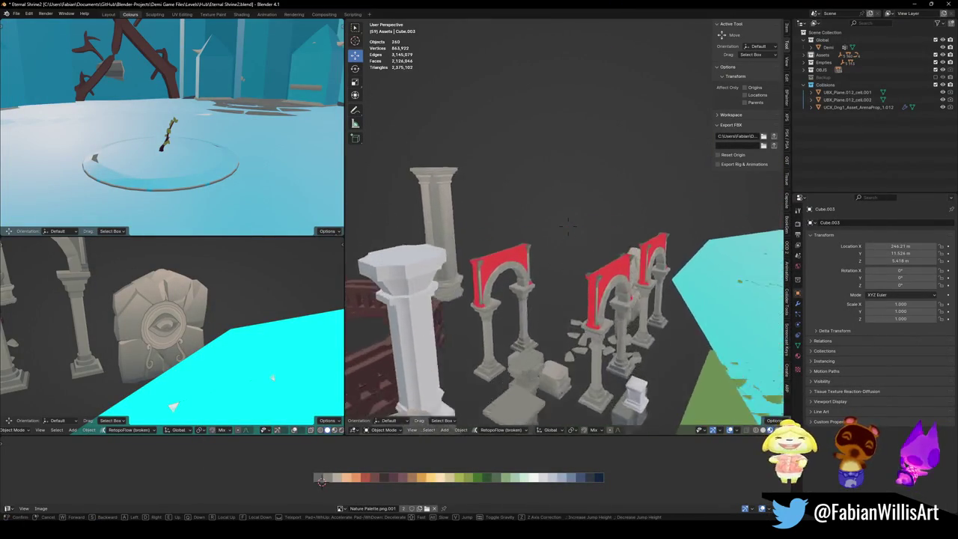
key(w)
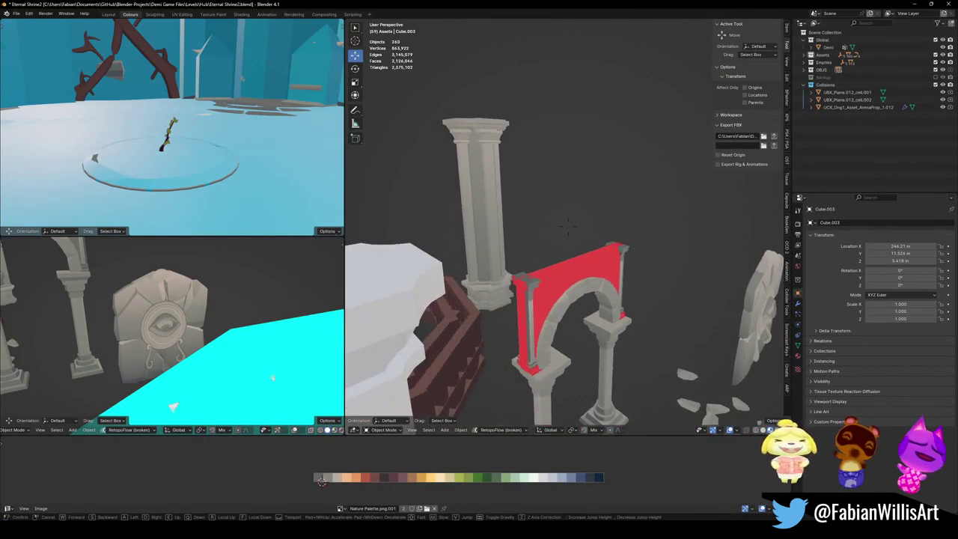
key(w)
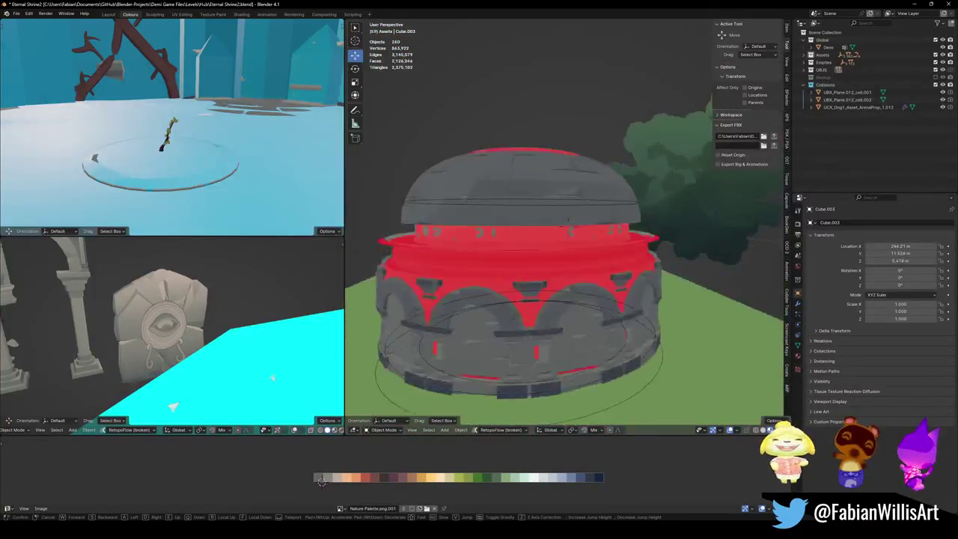
key(w)
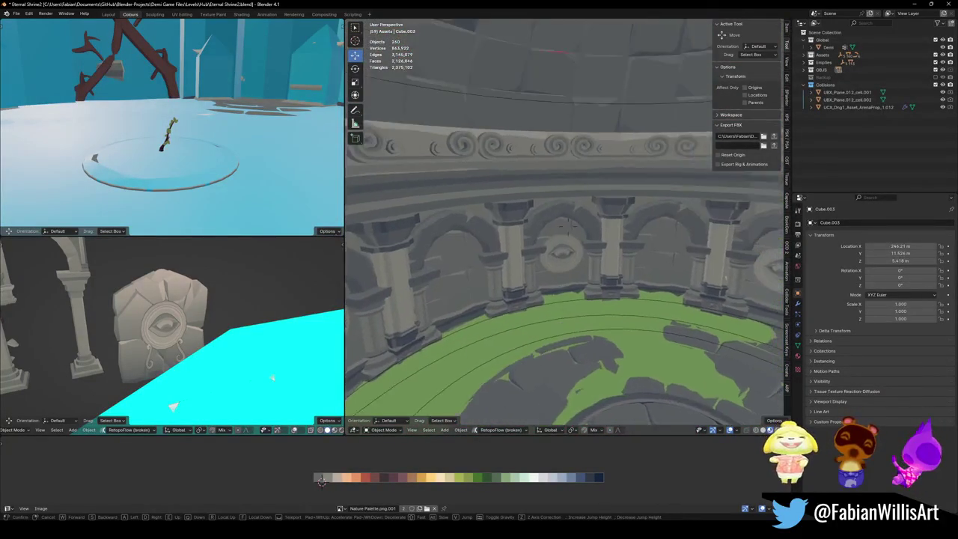
click(558, 224)
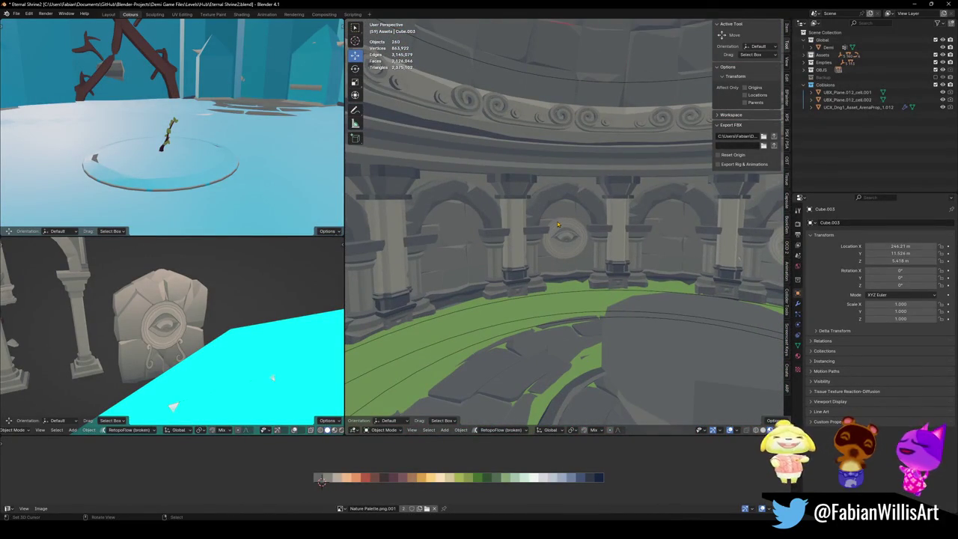
key(shift+grave)
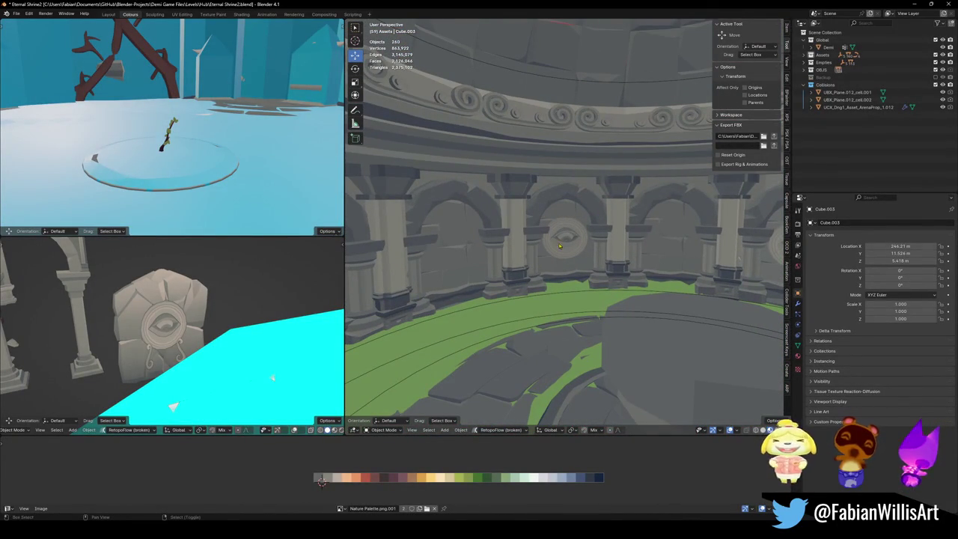
key(w)
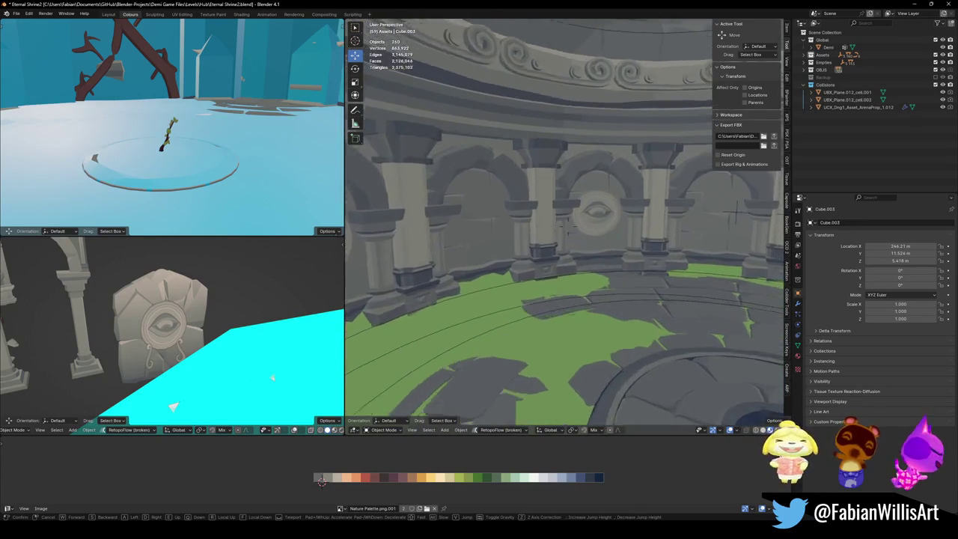
key(s)
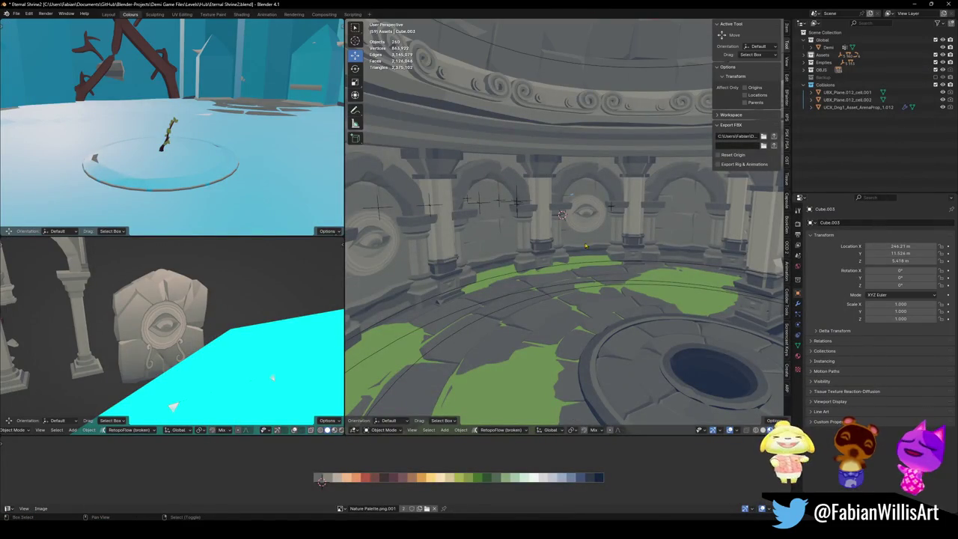
middle_drag(573, 417, 595, 259)
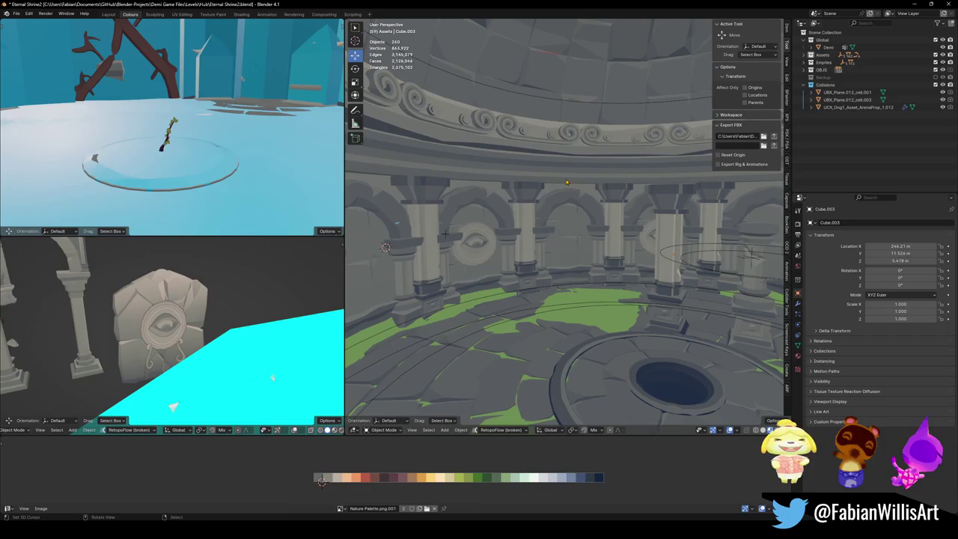
click(591, 188)
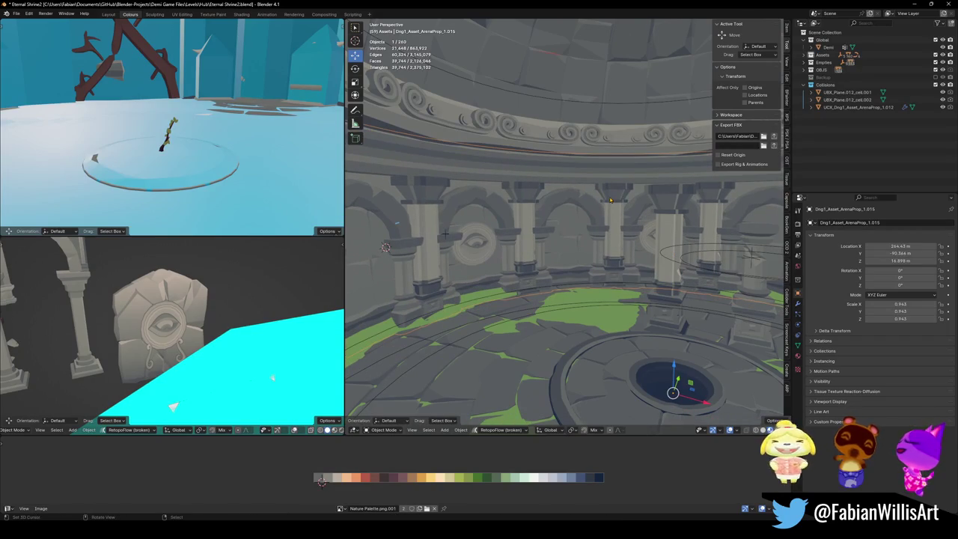
middle_drag(604, 205, 584, 204)
key(h)
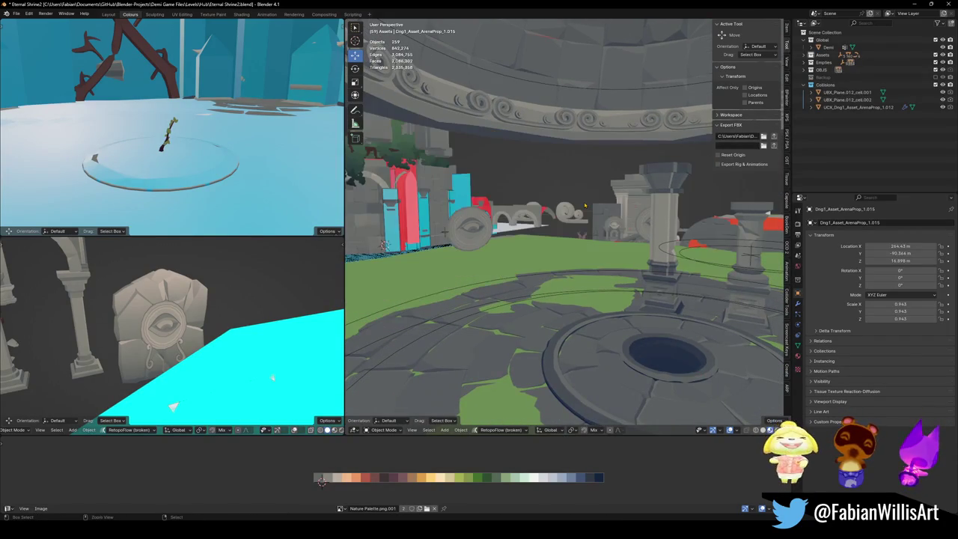
key(alt+h)
key(shift+h)
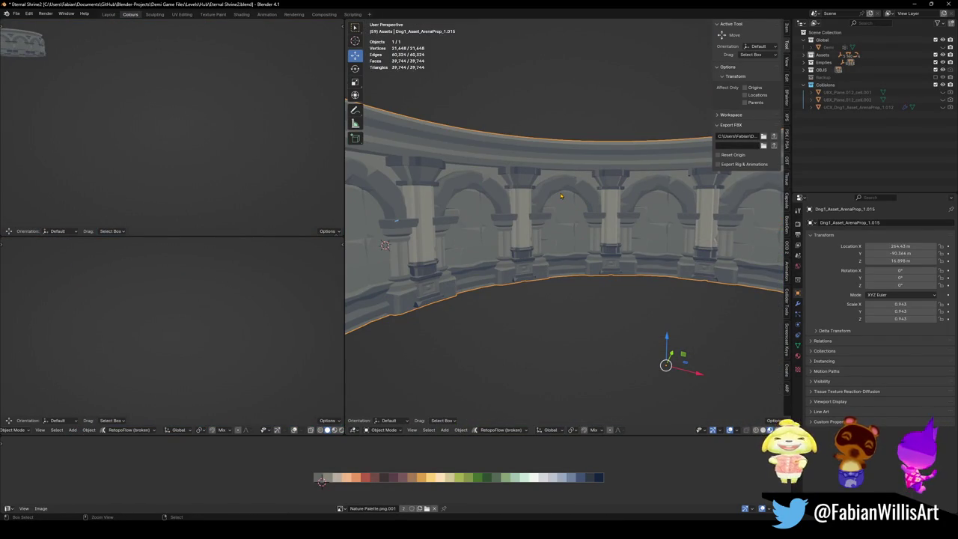
key(alt+h)
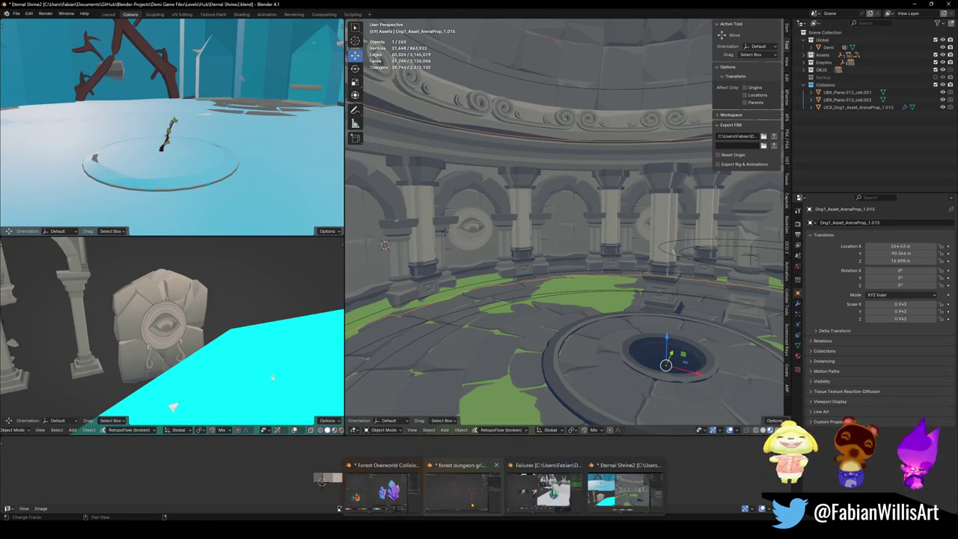
- Switch to the Forest Overworld Collision Pass2 window and start opening another file without keeping it
click(464, 501)
click(381, 490)
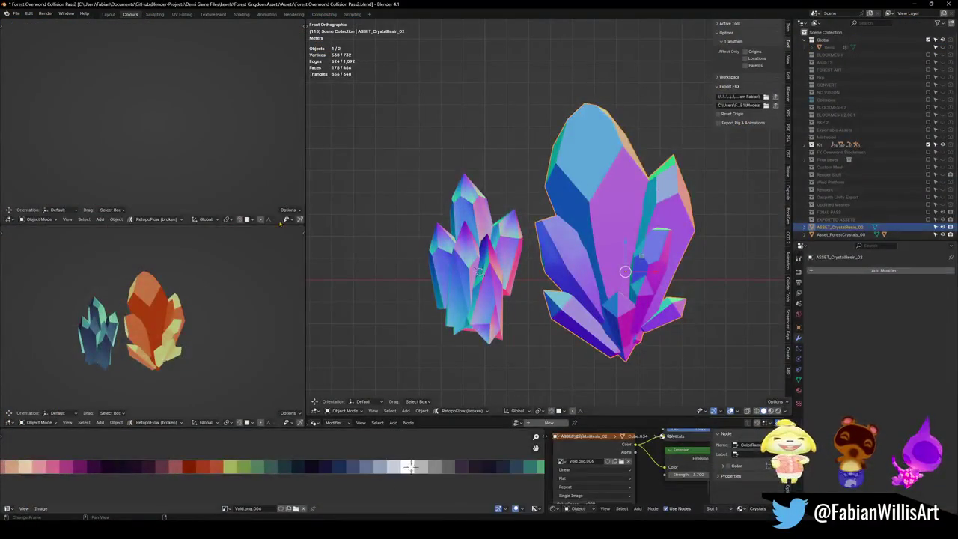
click(16, 13)
mouse_move(34, 36)
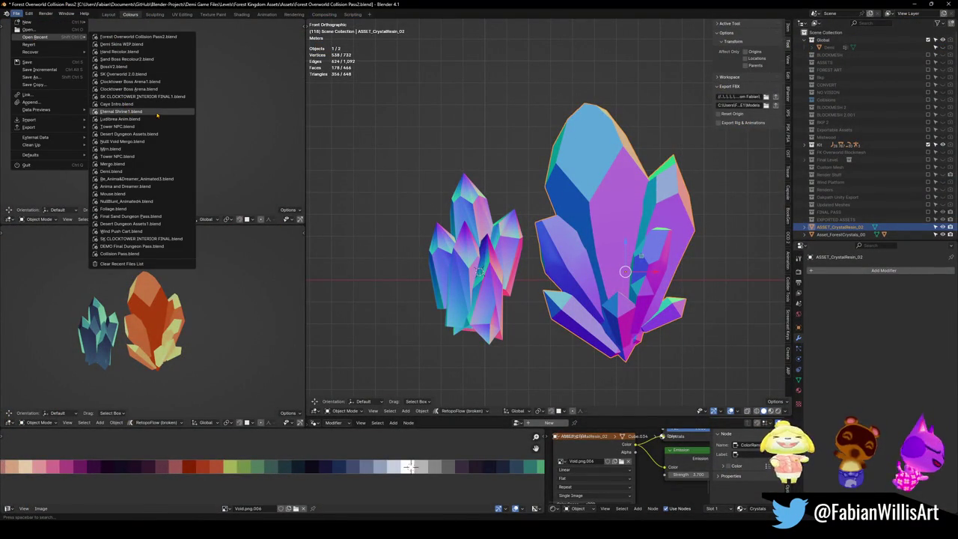
mouse_move(121, 111)
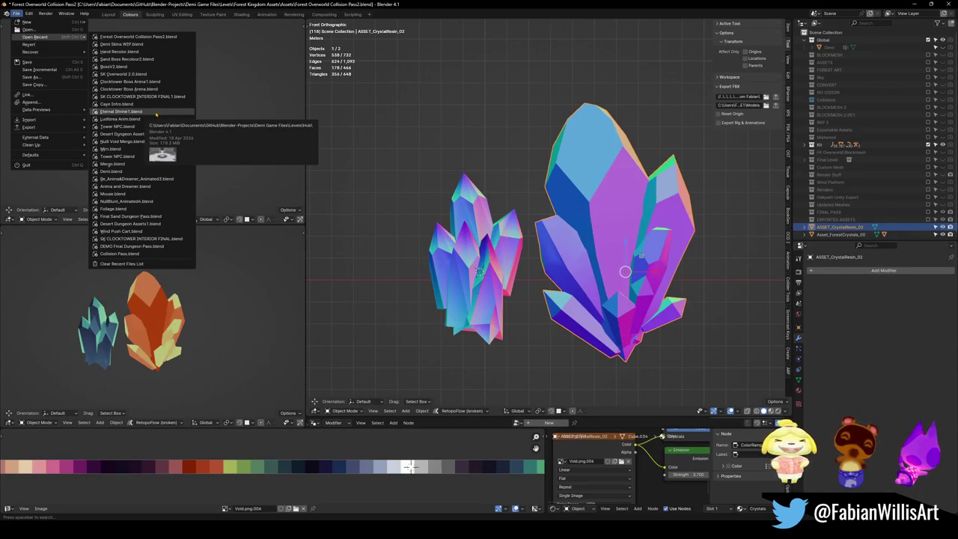
click(34, 32)
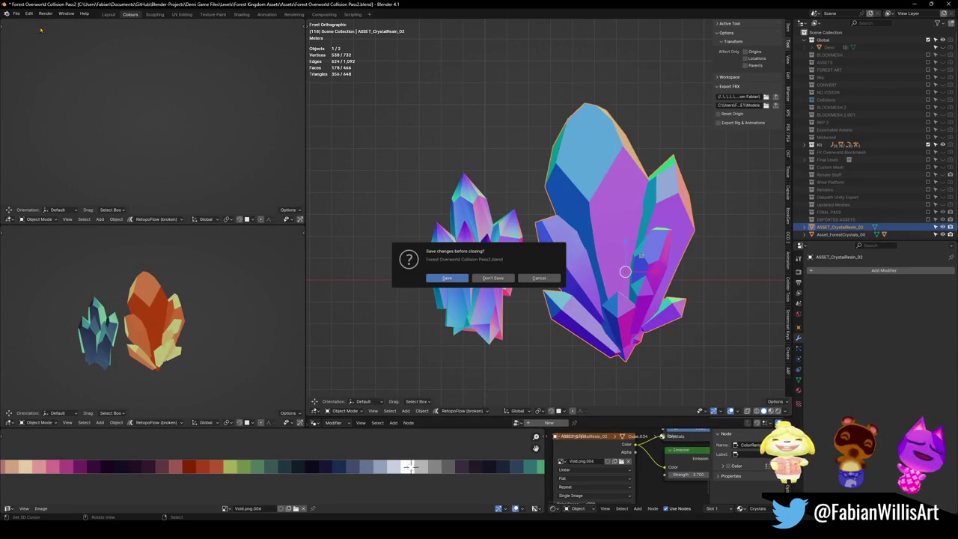
click(493, 278)
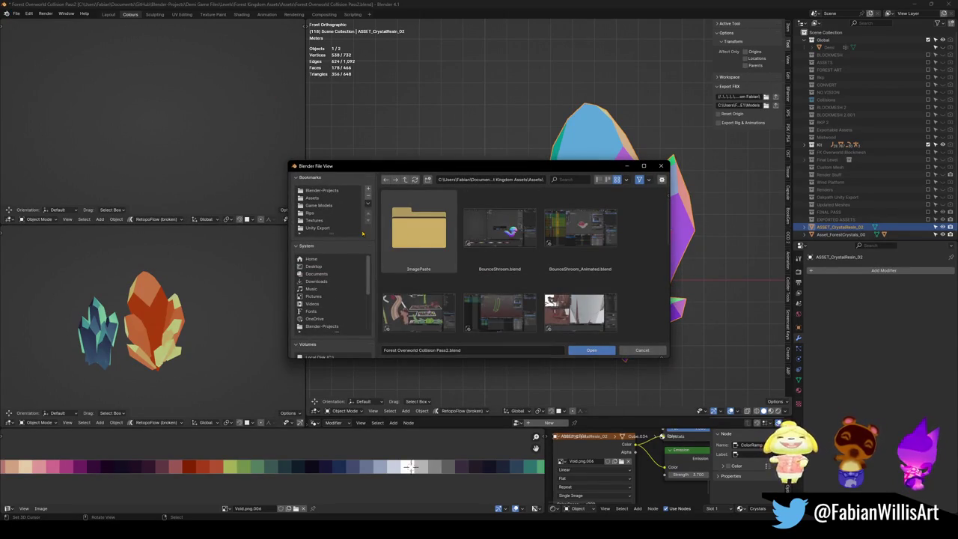
- Browse to Blender-Projects\Demi Game Files\Levels\Hub and open Alternate Hub3.blend
click(321, 190)
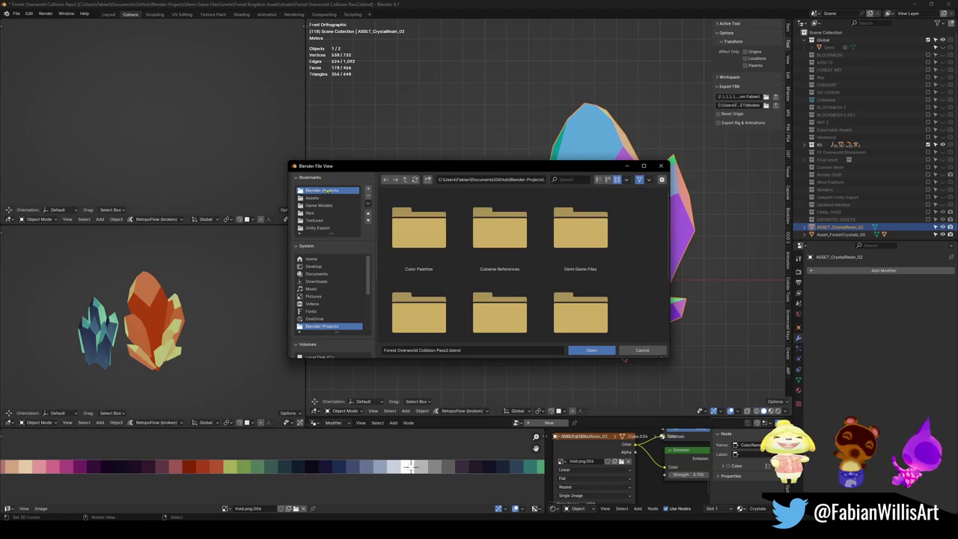
click(597, 179)
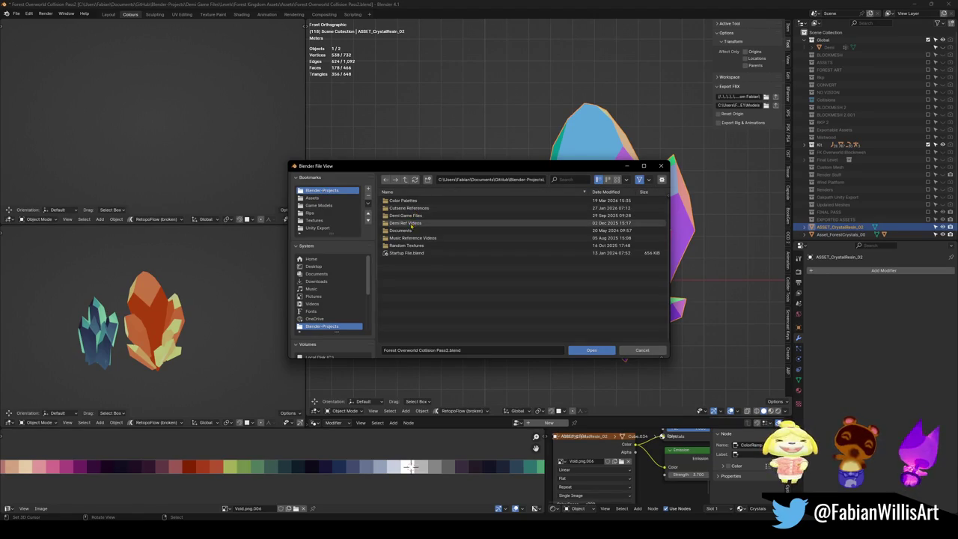
click(413, 223)
click(405, 180)
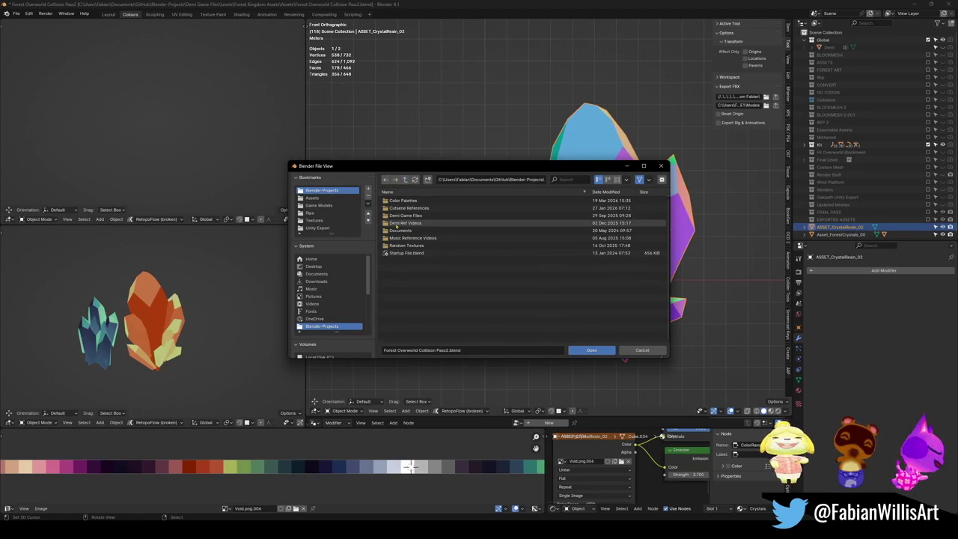
click(420, 216)
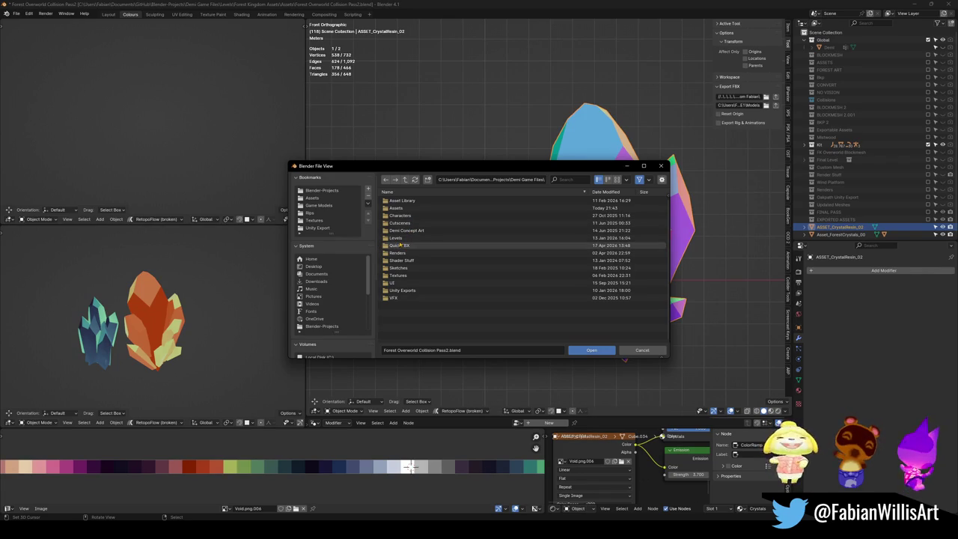
click(401, 238)
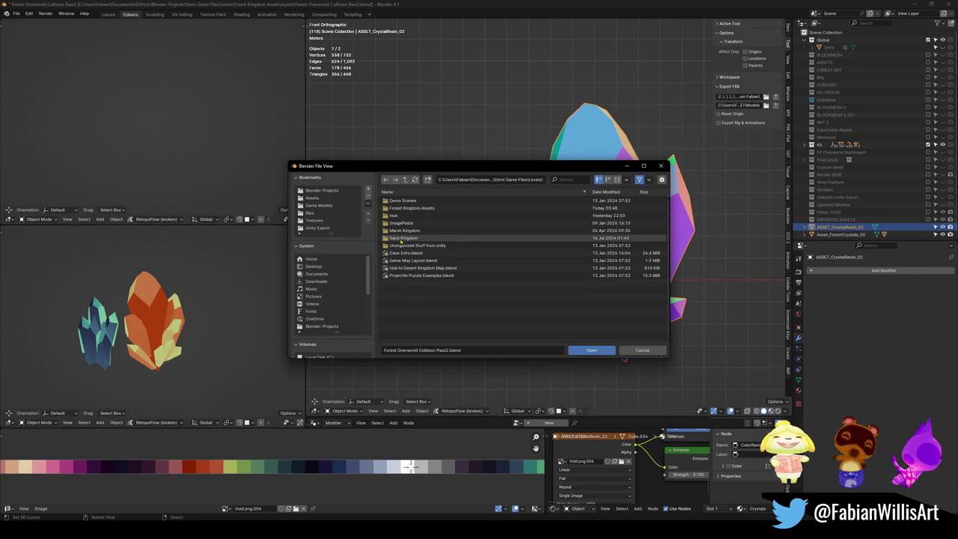
click(402, 221)
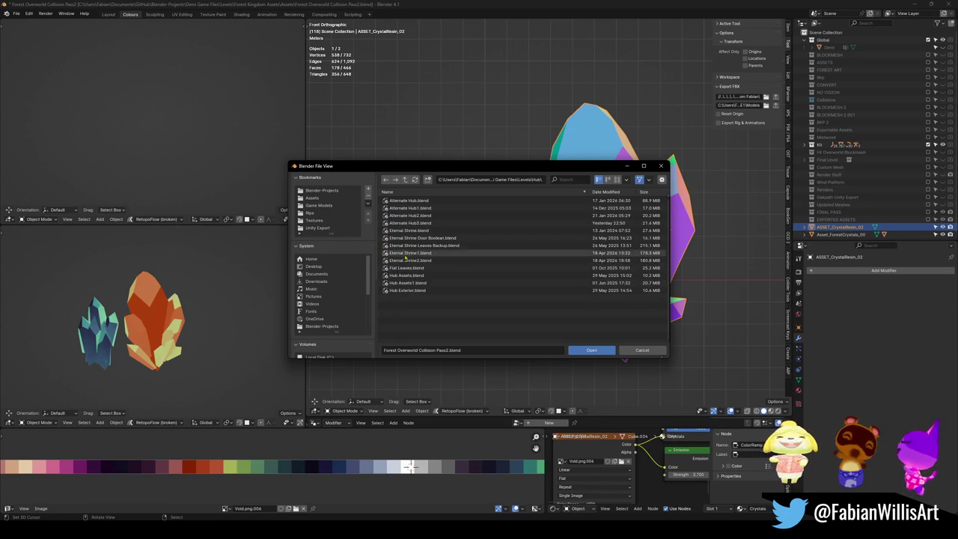
double_click(429, 223)
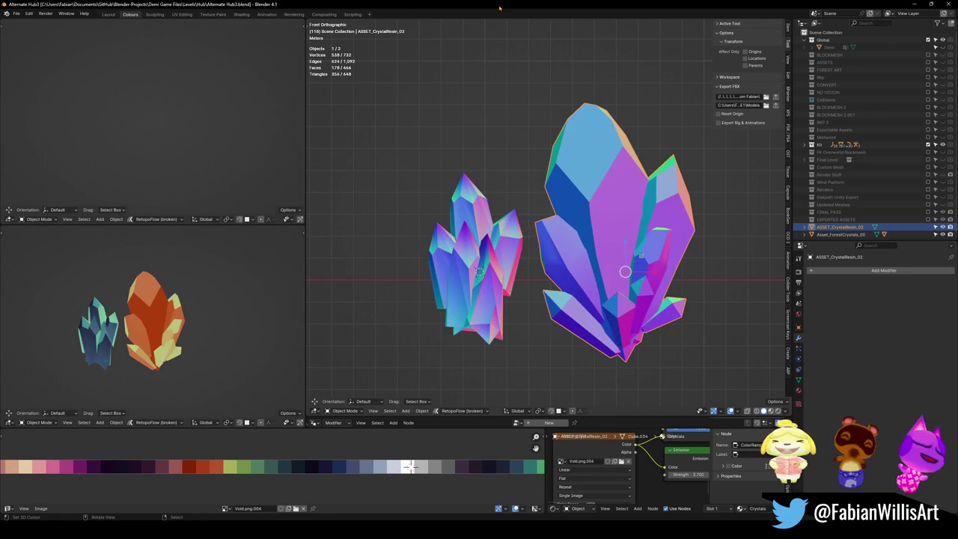
- Copy Pillar 1.012 with its parent cleared, then place the 3D cursor on the ring floor
key(shift+grave)
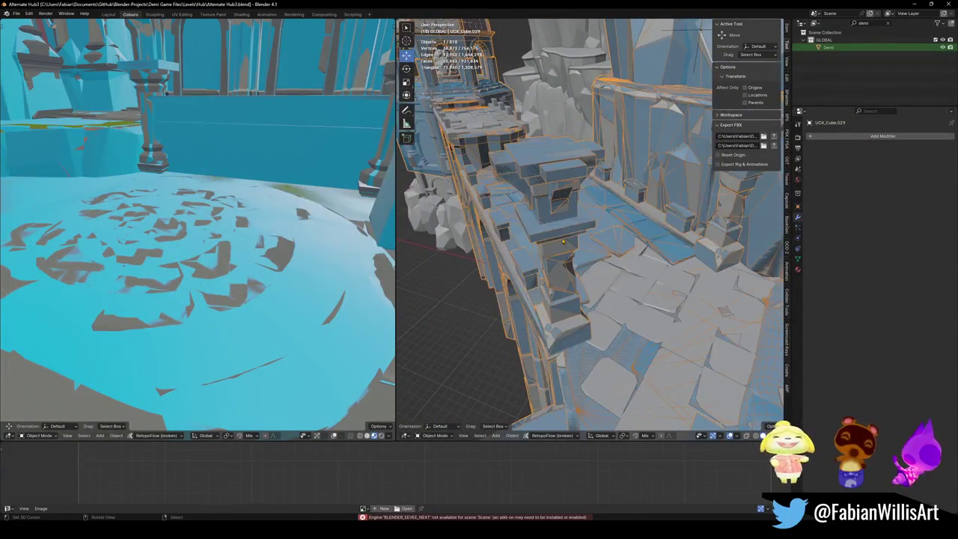
click(553, 226)
click(553, 227)
right_click(630, 184)
click(615, 187)
key(alt+p)
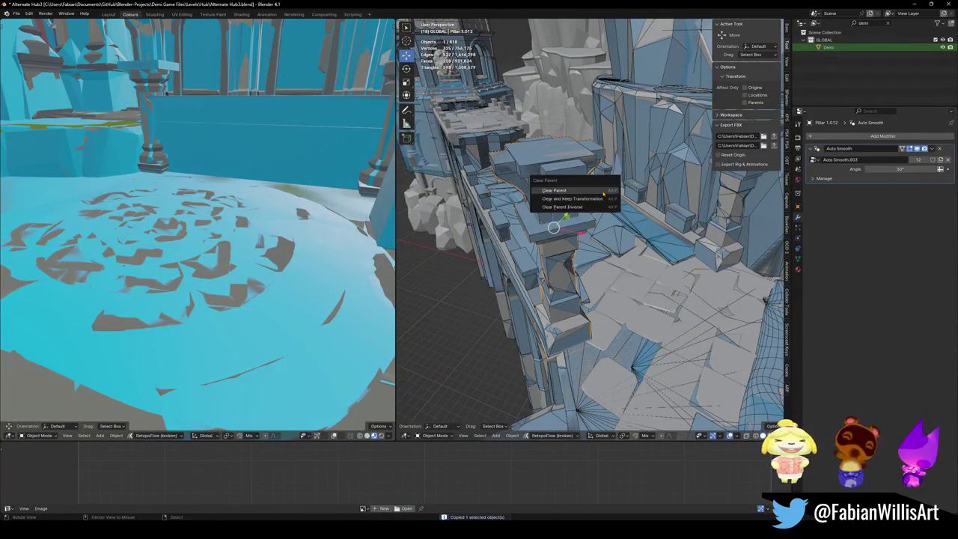
click(581, 206)
key(ctrl+c)
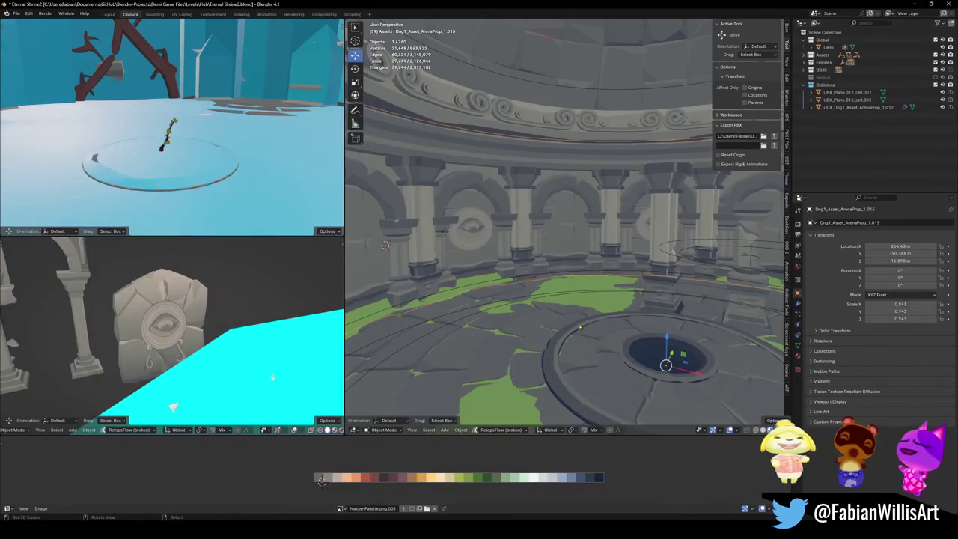
shift+right_click(604, 322)
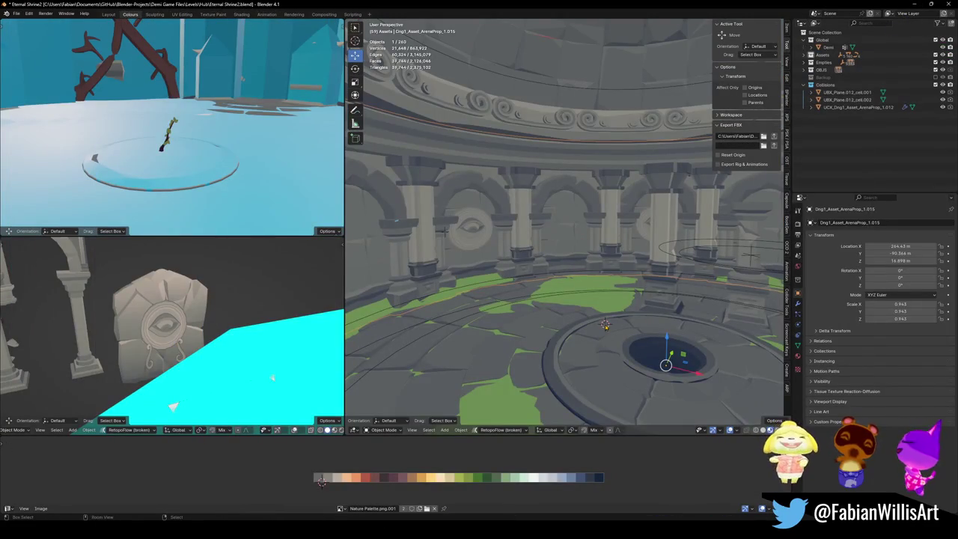
- Paste Pillar 1.012 into the shrine, snap it to the 3D cursor and raise it vertically
key(ctrl+v)
key(shift+s)
middle_drag(605, 323, 607, 302)
key(KP_Decimal)
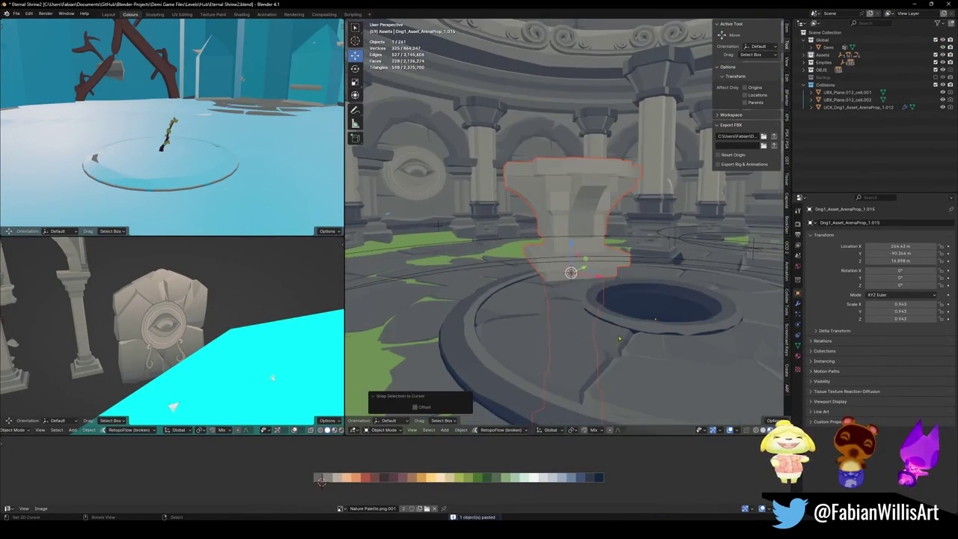
key(g)
key(z)
mouse_move(613, 187)
middle_down()
mouse_move(635, 230)
mouse_move(599, 209)
middle_up()
- Isolate the pasted pillar and set its origin to its base
right_click(599, 209)
key(Escape)
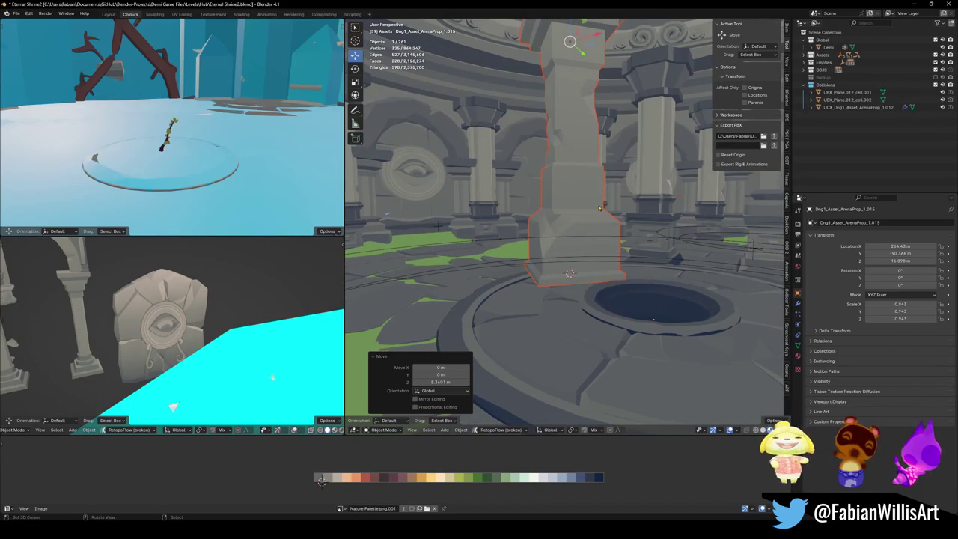
click(599, 209)
key(KP_Divide)
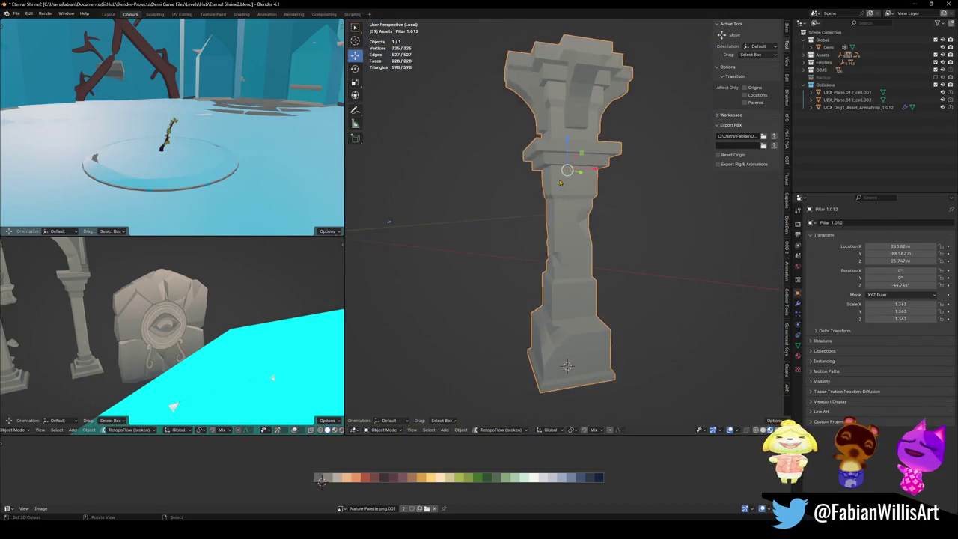
middle_drag(571, 253, 572, 283)
key(Tab)
key(ctrl+Tab)
click(573, 247)
key(q)
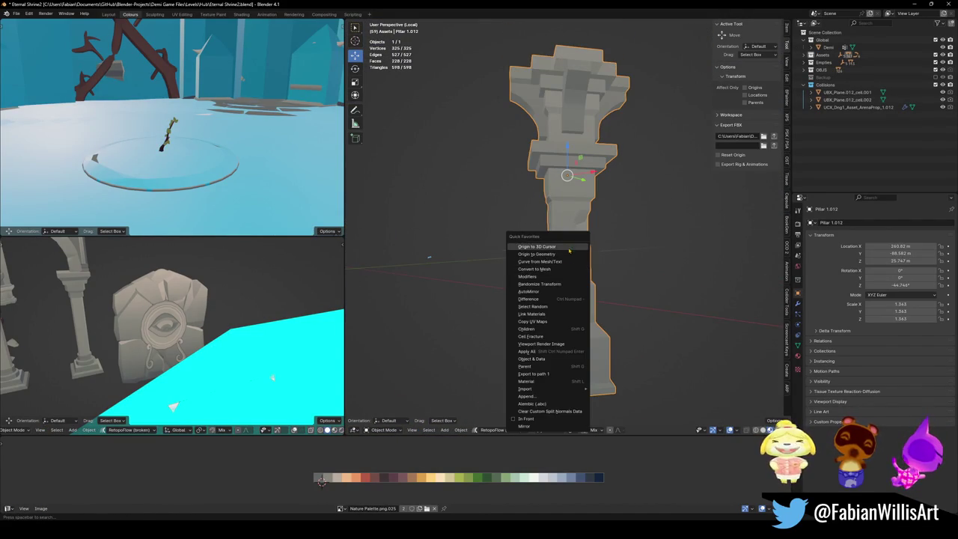
click(550, 246)
- Back in the full shrine view, rescale the pillar to about 0.946
key(KP_Divide)
key(s)
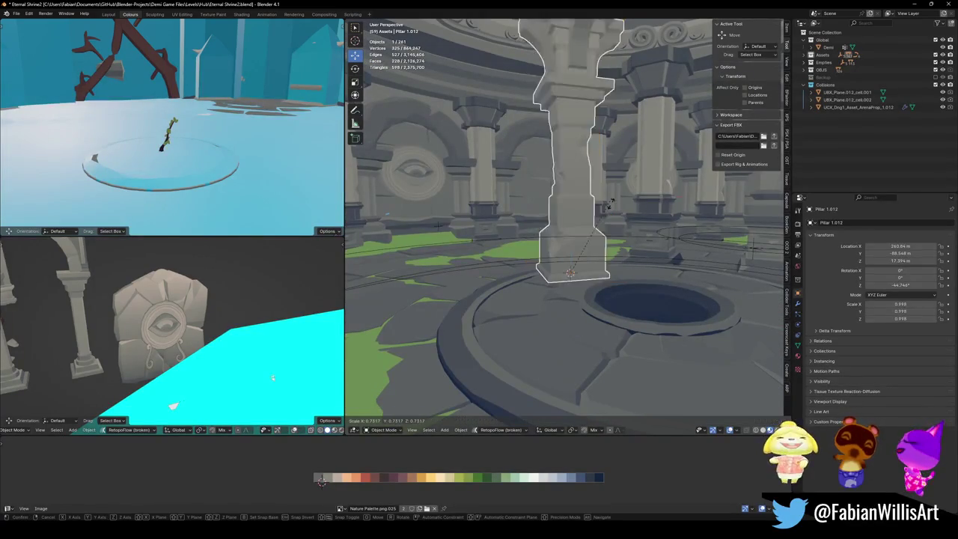
click(622, 214)
middle_drag(622, 215, 587, 226)
key(s)
click(580, 236)
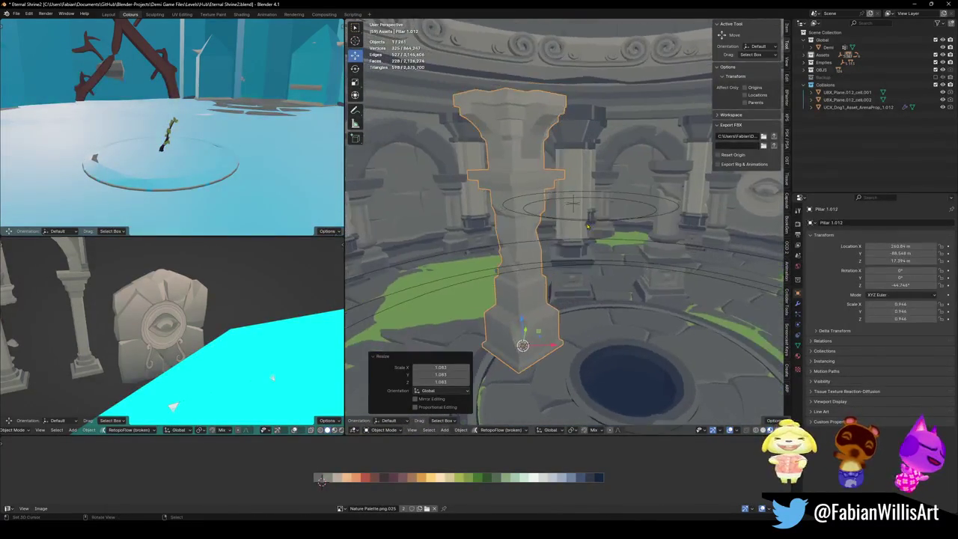
- Shift all the pillar's UVs horizontally so its texture matches the stone
key(Tab)
key(a)
key(g)
key(x)
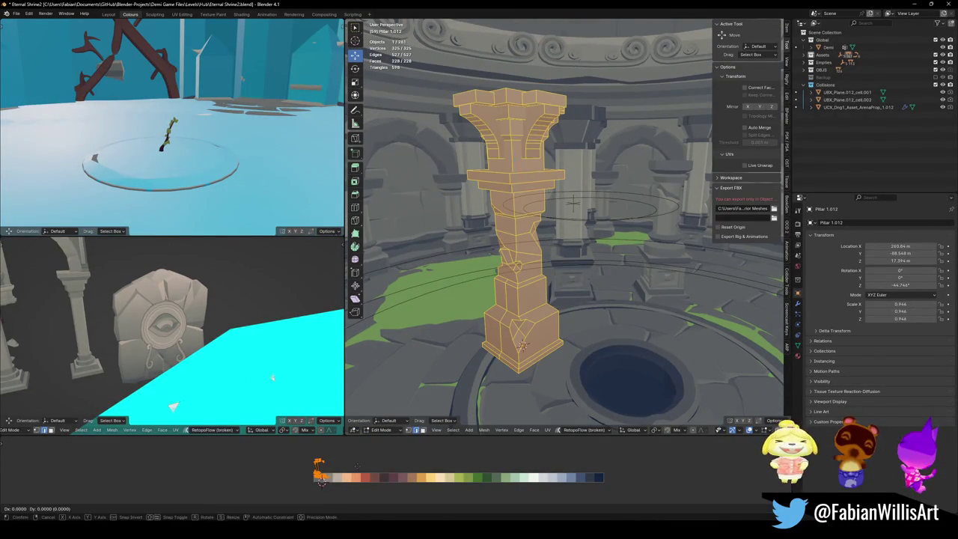
click(321, 481)
key(Tab)
- Move the pillar across the floor beside the central well, then select a nearby wall pillar
middle_drag(577, 280, 555, 221)
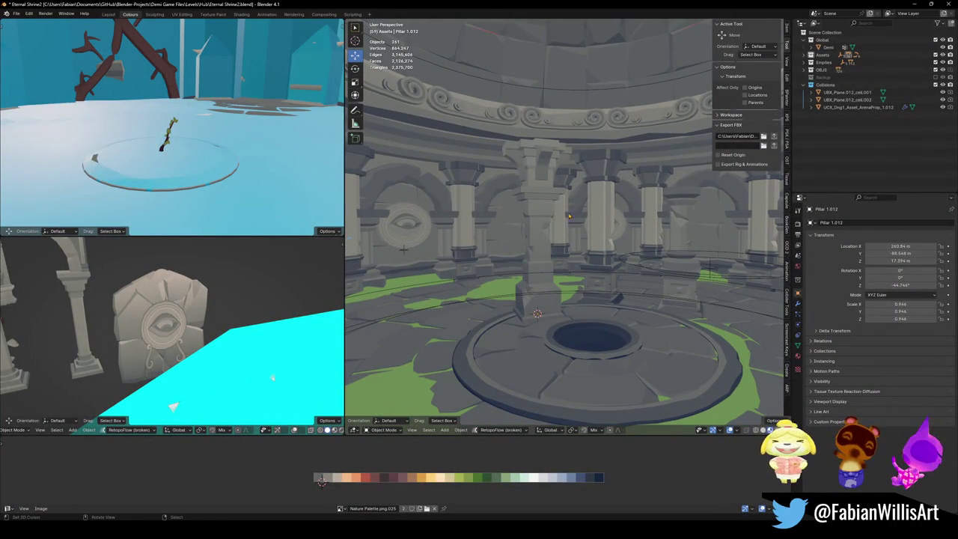
middle_drag(575, 215, 549, 264)
key(g)
click(549, 262)
mouse_move(550, 262)
middle_down()
mouse_move(632, 255)
mouse_move(636, 284)
middle_up()
click(640, 298)
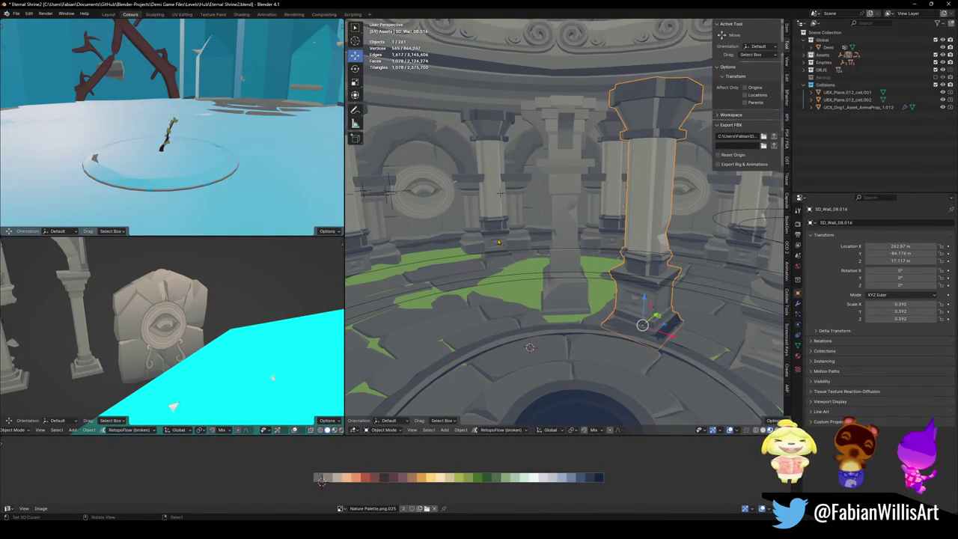
- In Edit Mode, hide the wall pillar's upper section and turn on X-ray
key(KP_Decimal)
key(Tab)
scroll(589, 172, down, 2)
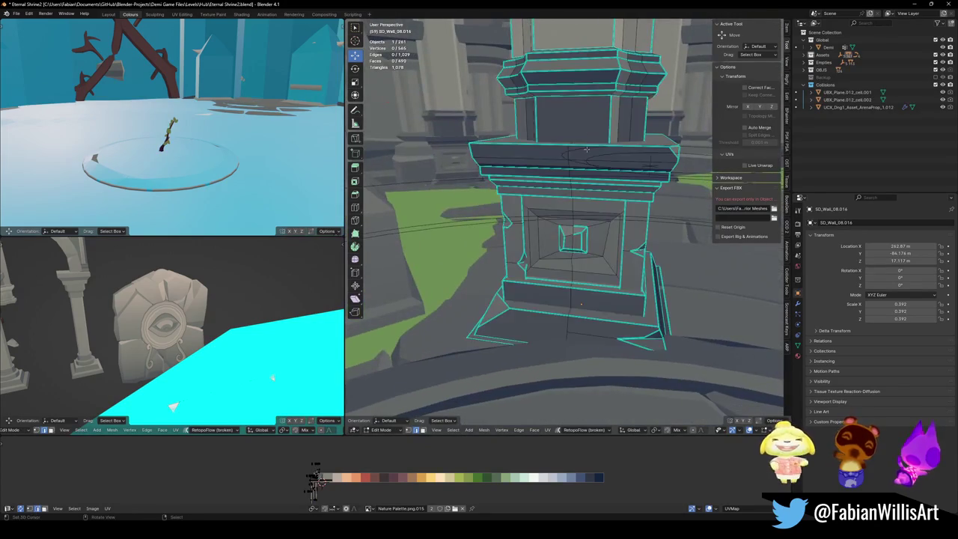
key(l)
key(h)
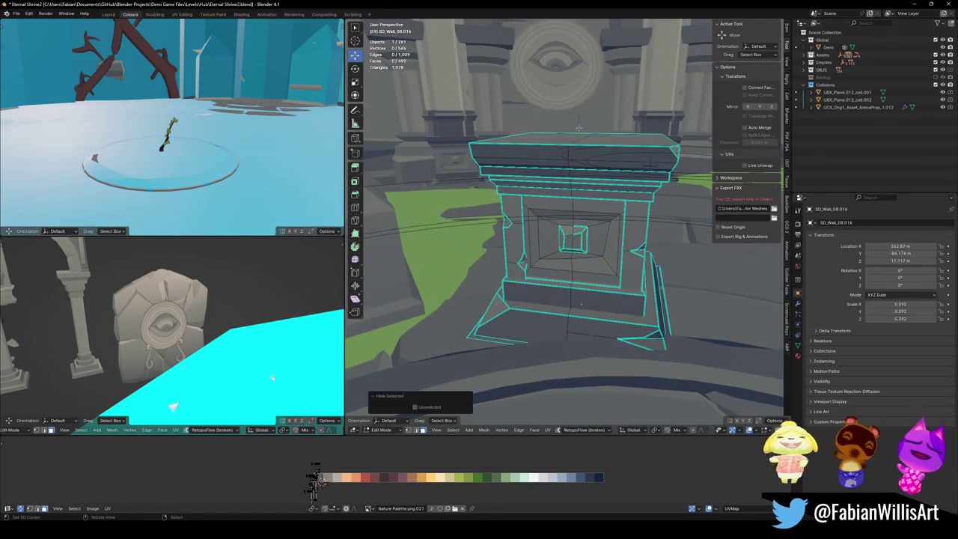
scroll(568, 157, down, 3)
scroll(561, 176, down, 2)
key(alt+z)
- Box-select the pedestal faces and separate them into their own object
key(a)
key(alt+a)
drag(479, 112, 629, 311)
key(p)
click(621, 305)
key(Tab)
key(alt+z)
- Move the separated pedestal to its new position
click(592, 255)
middle_drag(592, 255, 608, 248)
key(g)
click(474, 250)
middle_drag(438, 278, 523, 225)
- Mount Pillar 1.012 on the pedestal with rotation cleared and scale 0.693
key(shift+s)
click(485, 220)
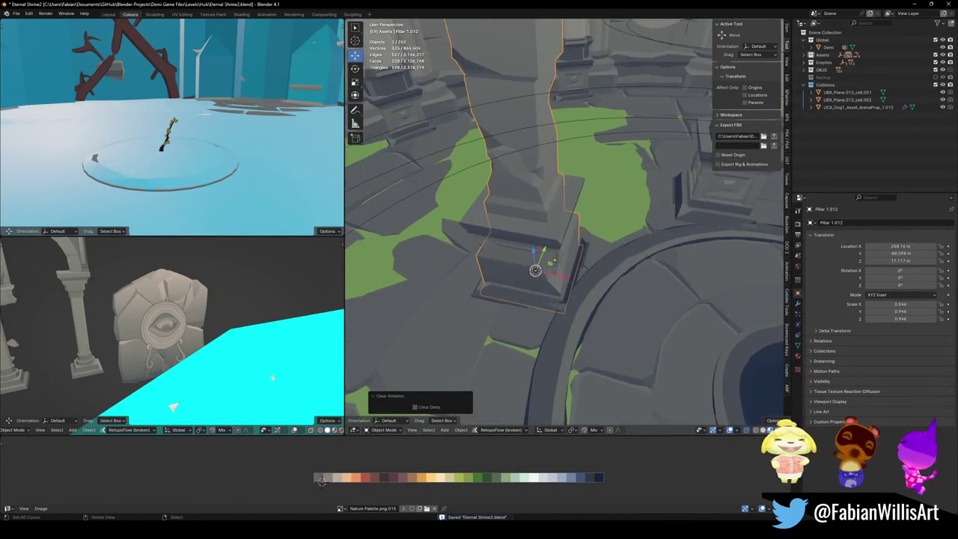
key(alt+r)
key(g)
key(z)
click(534, 224)
key(s)
click(534, 225)
- Inspect the mounted pillar among the arches, then select the arch ring prop in the floor hole
mouse_move(534, 224)
middle_down()
mouse_move(595, 209)
mouse_move(656, 295)
mouse_move(623, 303)
mouse_move(609, 279)
mouse_move(657, 260)
middle_up()
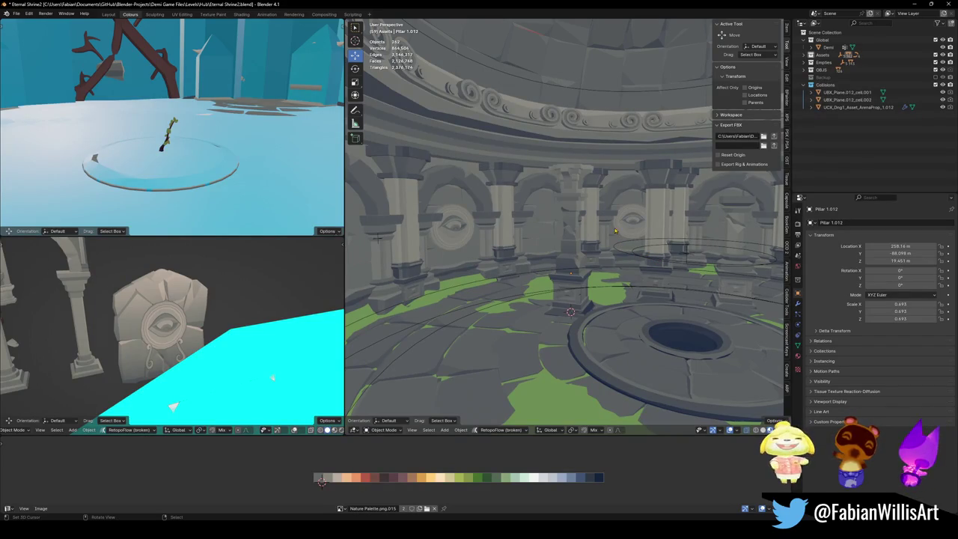
mouse_move(595, 226)
shift+middle_down()
mouse_move(581, 243)
mouse_move(551, 243)
shift+middle_up()
scroll(584, 226, down, 2)
scroll(589, 231, down, 2)
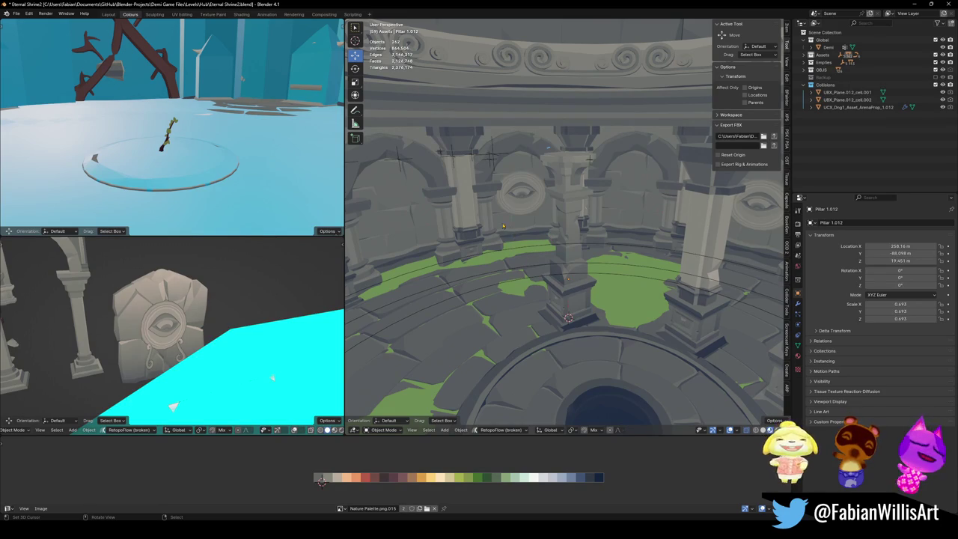
mouse_move(542, 263)
middle_down()
mouse_move(596, 243)
mouse_move(573, 249)
middle_up()
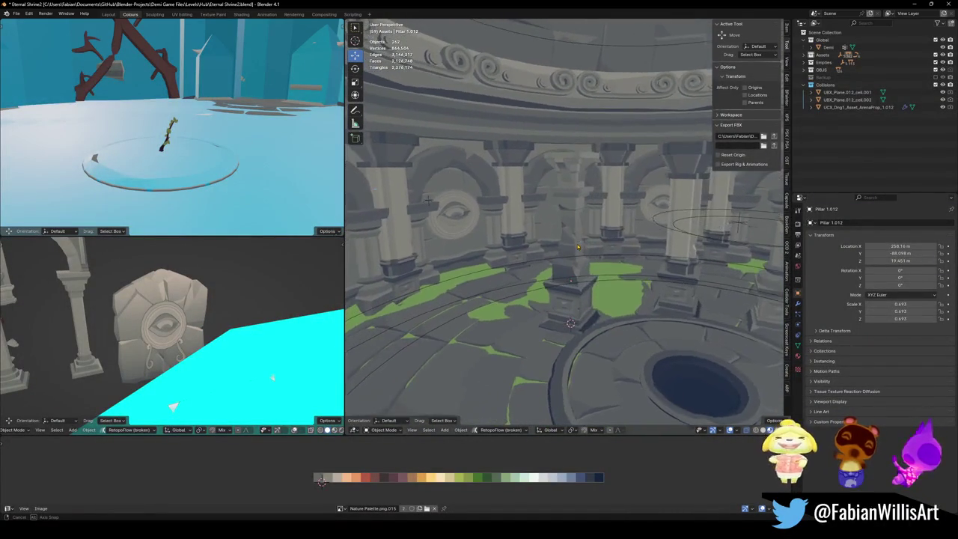
click(700, 361)
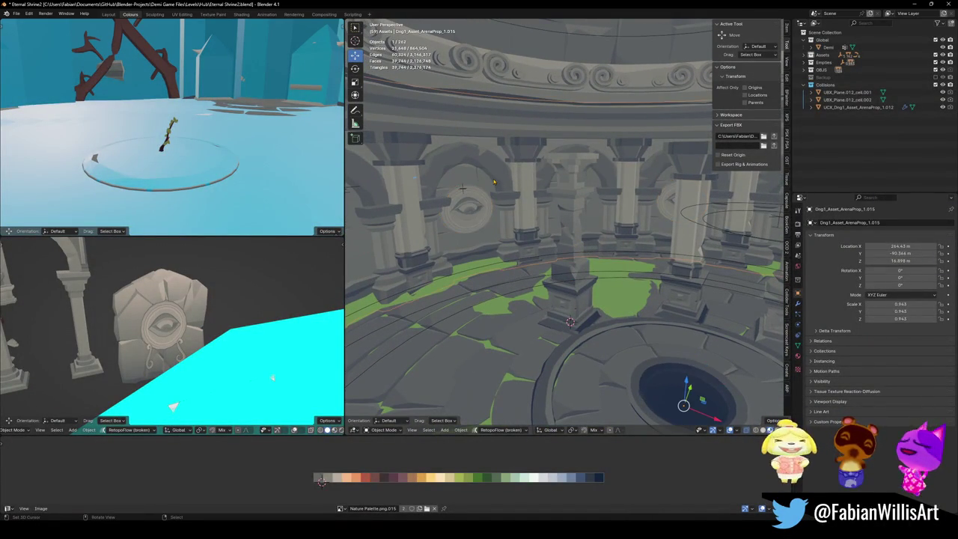
- Turn off the Array modifier's viewport display on Dng1_Asset_ArenaProp_1.015 and walk up to the arch
click(798, 303)
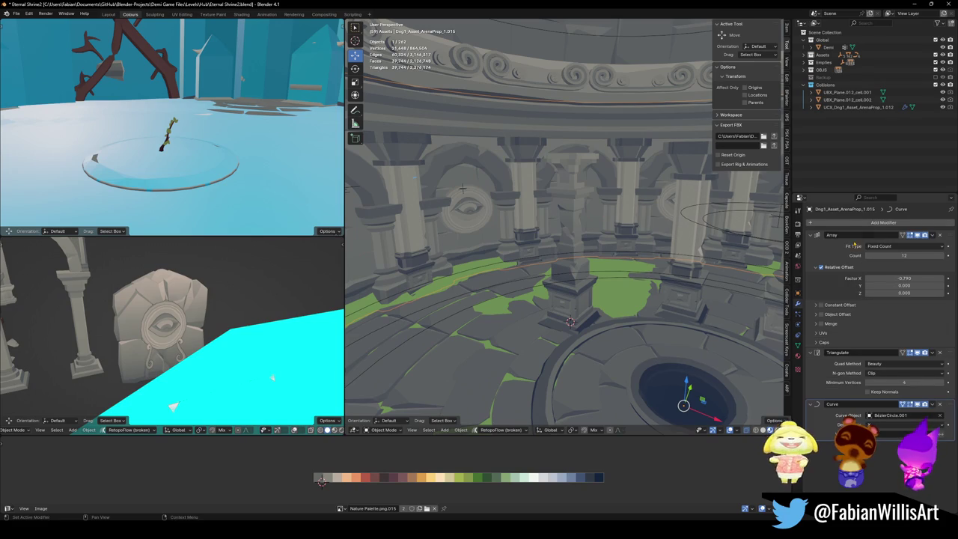
click(917, 235)
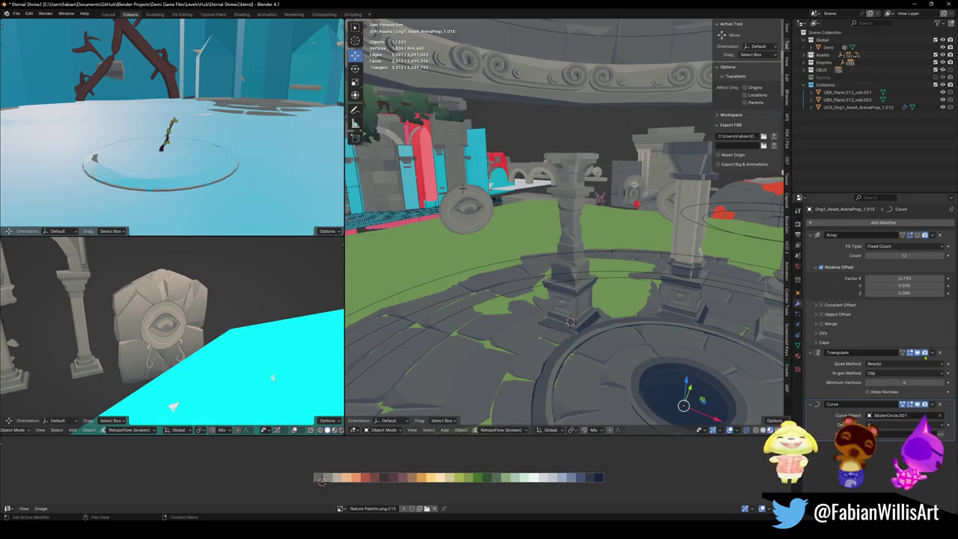
key(shift+grave)
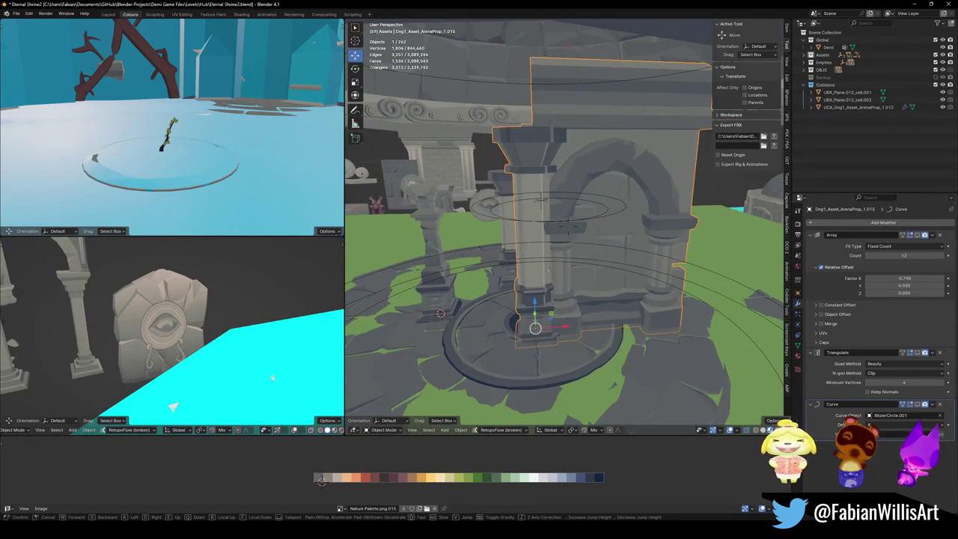
click(546, 243)
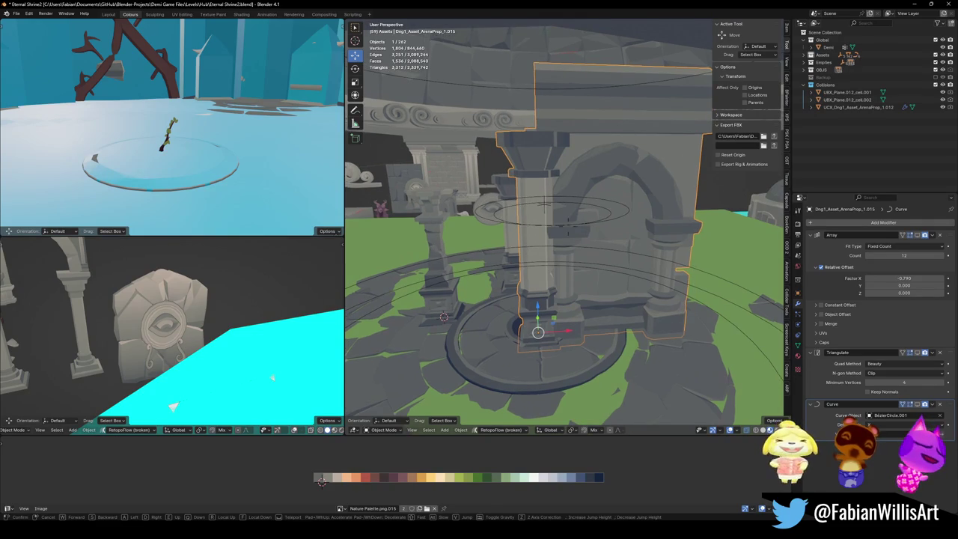
- Inspect the arch front up close, briefly hiding and revealing it, then select Pillar 1.012
key(shift+grave)
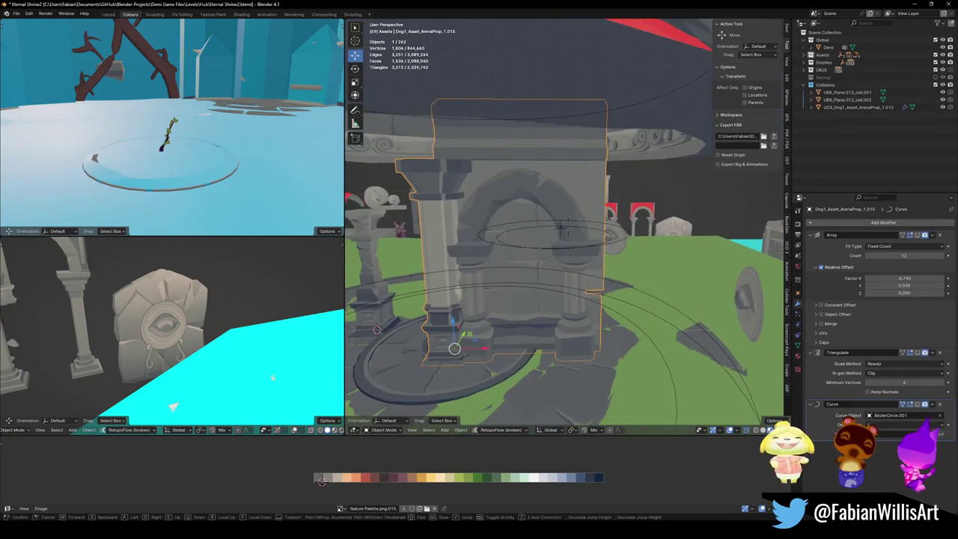
click(553, 236)
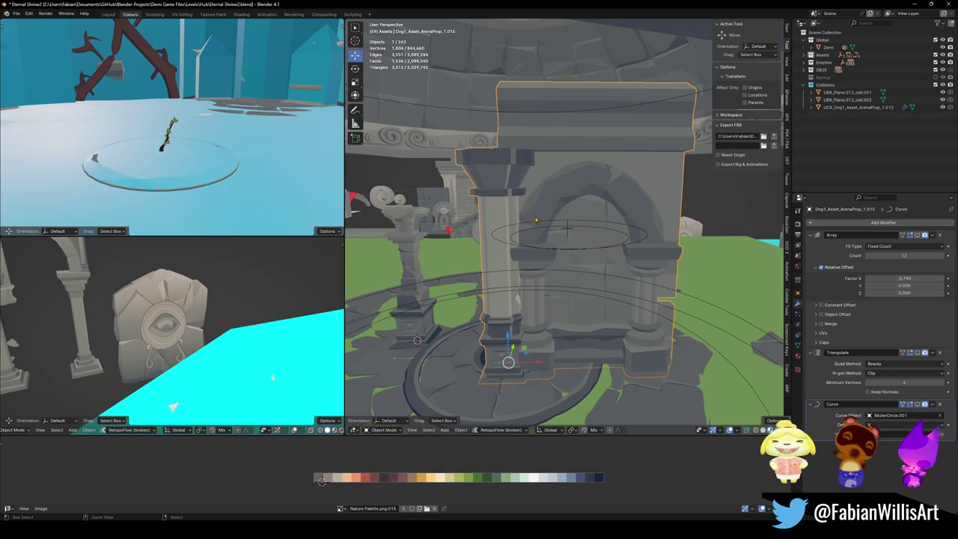
key(h)
key(alt+h)
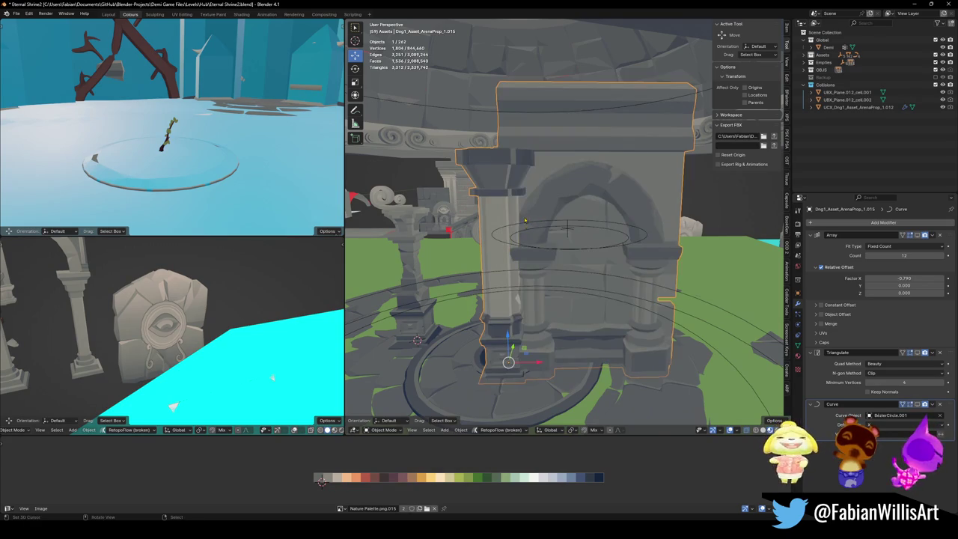
middle_drag(503, 238, 570, 262)
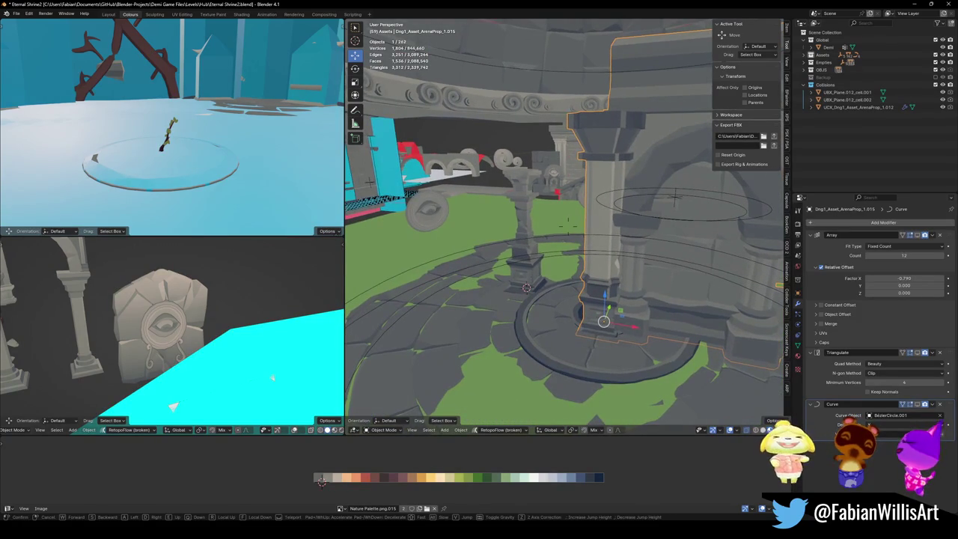
click(525, 233)
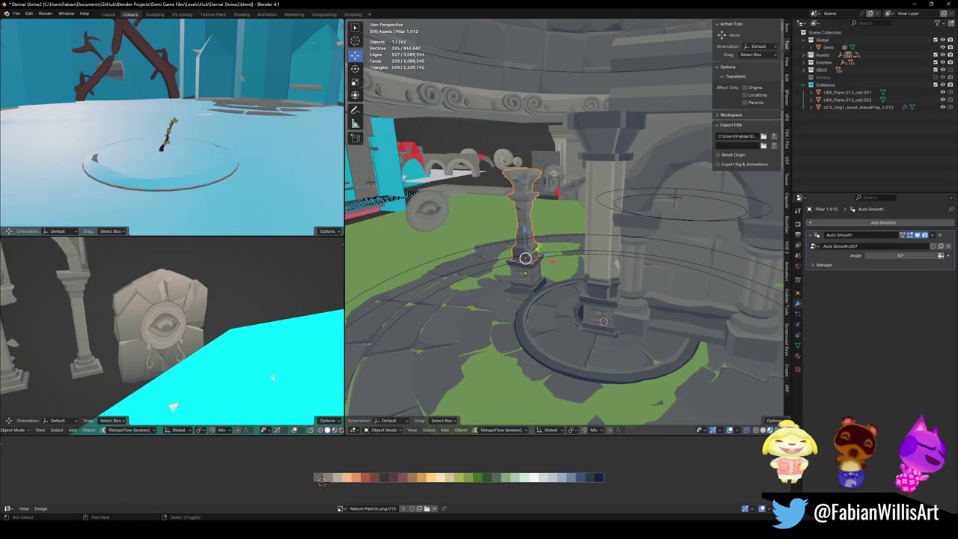
- Save the shrine file, snap the pillar to the 3D cursor and scale it up by 1.411
key(ctrl+z)
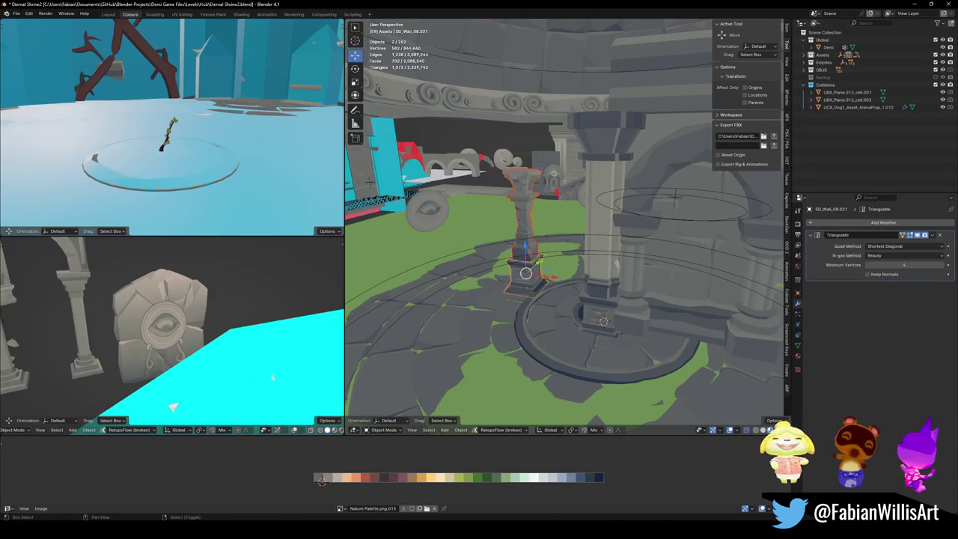
key(ctrl+s)
click(526, 225)
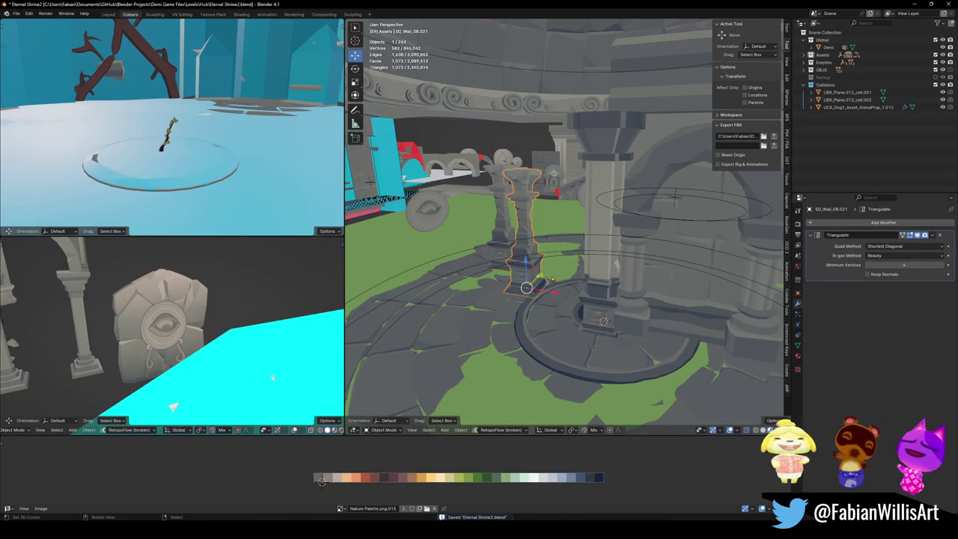
key(shift+s)
key(s)
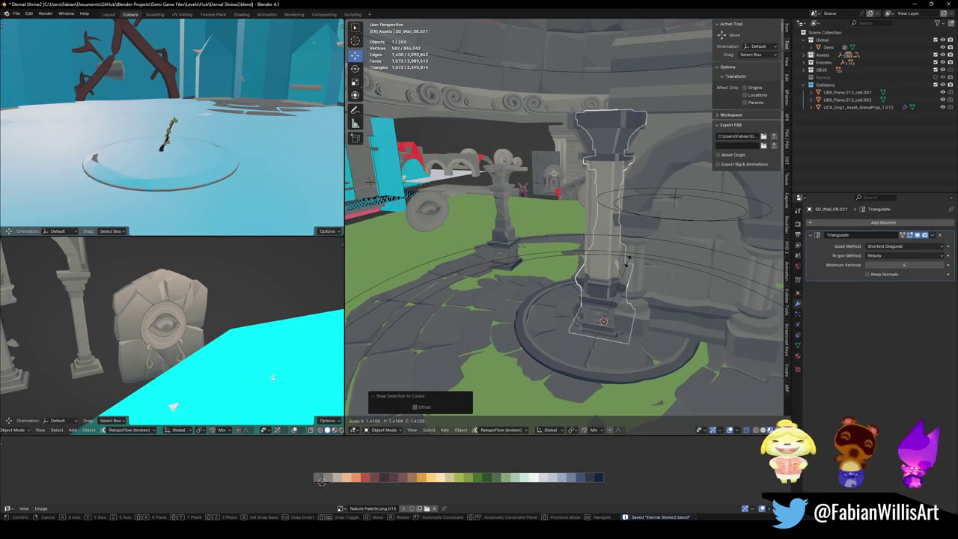
click(627, 258)
mouse_move(627, 259)
middle_down()
mouse_move(624, 230)
mouse_move(593, 244)
middle_up()
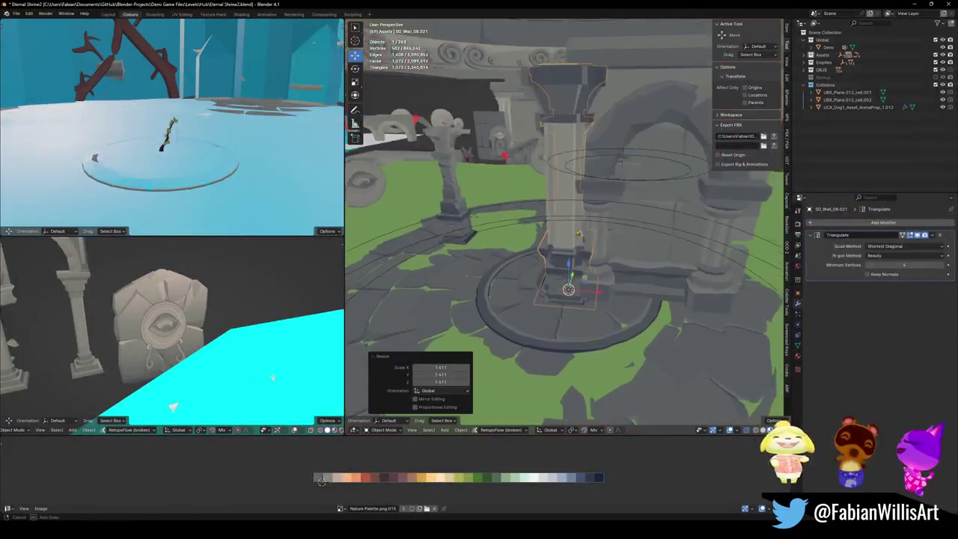
- Try duplicating the pillar and moving the arch prop, cancelling both, and inspect the arch prop
key(shift+d)
key(shift+z)
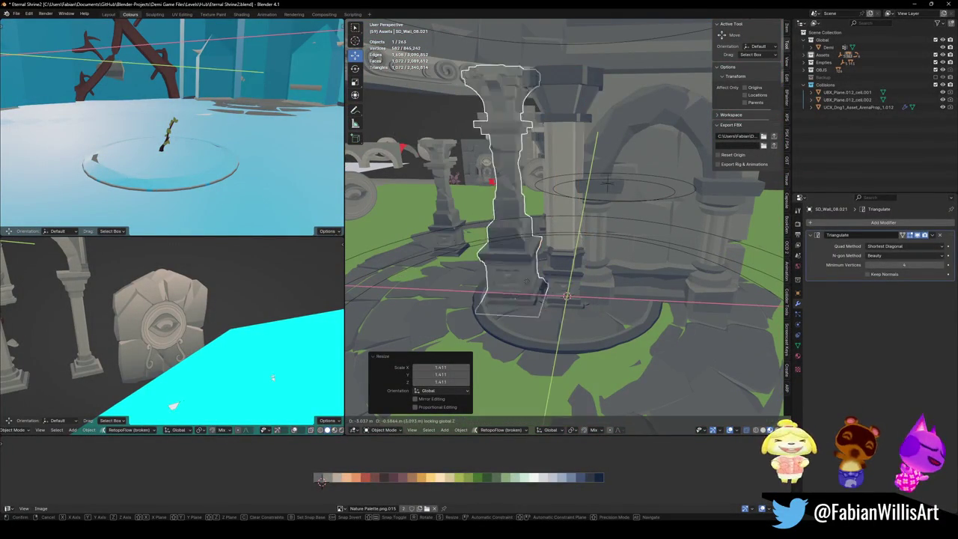
key(Escape)
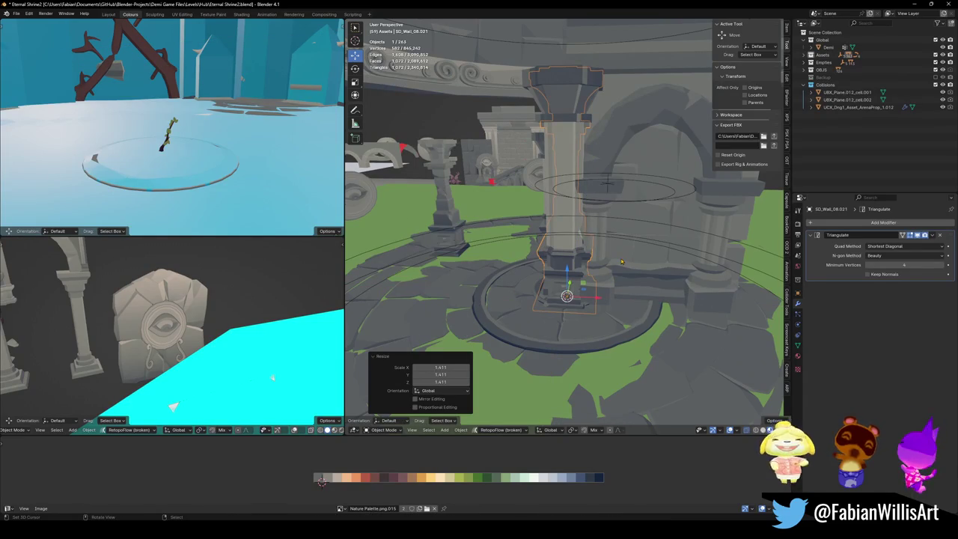
click(591, 166)
key(g)
key(Escape)
mouse_move(607, 183)
middle_down()
mouse_move(569, 226)
mouse_move(547, 226)
middle_up()
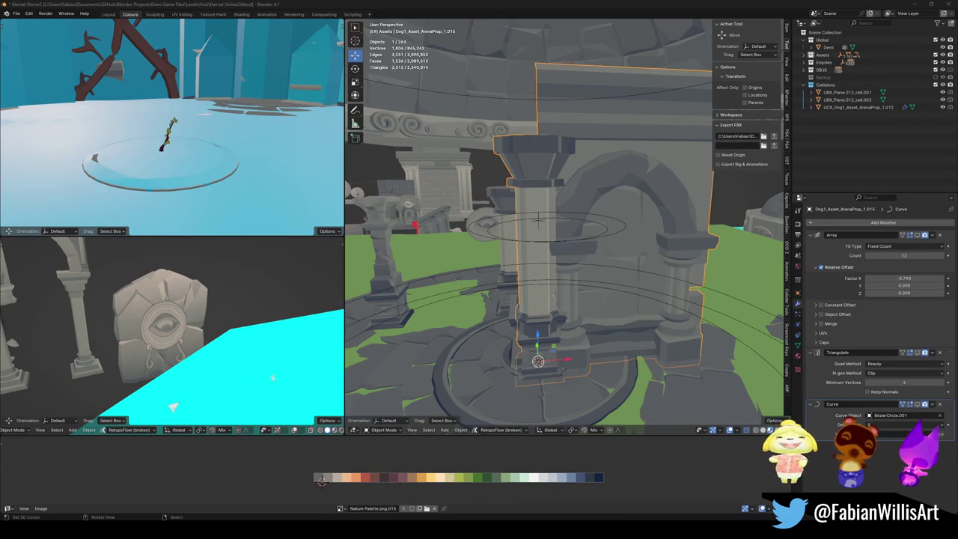
middle_drag(531, 327, 592, 204)
key(alt+a)
mouse_move(529, 209)
middle_down()
mouse_move(566, 224)
mouse_move(524, 247)
middle_up()
- In the arch prop's mesh, select the connected pillar shaft faces and delete them
click(527, 224)
key(Tab)
key(alt+z)
key(alt+a)
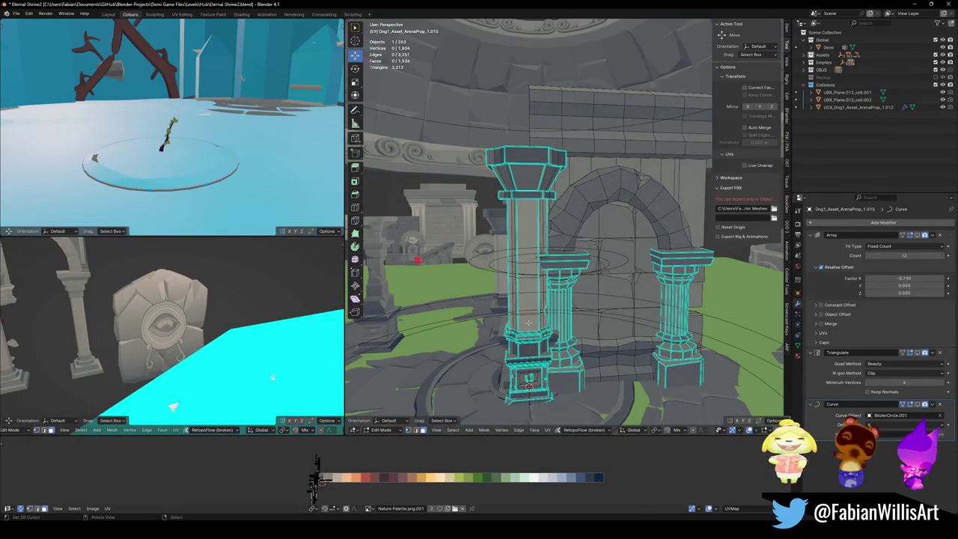
key(l)
key(x)
click(527, 323)
- Select the connected capital faces, delete them, and return to Object Mode
middle_drag(528, 202, 552, 190)
key(ctrl+z)
key(ctrl+shift+z)
key(l)
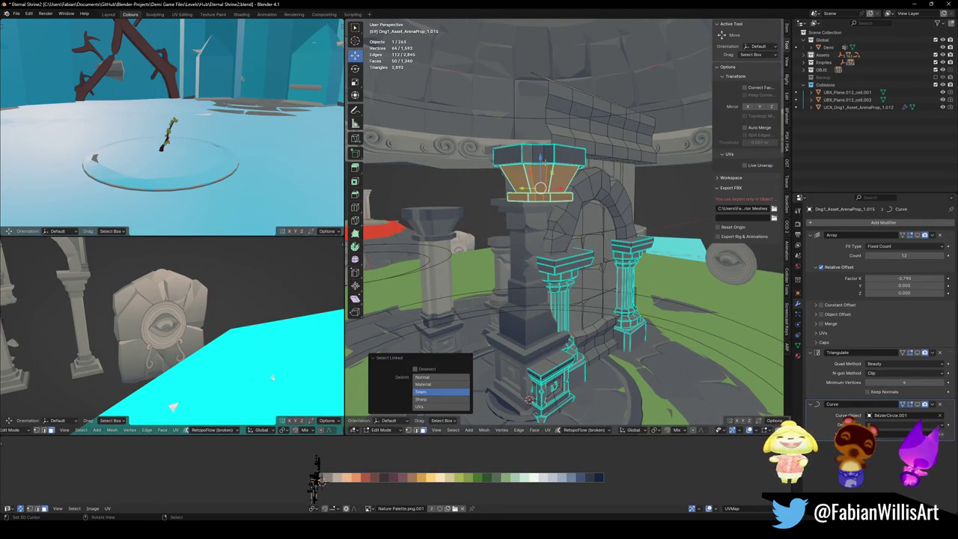
key(x)
click(517, 168)
mouse_move(516, 168)
middle_down()
mouse_move(574, 247)
mouse_move(587, 245)
mouse_move(615, 318)
mouse_move(584, 263)
middle_up()
key(Tab)
- Check the arena in Unity, then reopen arch prop Dng1_Asset_ArenaProp_1.013 in Edit Mode
click(618, 322)
scroll(617, 321, up, 4)
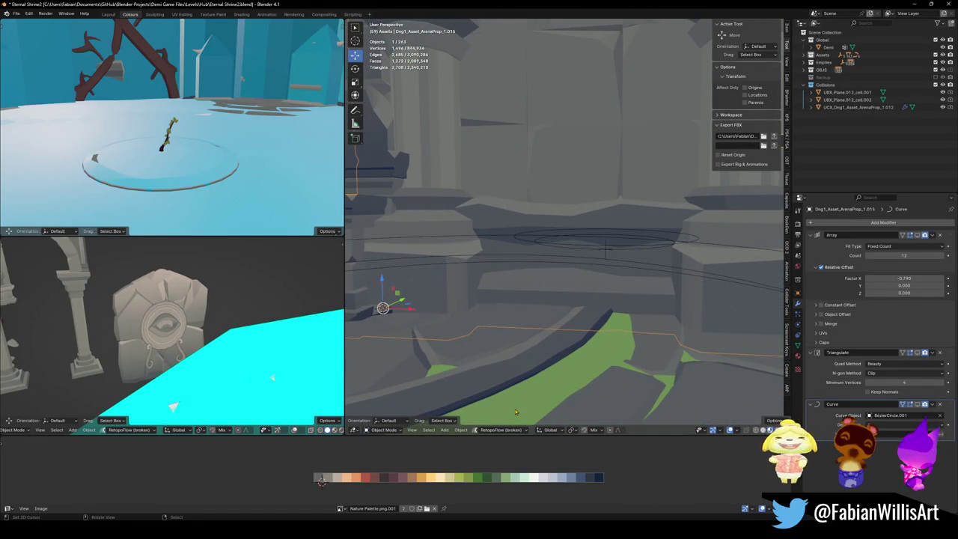
mouse_move(321, 481)
click(507, 486)
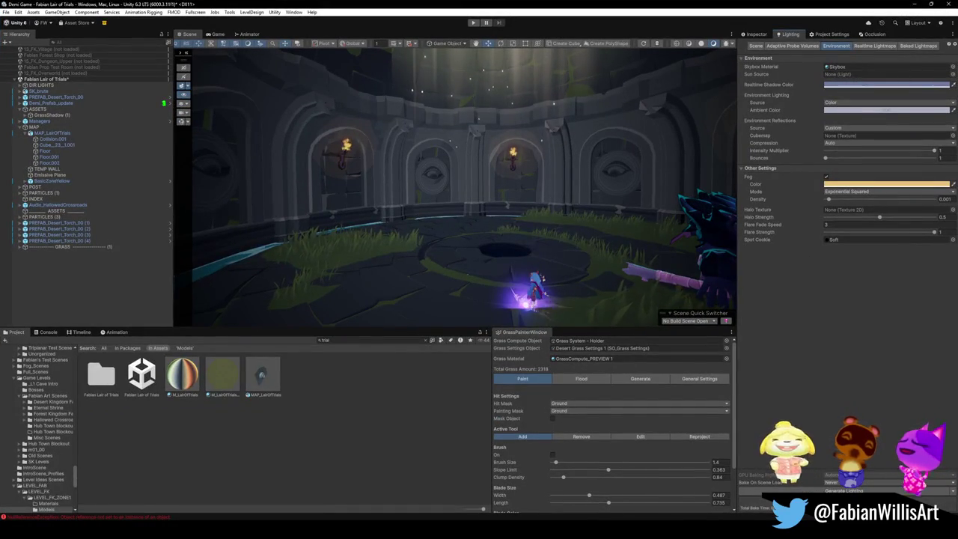
click(540, 516)
key(Tab)
- Flatten the arch prop's base edge loops level by scaling them to 0 along Z
scroll(553, 261, up, 4)
key(alt+a)
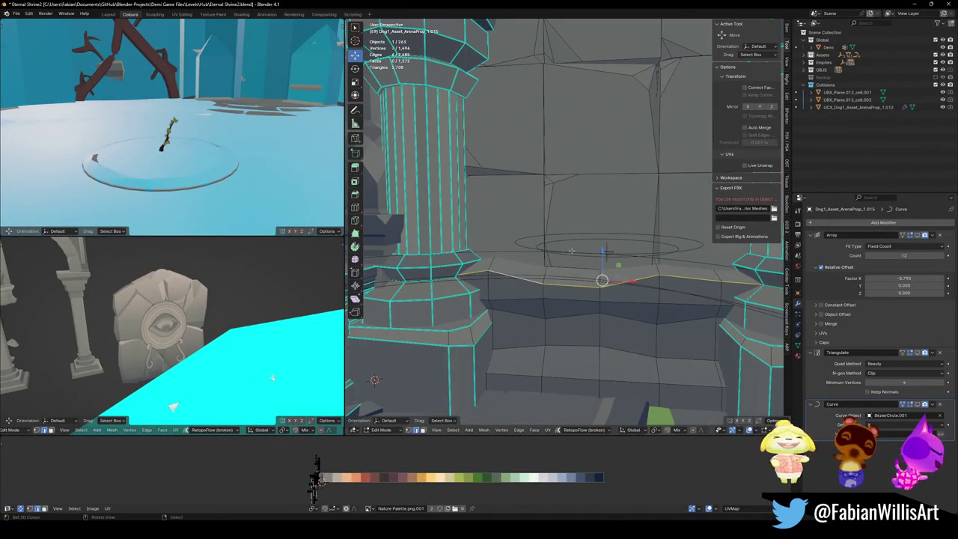
key(s)
key(z)
click(601, 301)
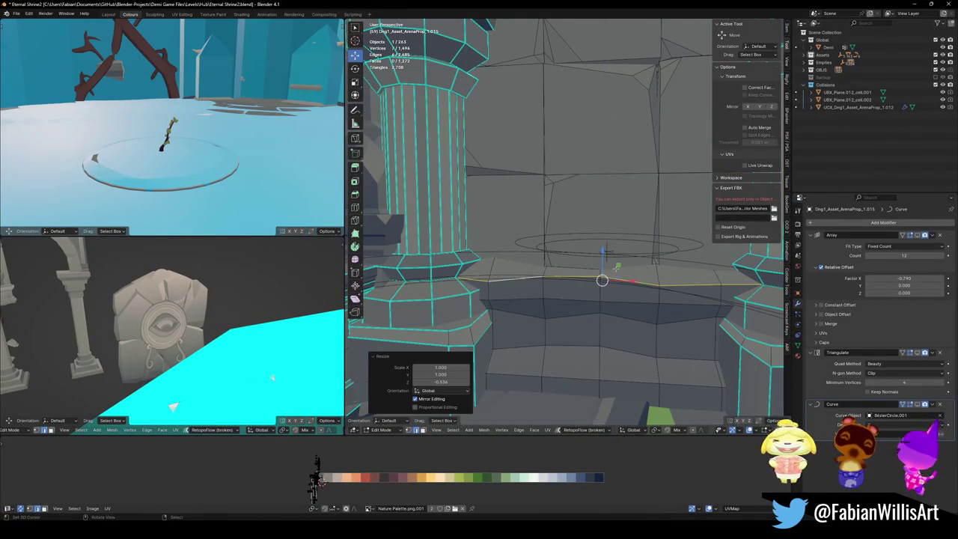
key(alt+a)
alt+click(571, 315)
key(s)
key(z)
key(0)
key(Return)
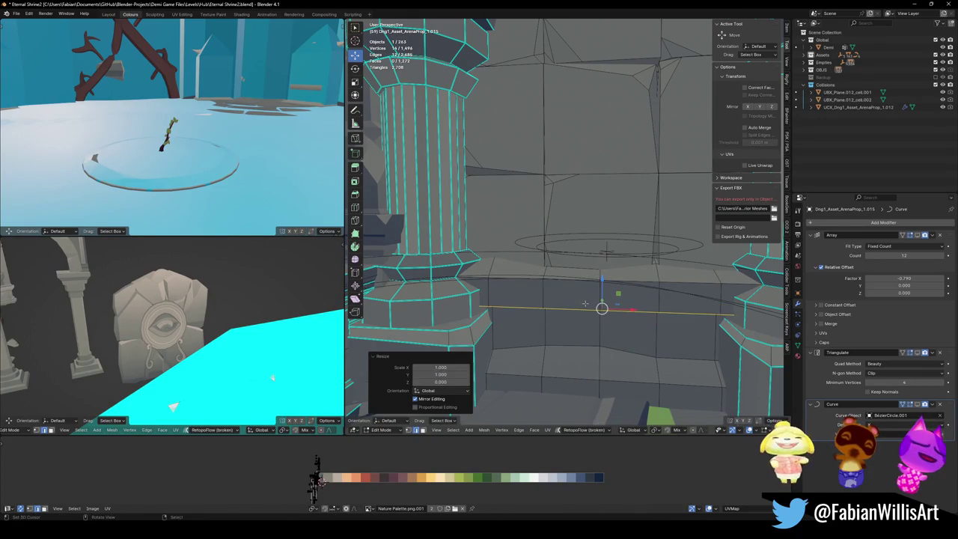
key(alt+a)
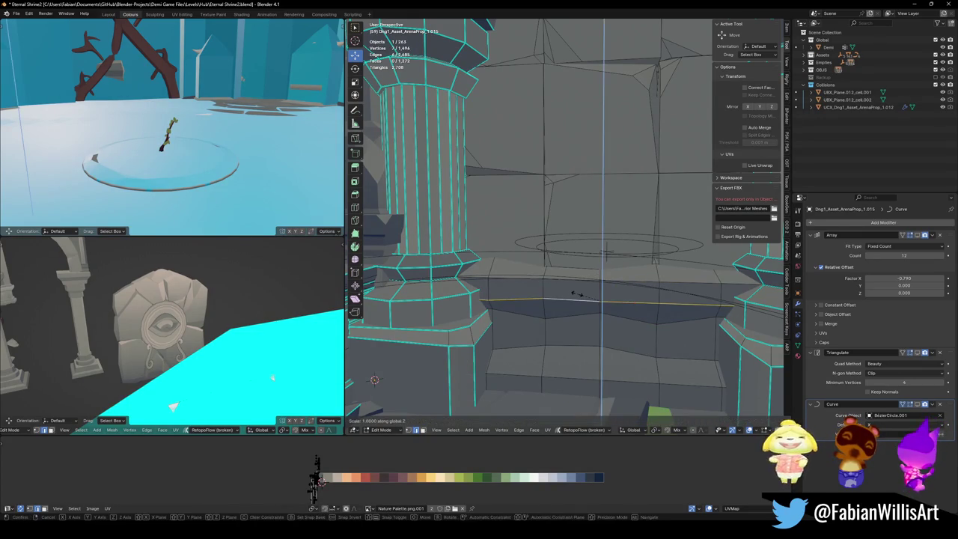
key(alt+a)
key(alt+a)
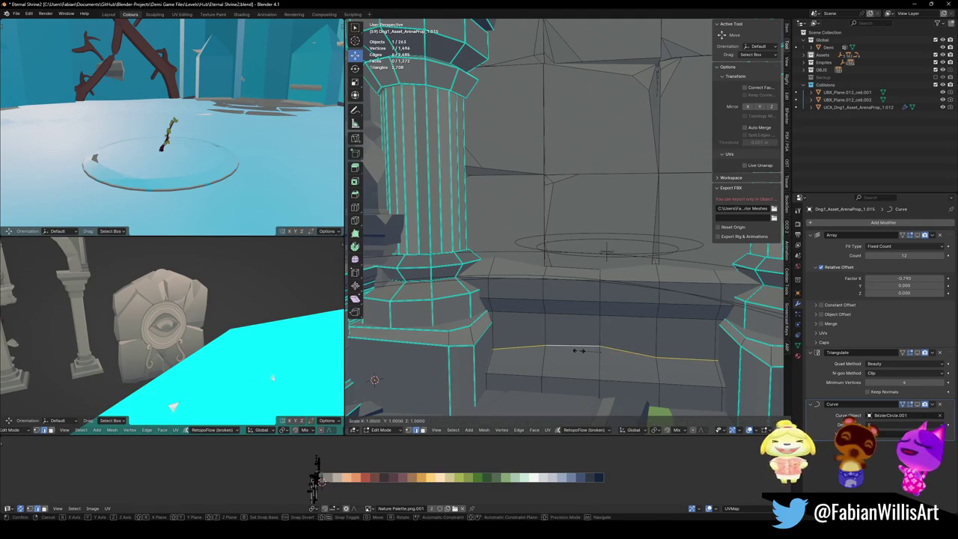
- Back in Object Mode, select the arch wall and reposition it
key(Tab)
scroll(558, 278, down, 3)
key(alt+a)
mouse_move(558, 277)
middle_down()
mouse_move(567, 246)
mouse_move(558, 173)
mouse_move(591, 180)
middle_up()
click(591, 180)
key(g)
click(321, 481)
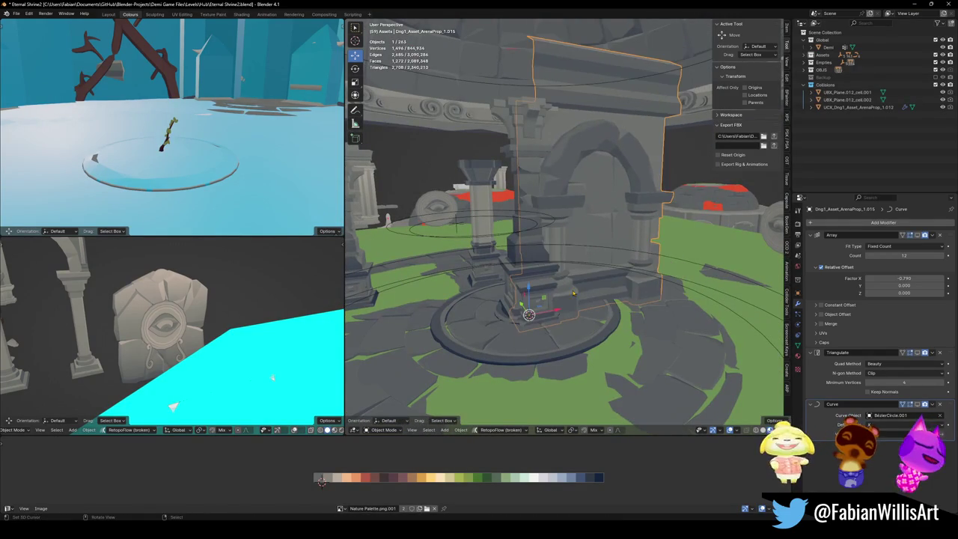
middle_drag(321, 481, 316, 479)
- Select the arch wall's connected pedestal block and delete its vertices
key(Tab)
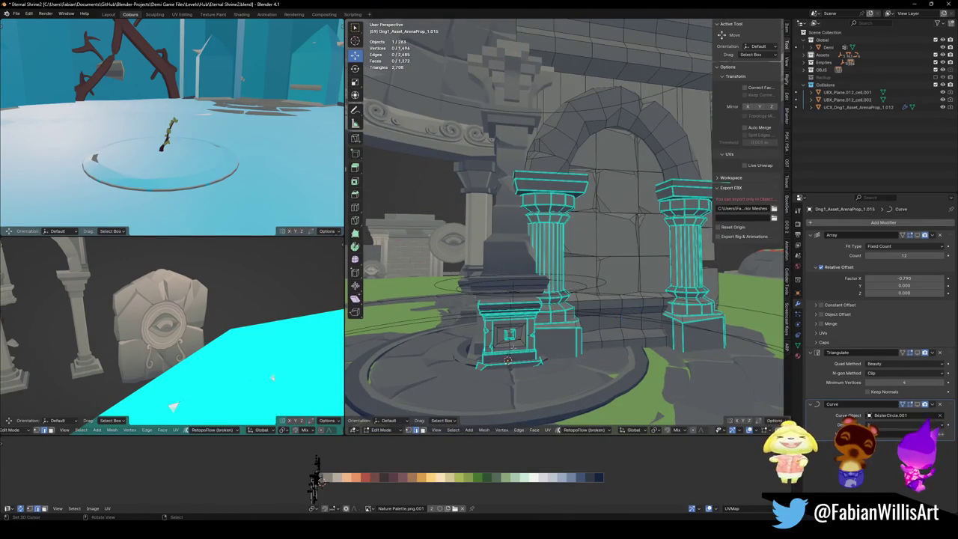
key(l)
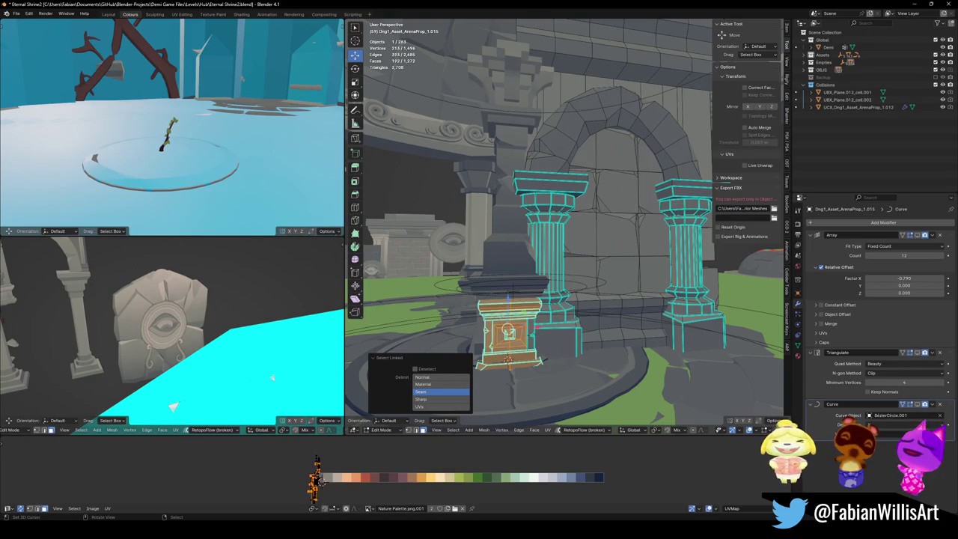
mouse_move(544, 333)
middle_down()
mouse_move(560, 285)
mouse_move(509, 355)
middle_up()
key(x)
click(547, 295)
- Delete the small stray mesh piece and leave Edit Mode
key(alt+a)
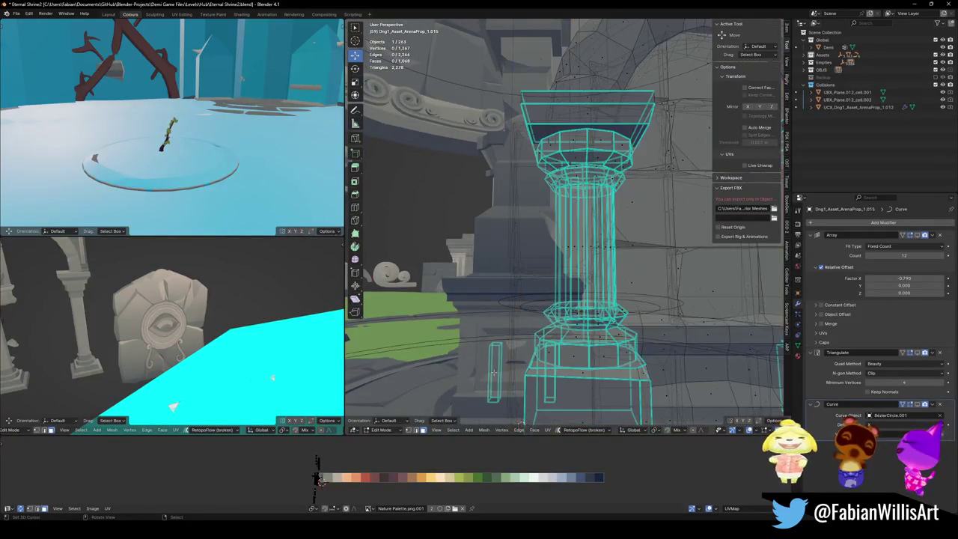
key(l)
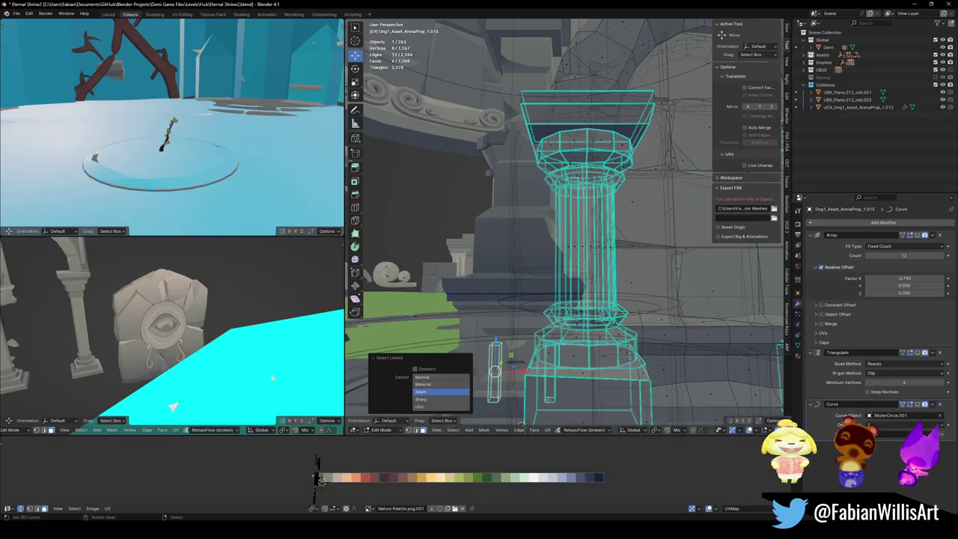
key(x)
click(491, 390)
mouse_move(491, 389)
middle_down()
mouse_move(650, 352)
mouse_move(541, 395)
middle_up()
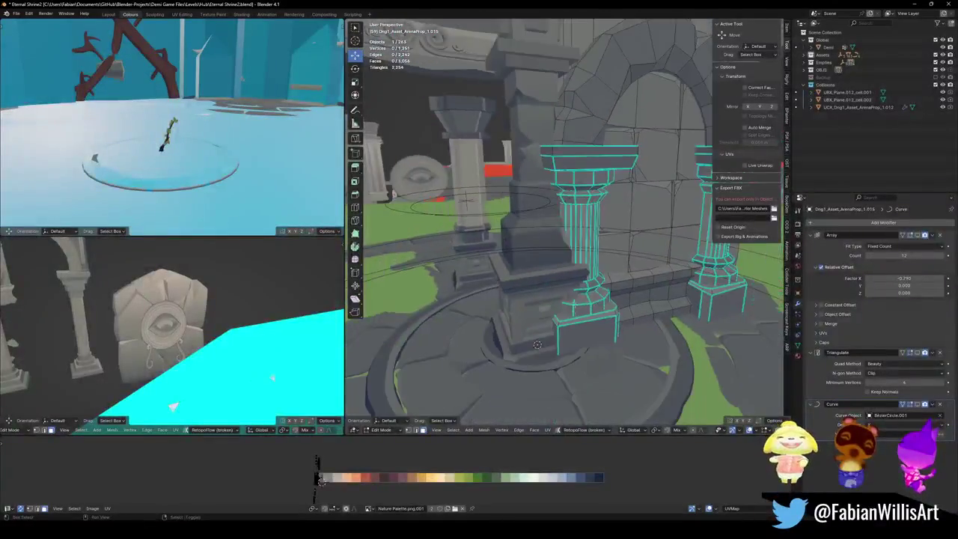
key(Tab)
- Move wall segment SD_Wall_08.021 along the Y axis and save the file
click(541, 367)
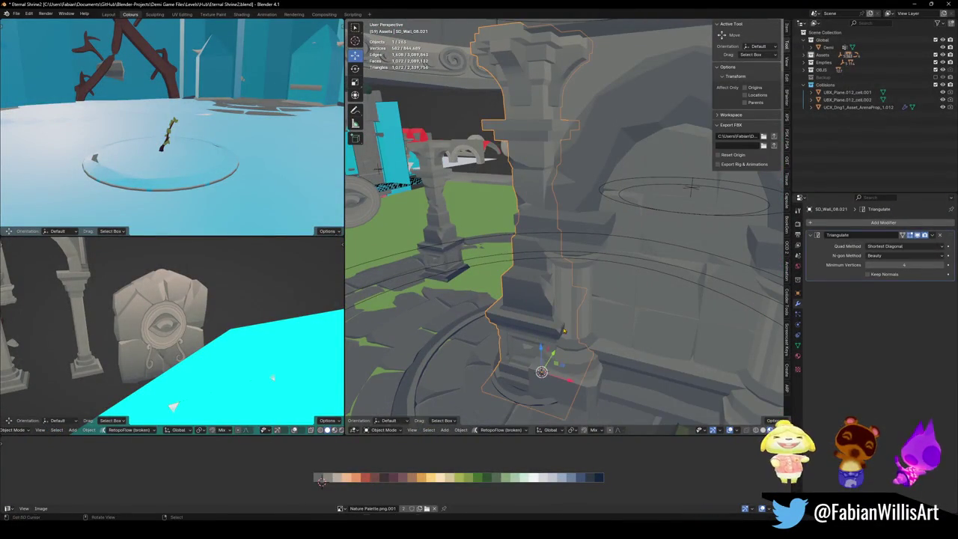
key(g)
key(y)
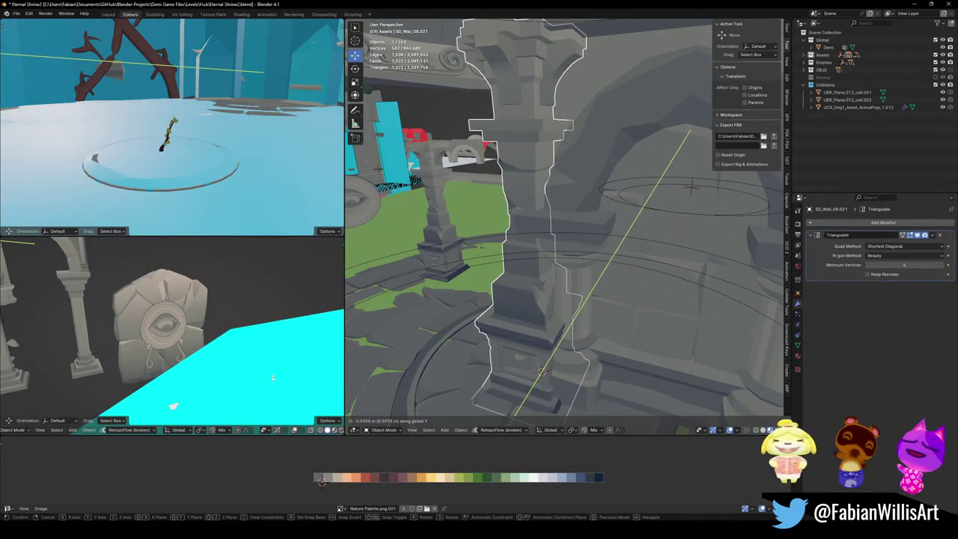
click(541, 370)
mouse_move(541, 370)
middle_down()
mouse_move(549, 303)
mouse_move(526, 278)
mouse_move(538, 292)
middle_up()
key(ctrl+s)
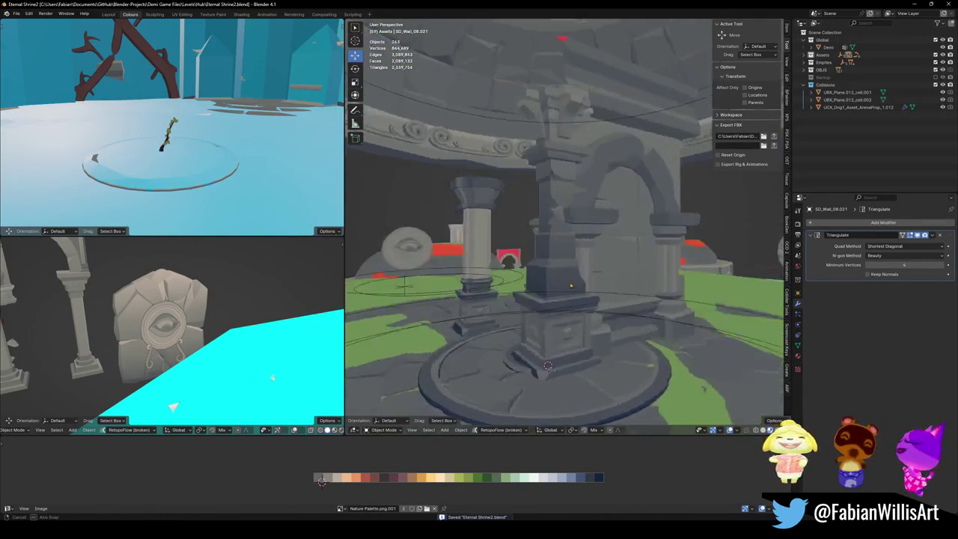
- Set the pillar's origin to the 3D cursor and join it into the arch object
click(539, 292)
right_click(538, 292)
click(545, 395)
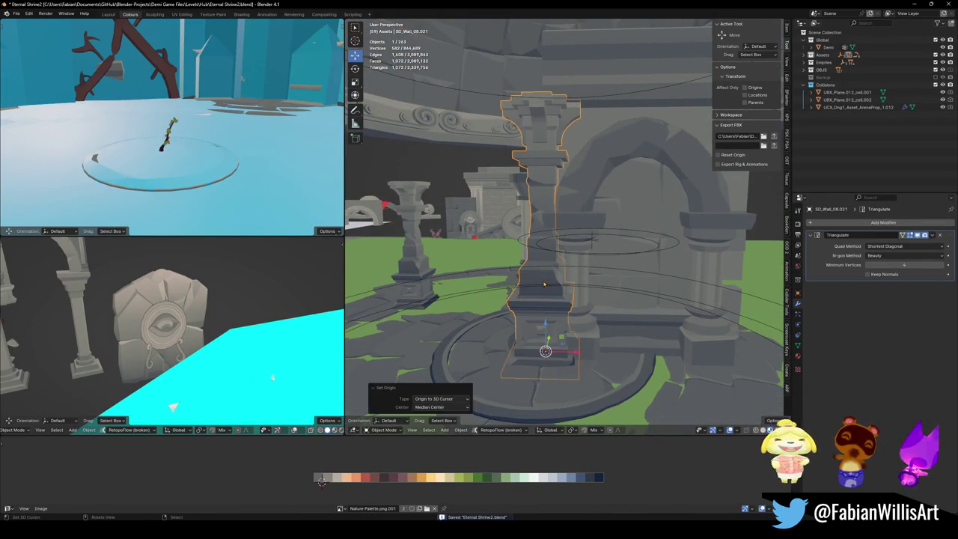
mouse_move(557, 283)
middle_down()
mouse_move(473, 313)
mouse_move(579, 283)
mouse_move(556, 219)
middle_up()
click(557, 219)
shift+click(559, 219)
key(ctrl+j)
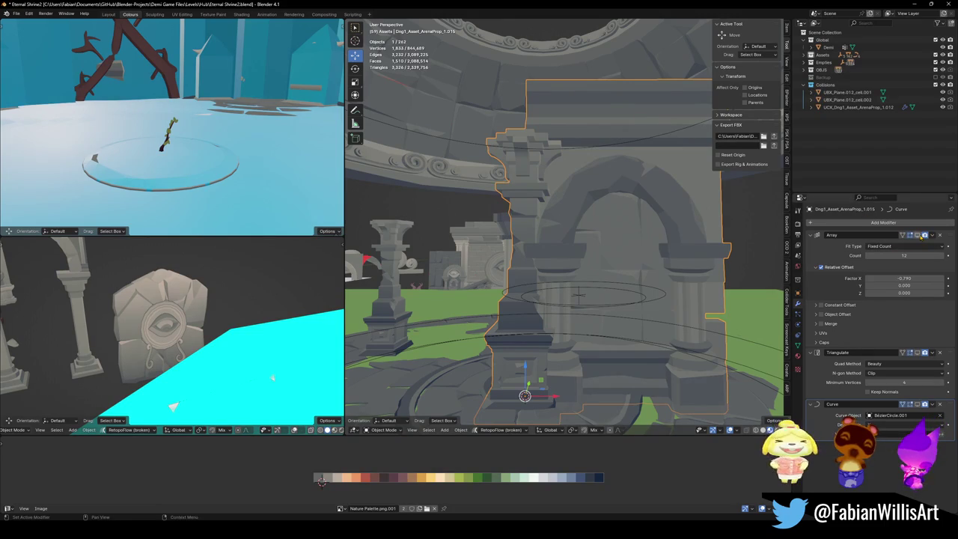
- Show the repeated arches again, walk into the arena, and delete a pillar
click(917, 235)
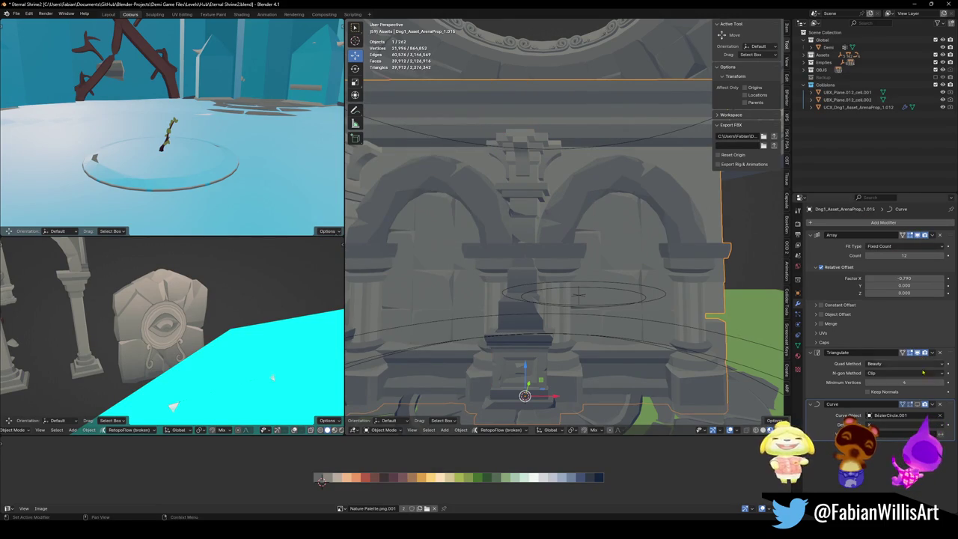
key(shift+grave)
key(w)
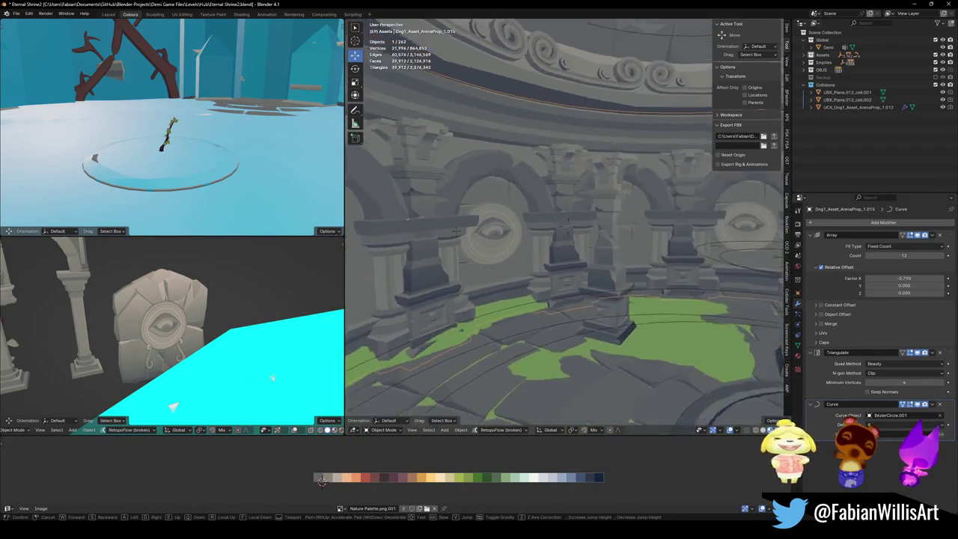
click(567, 226)
click(580, 217)
key(x)
click(603, 303)
- Select the central pillar and delete it
middle_drag(400, 228, 653, 401)
click(555, 269)
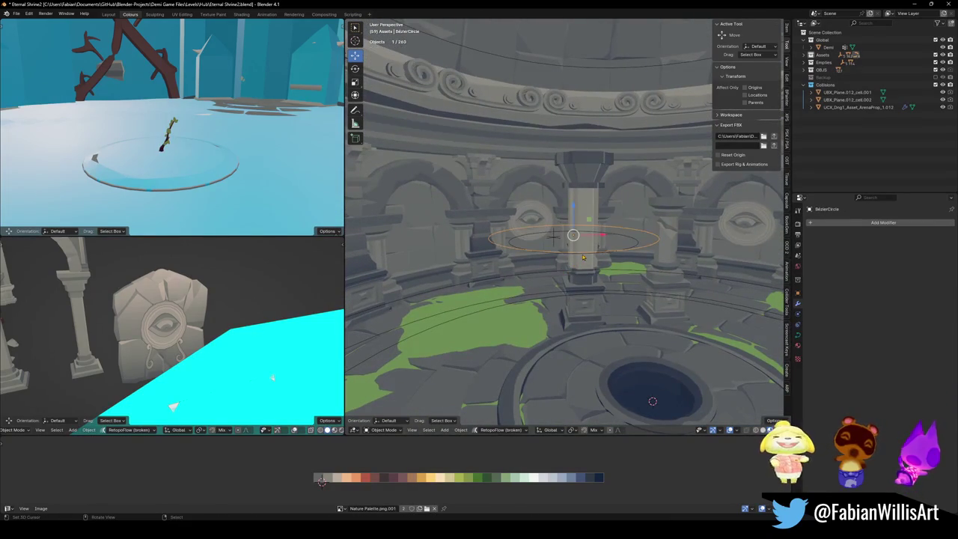
drag(580, 278, 664, 281)
key(Delete)
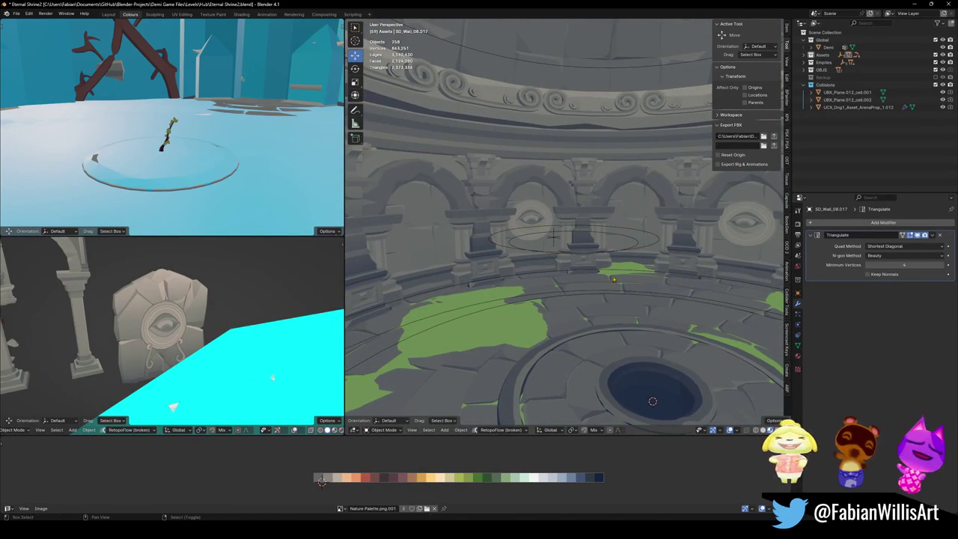
- Walk to the dome, delete the spiral frieze, then undo the deletion
key(shift+grave)
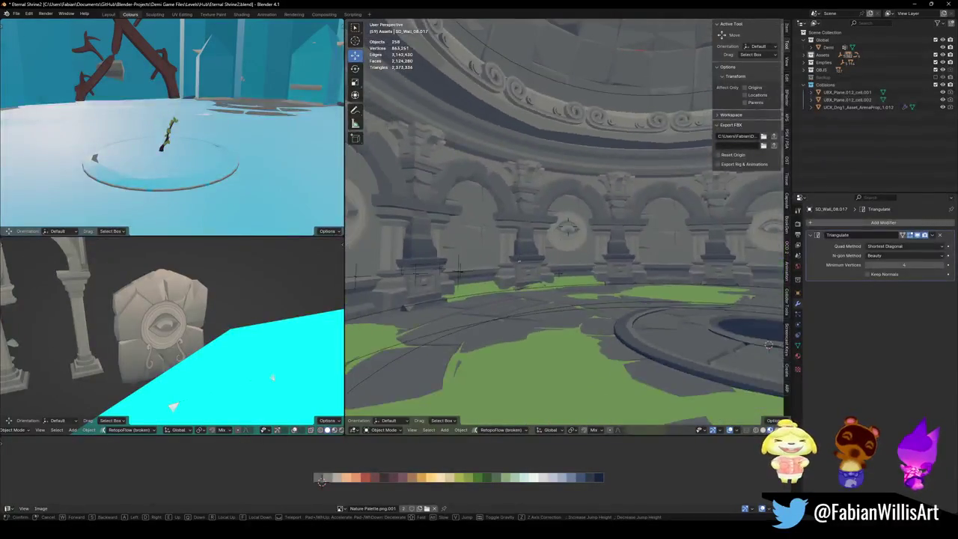
click(610, 278)
key(Delete)
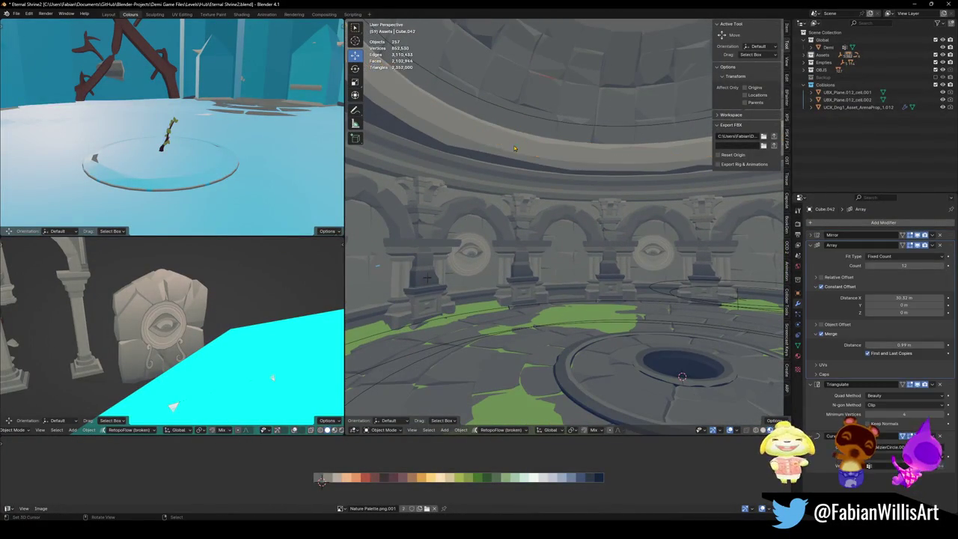
key(shift+grave)
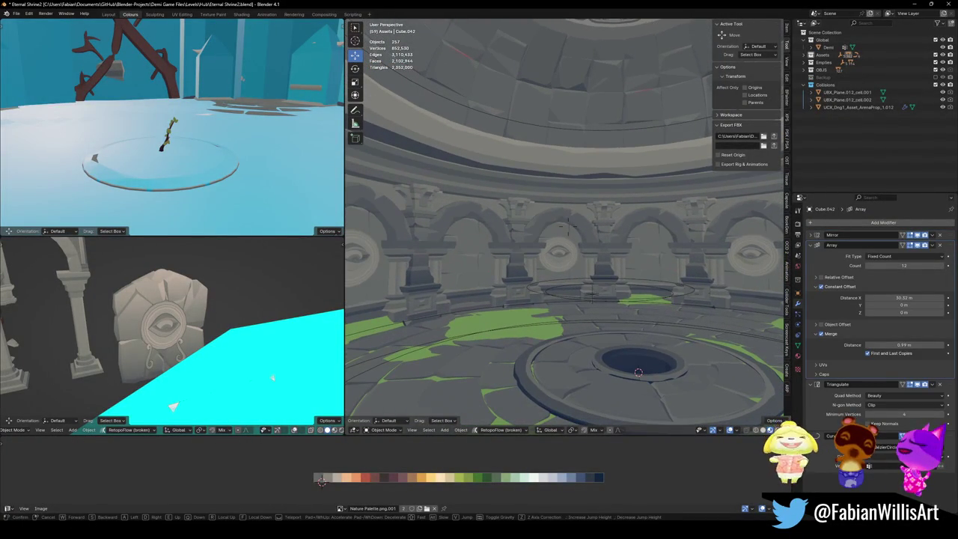
click(550, 187)
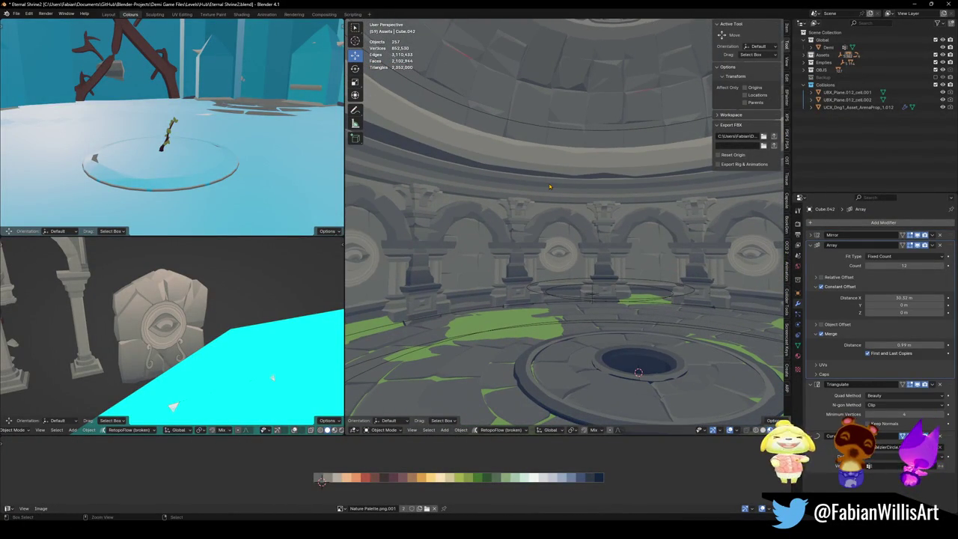
key(ctrl+z)
key(ctrl+z)
key(ctrl+z)
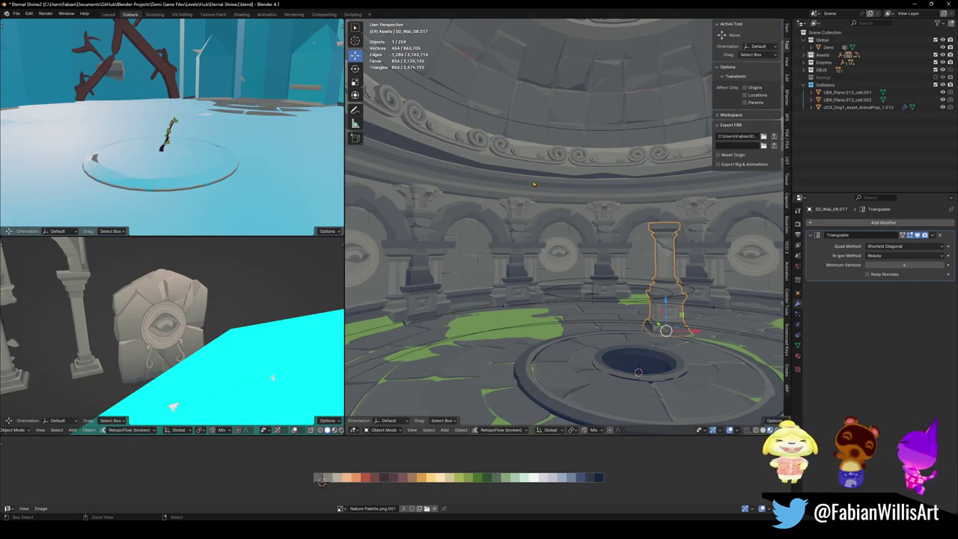
- Undo and redo to restore the frieze and place new pillars, including Pillar 1.001
key(ctrl+z)
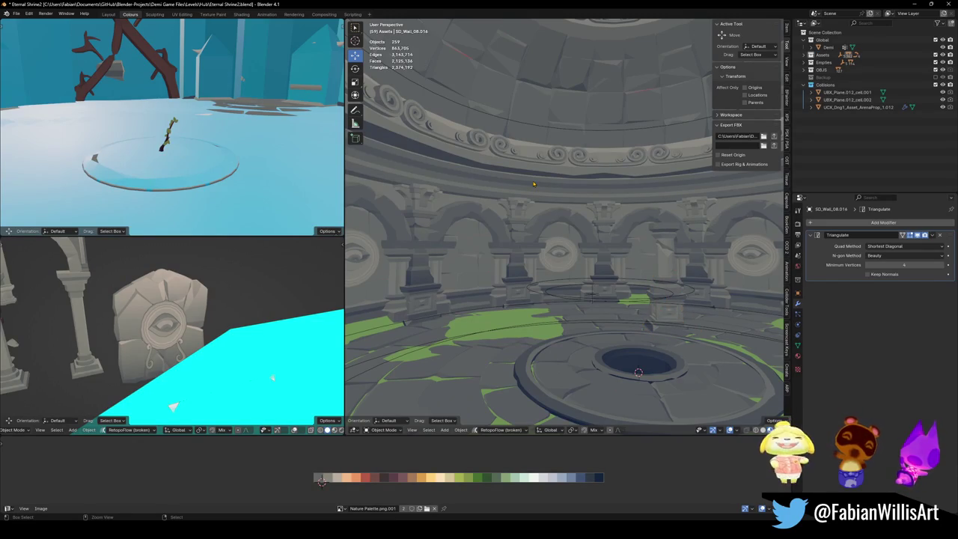
key(ctrl+shift+z)
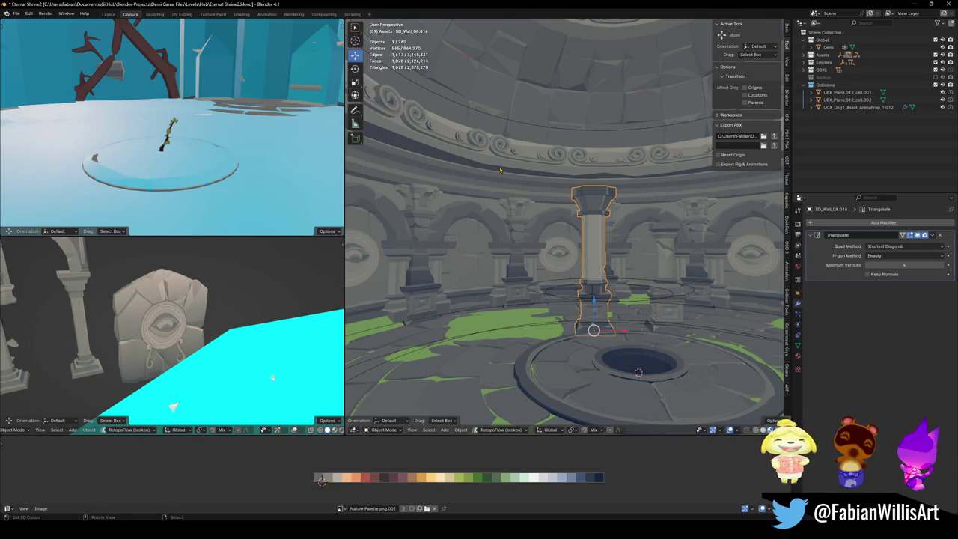
middle_drag(529, 35, 576, 231)
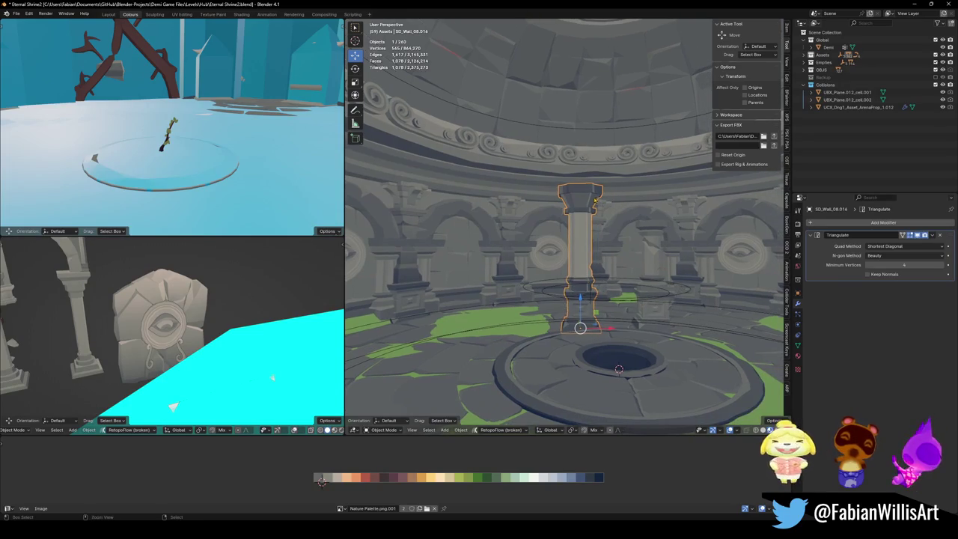
key(ctrl+shift+z)
key(ctrl+shift+z)
- Select arch prop Dng1_Asset_ArenaProp_1.015, frame it, and enter Edit Mode
click(576, 231)
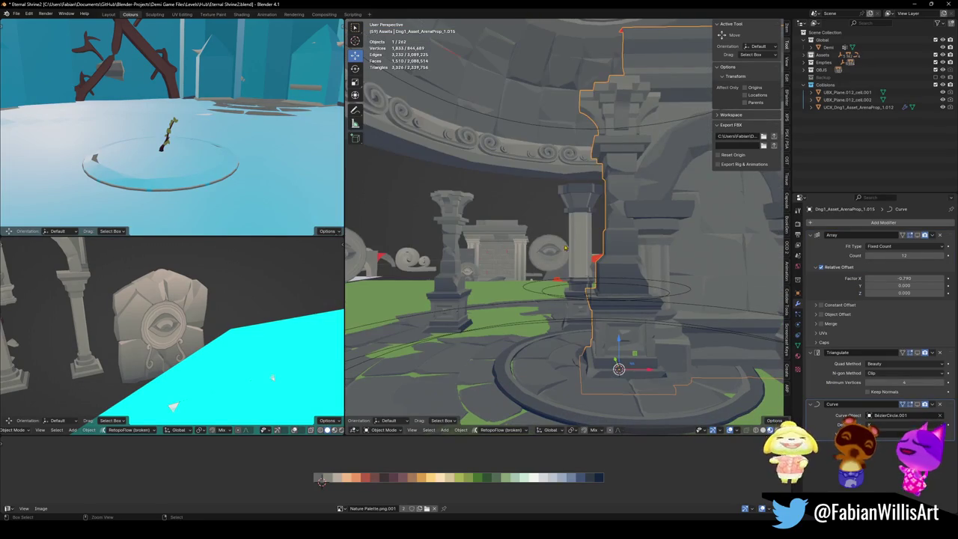
key(KP_Decimal)
key(Tab)
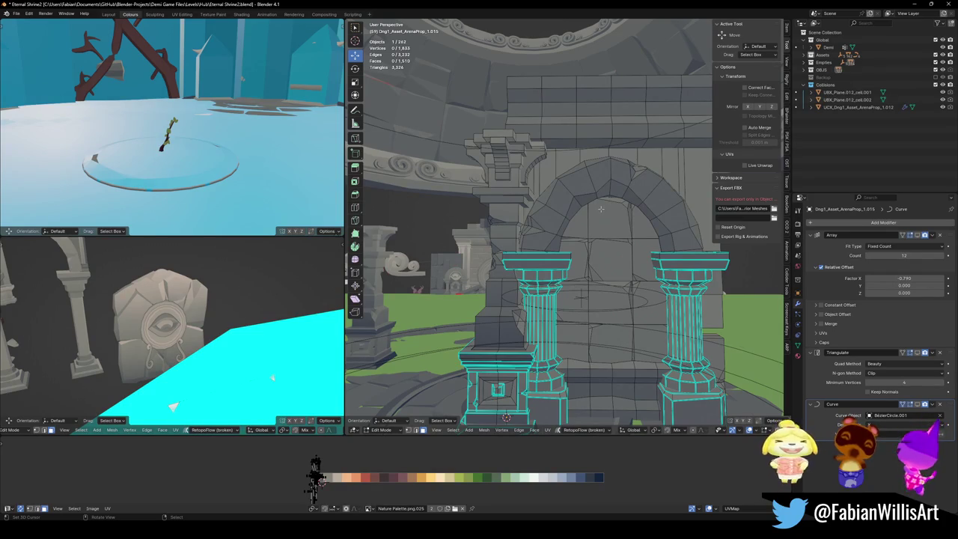
- Select and hide the linked arch piece to check it, then reveal it again
key(a)
key(alt+a)
key(l)
key(h)
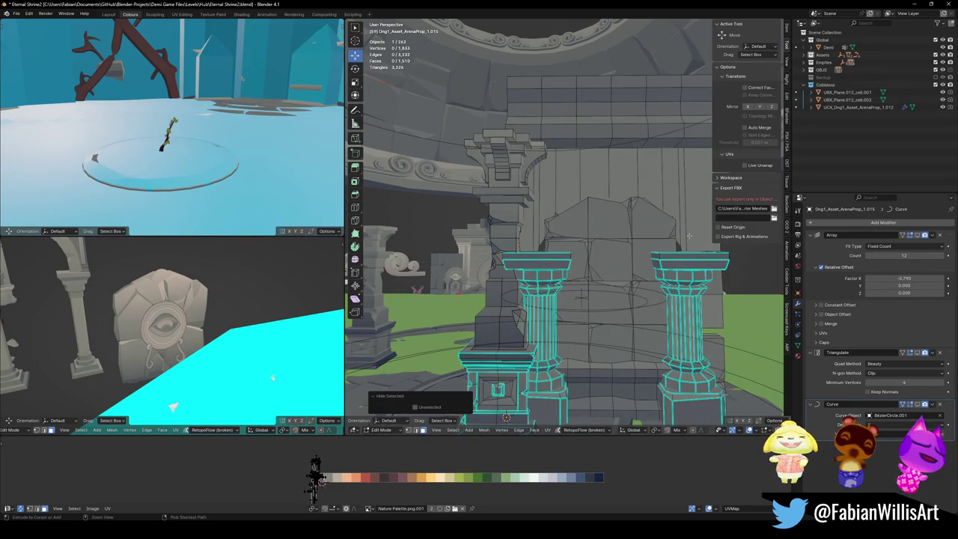
key(alt+h)
key(alt+a)
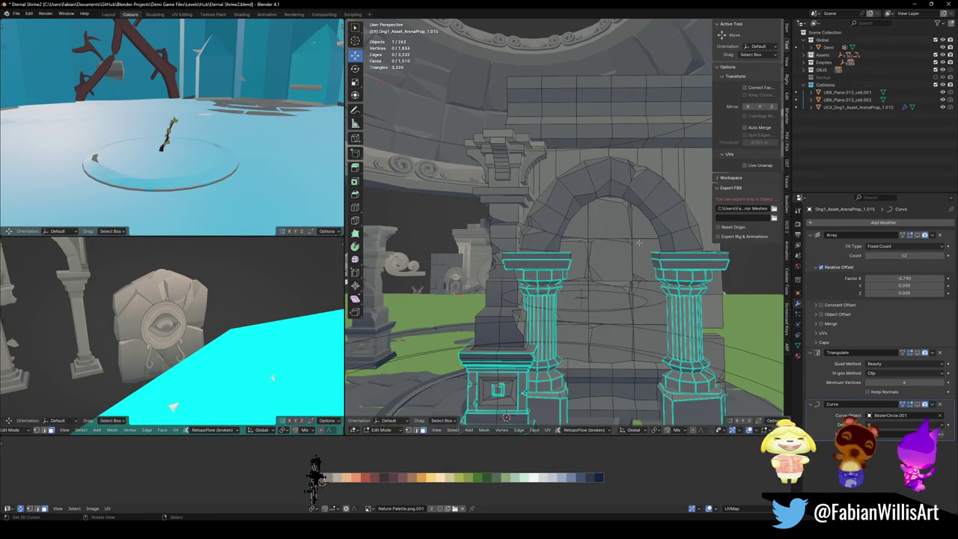
- Hide both column shafts to check them, unhide them, and exit Edit Mode
key(l)
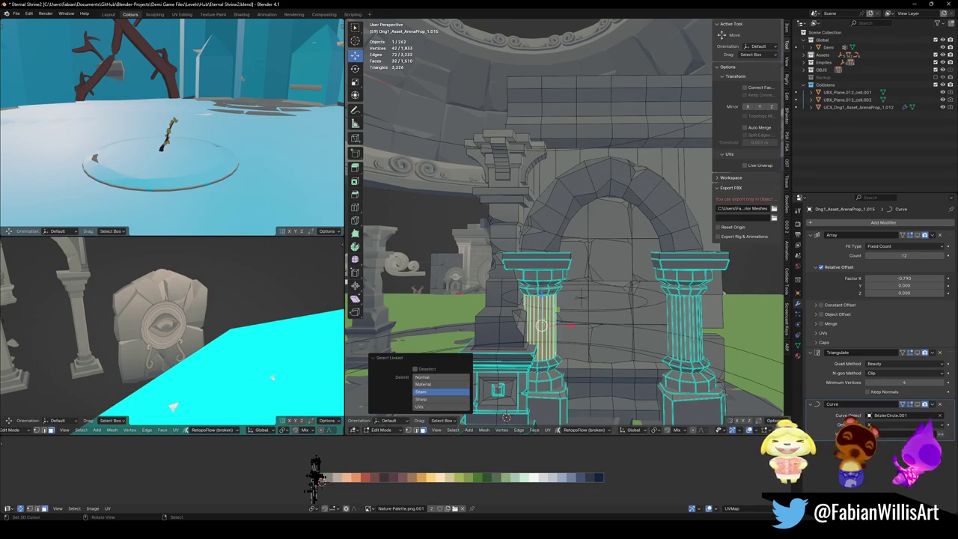
key(l)
key(h)
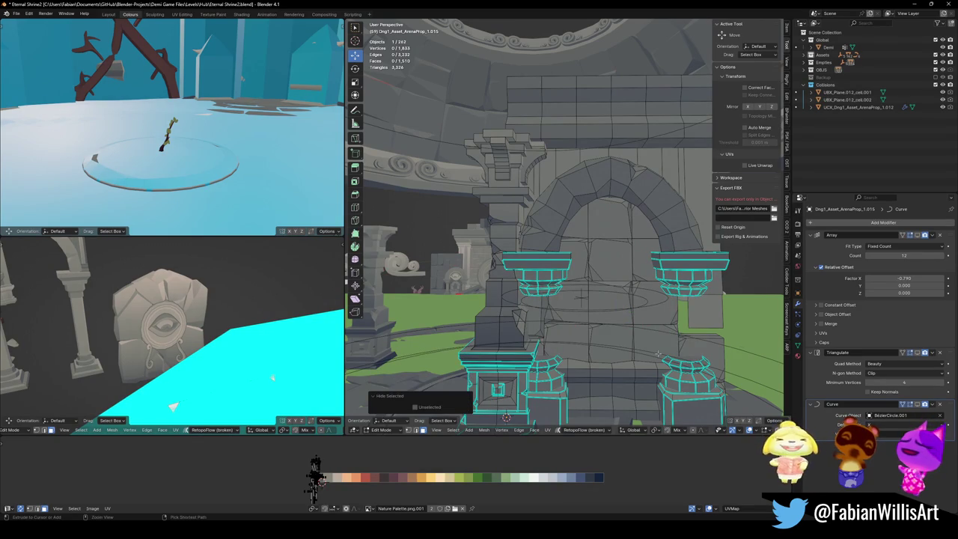
key(alt+h)
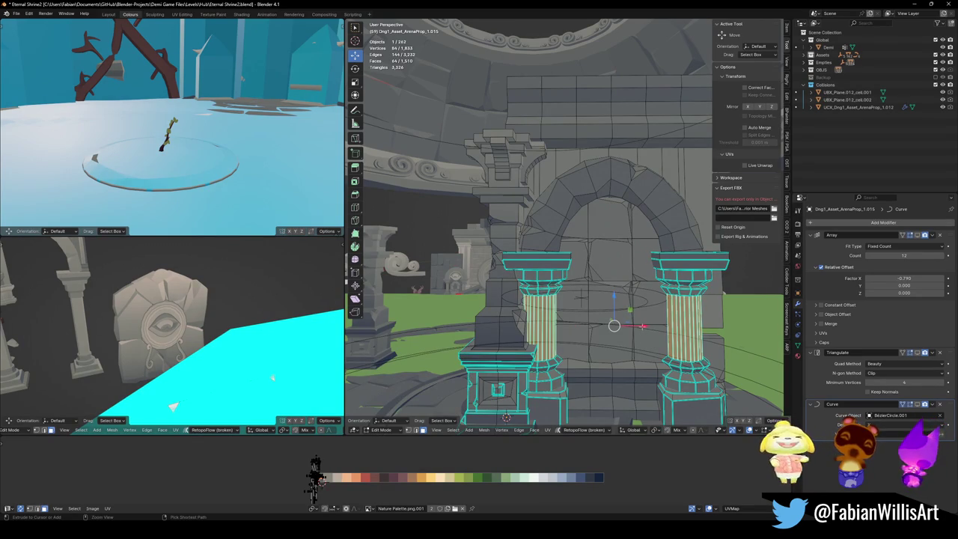
key(Tab)
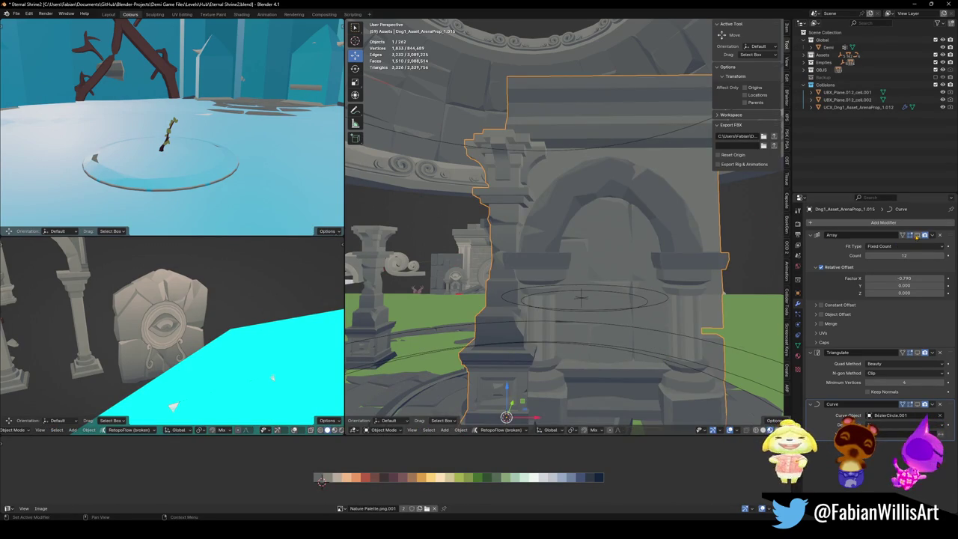
- Fly the view through the domed arena, rising over the ring and dropping toward the floor hole
key(shift+grave)
key(s)
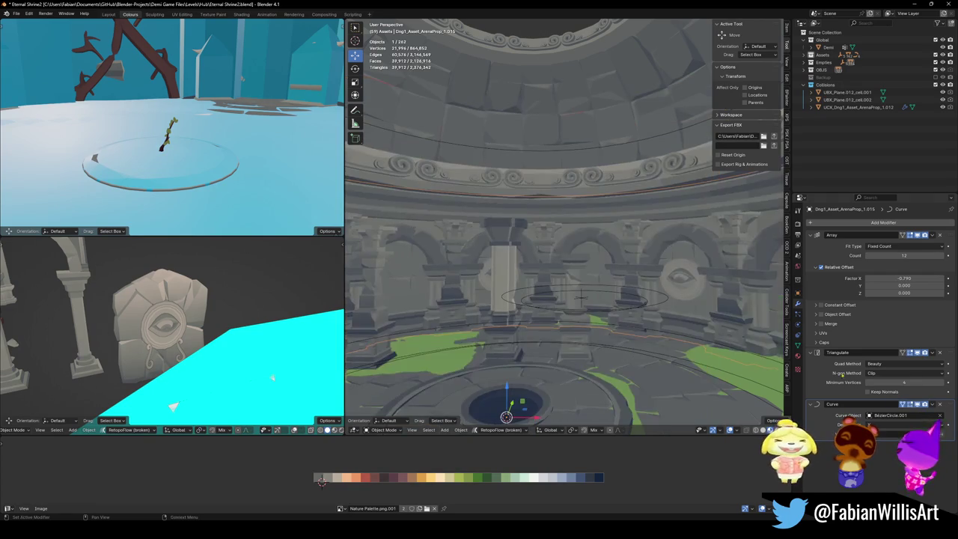
key(w)
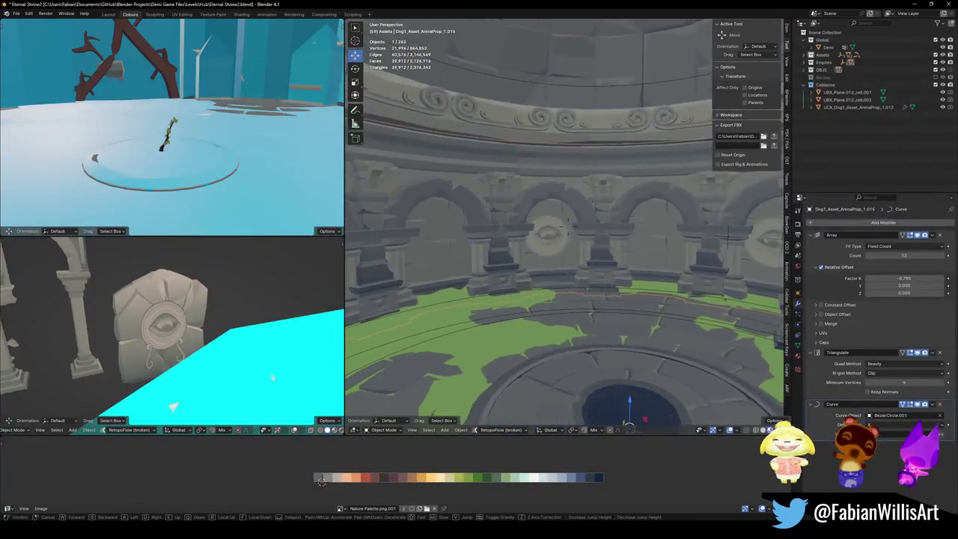
key(s)
key(e)
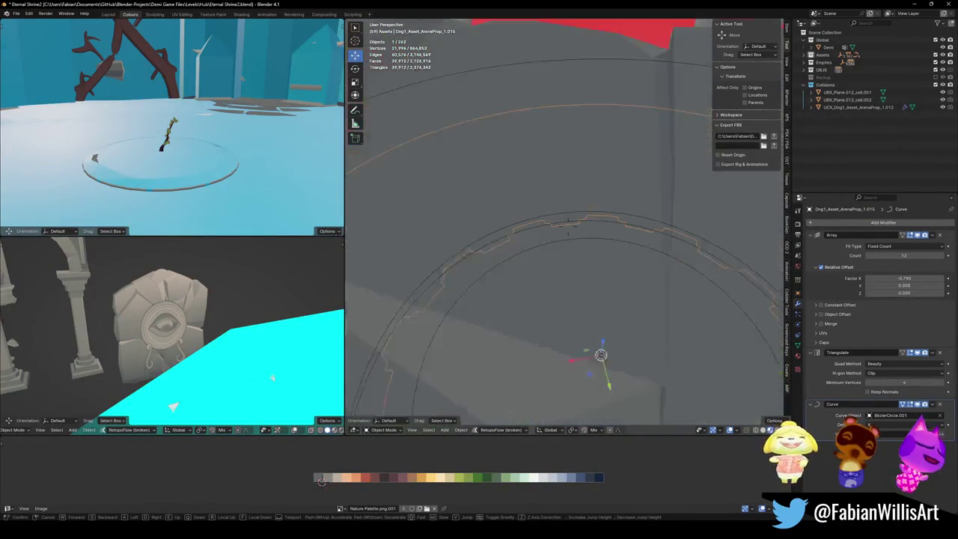
key(s)
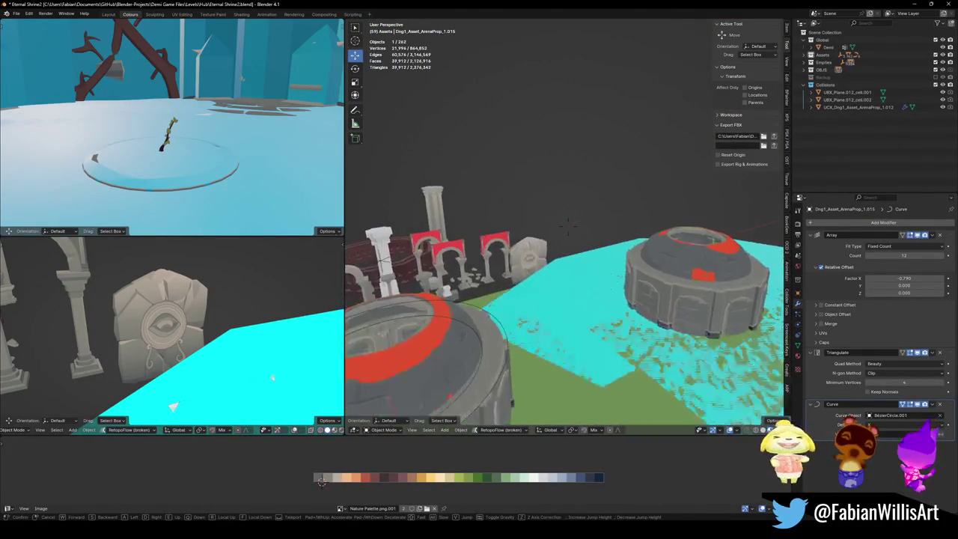
key(w)
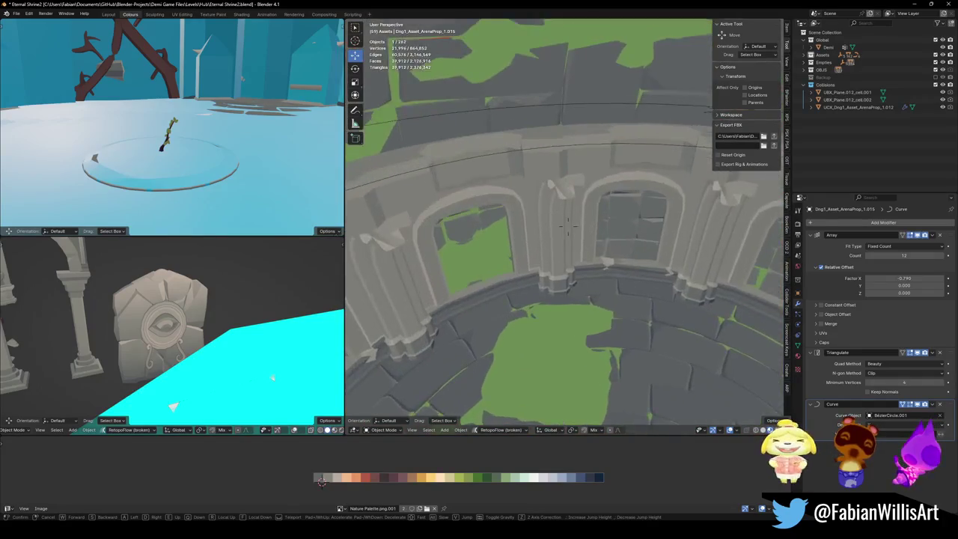
key(s)
key(e)
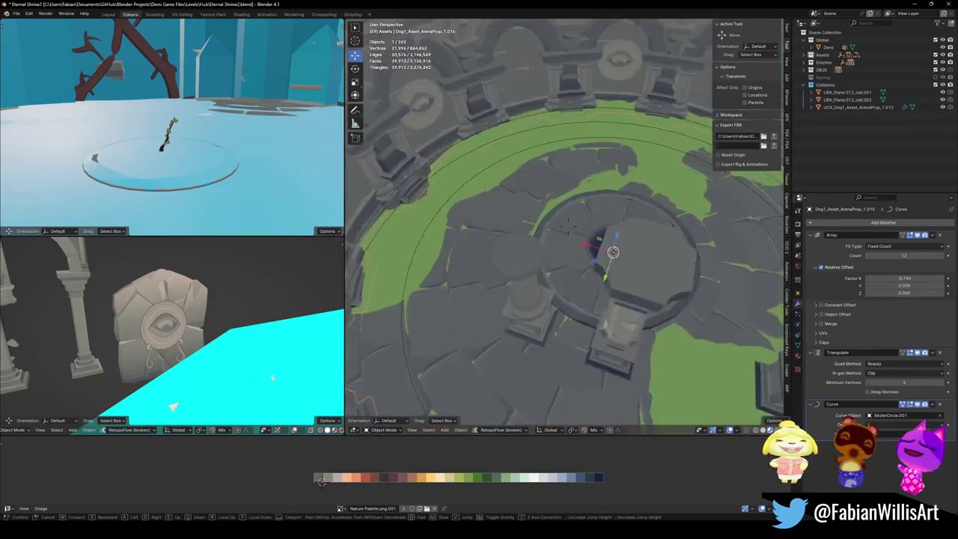
key(w)
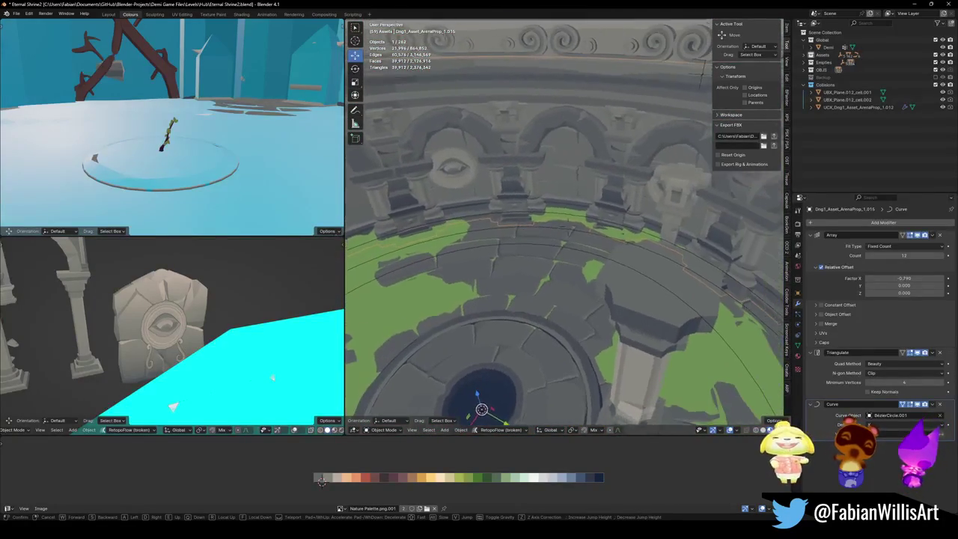
key(w)
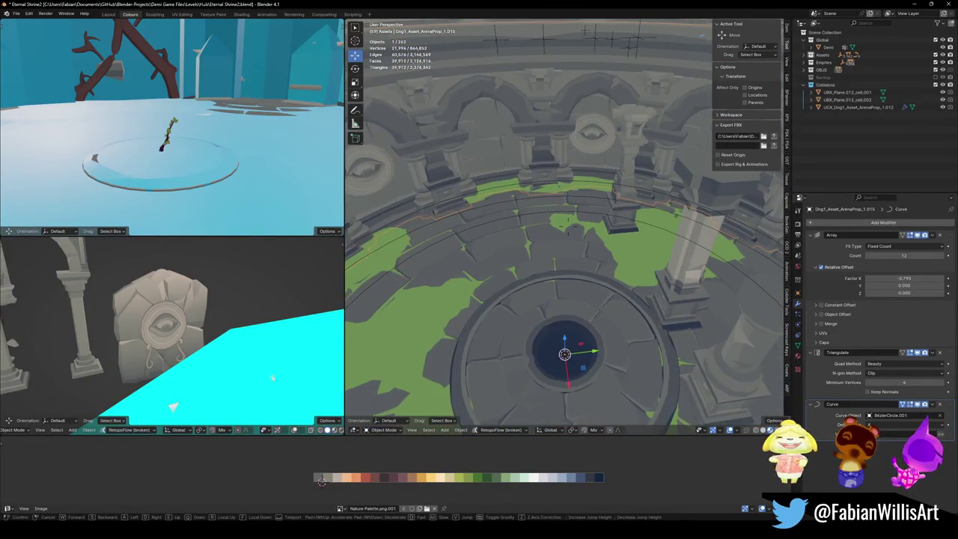
key(w)
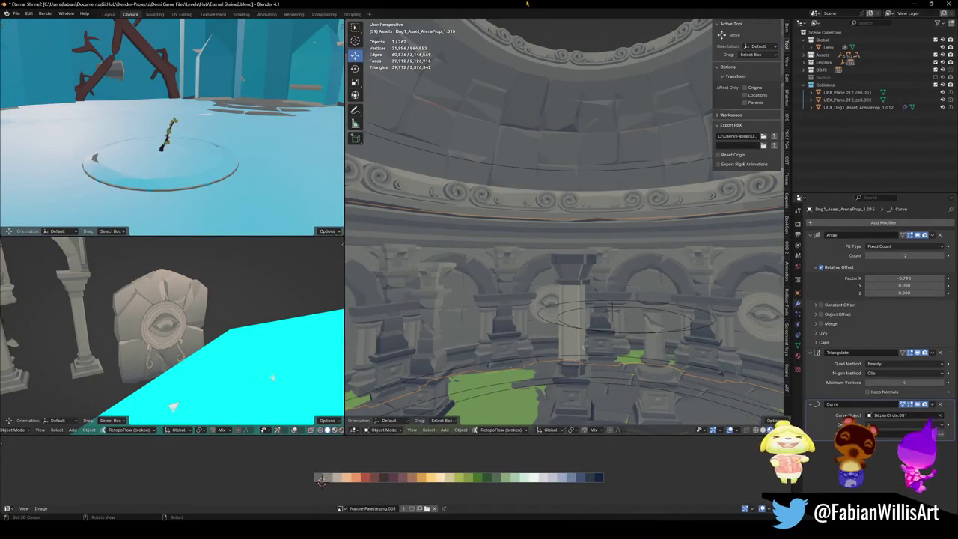
- Fly out through the dome opening and back in at floor level to view the arches and hole
key(shift+grave)
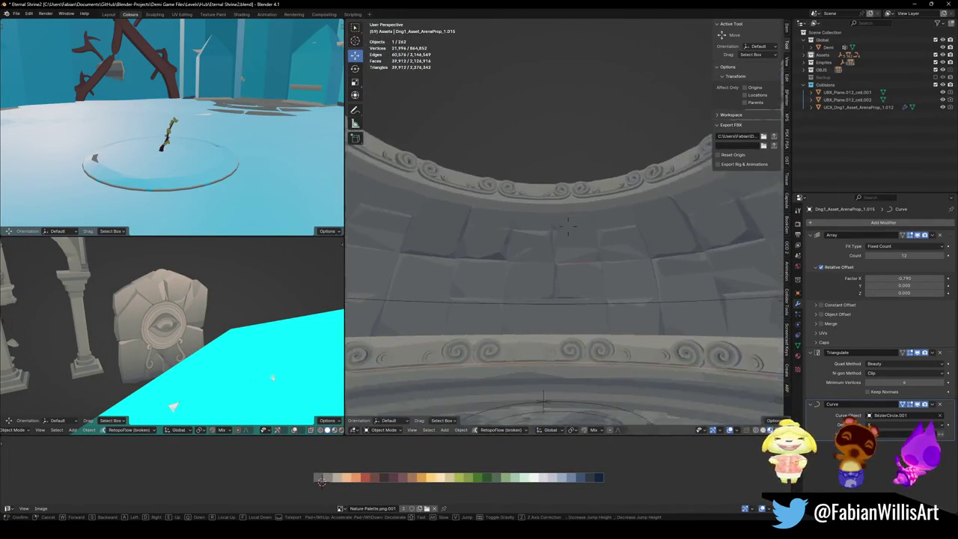
key(w)
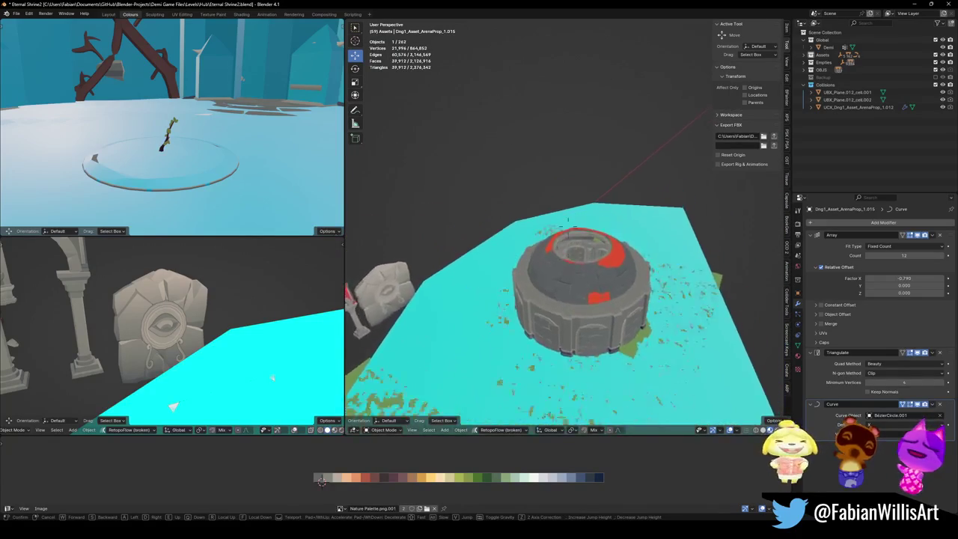
key(Tab)
key(s)
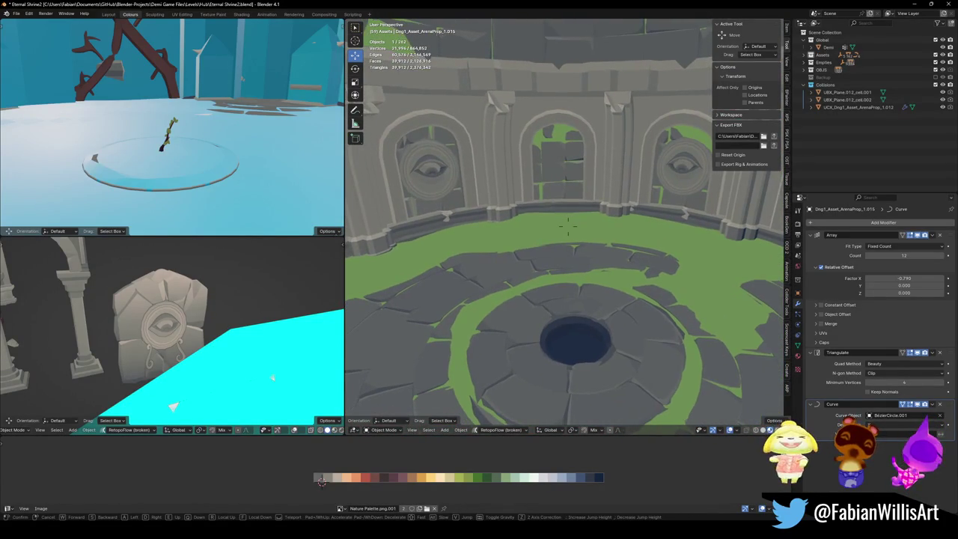
key(w)
key(s)
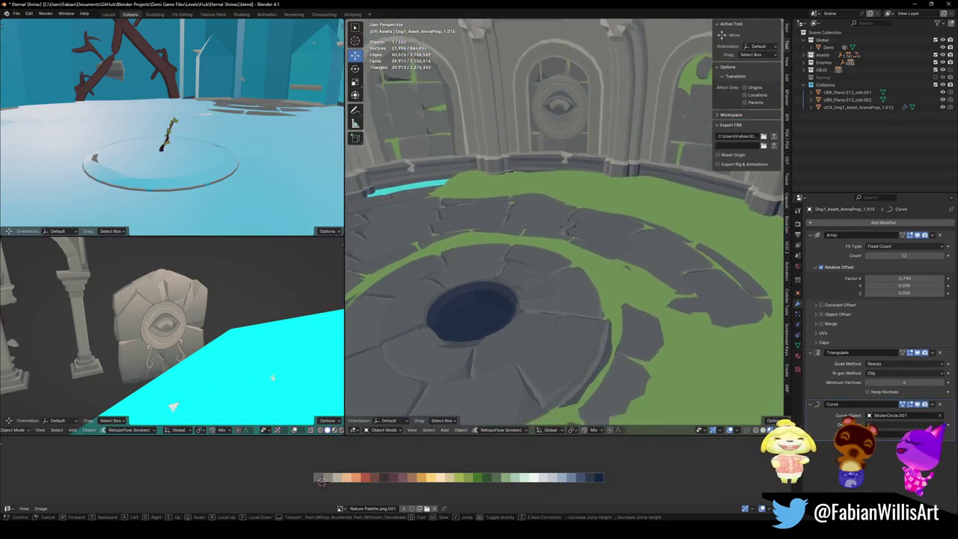
key(w)
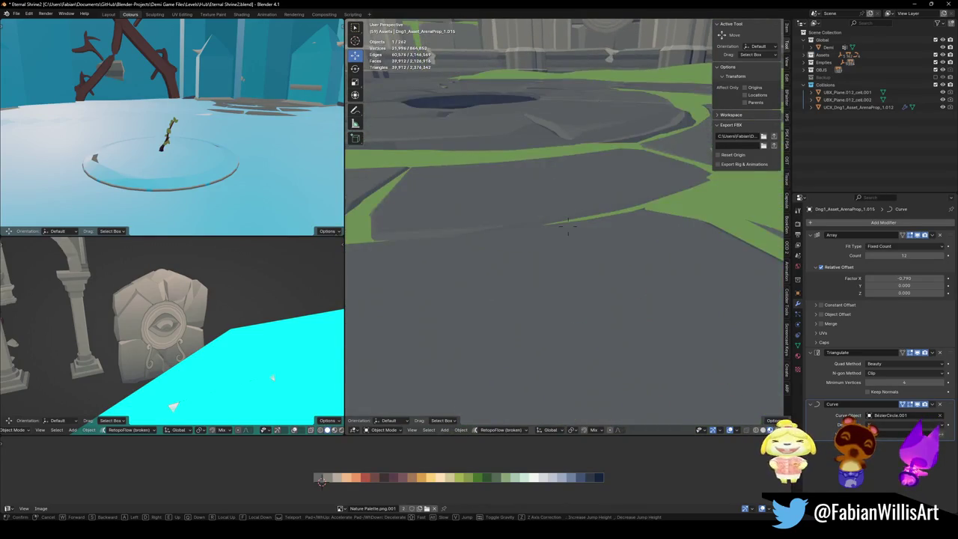
click(558, 204)
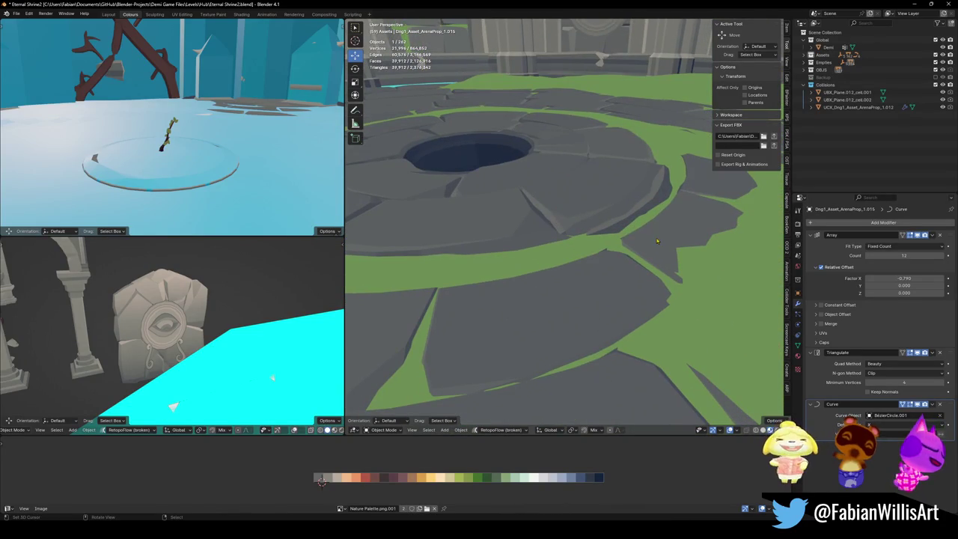
- Hide the green grass overlay Floor.002 and walk over the bare grey stone floor
click(716, 307)
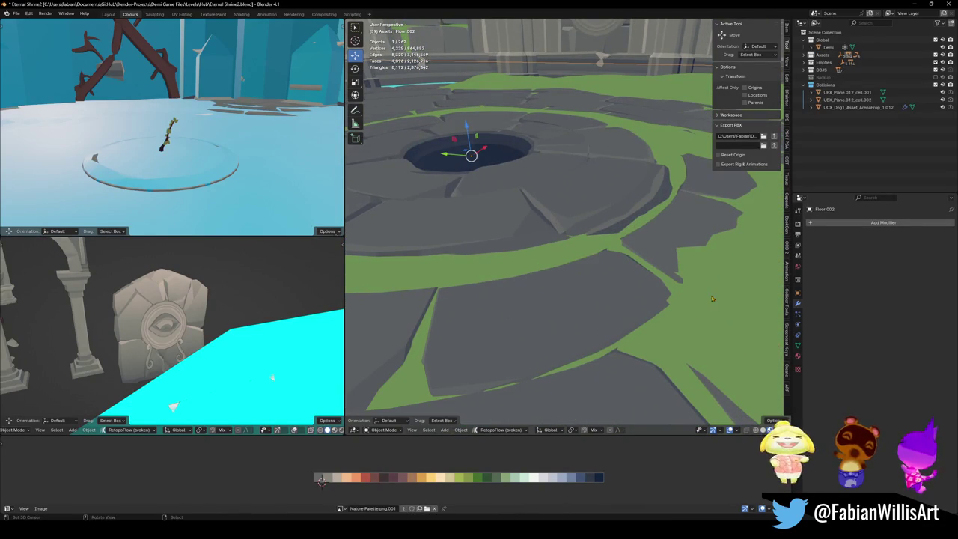
key(h)
key(shift+grave)
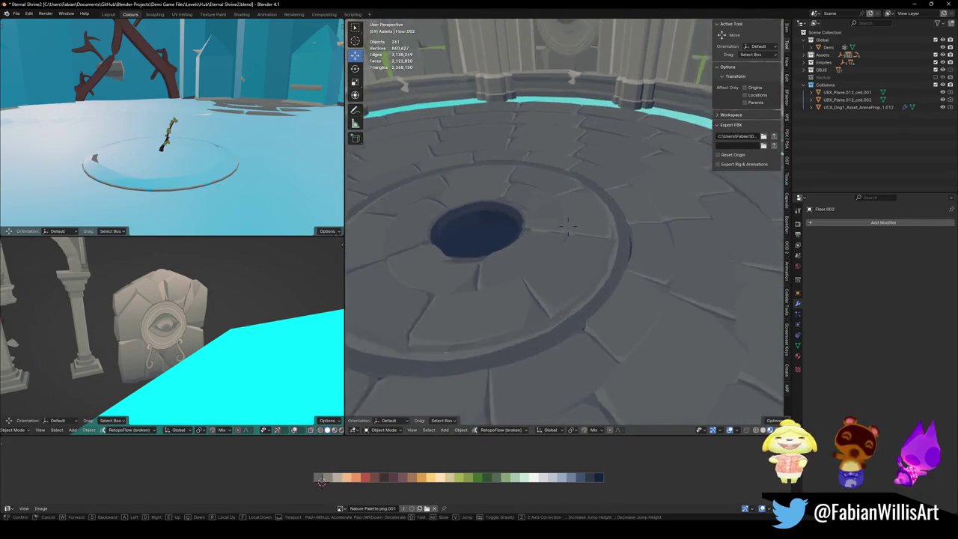
key(w)
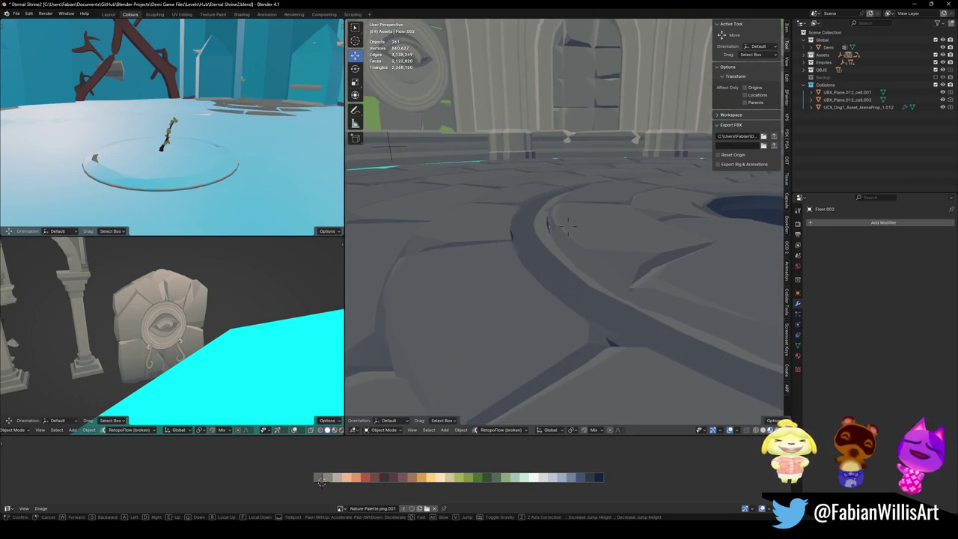
key(w)
key(w)
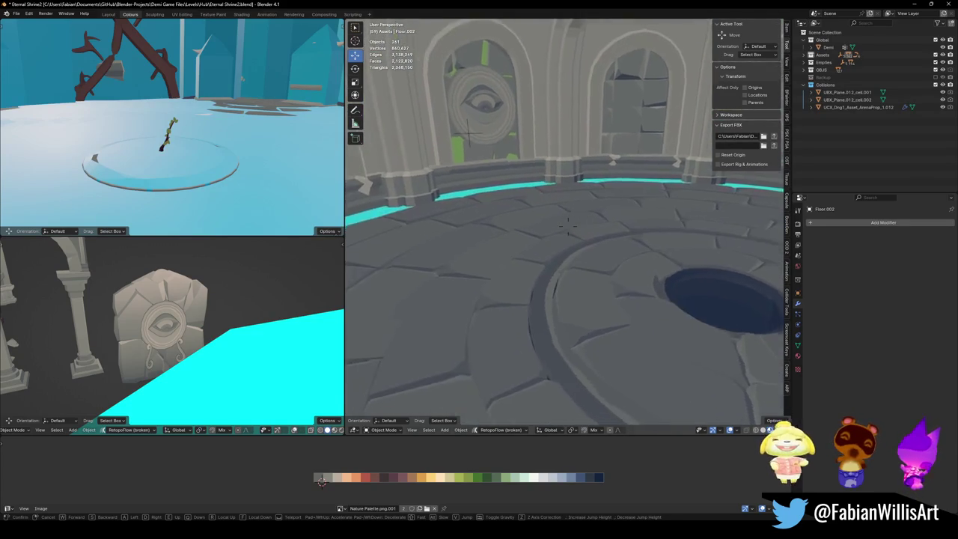
key(s)
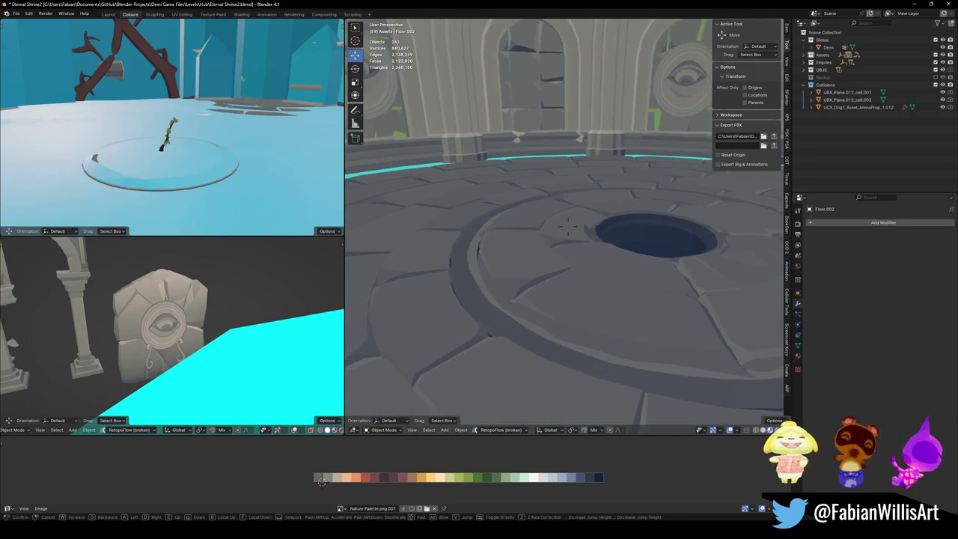
click(623, 265)
key(alt+a)
key(shift+grave)
- Switch to Top Orthographic view centred on the arena and select MAP_LairOfTrials
key(s)
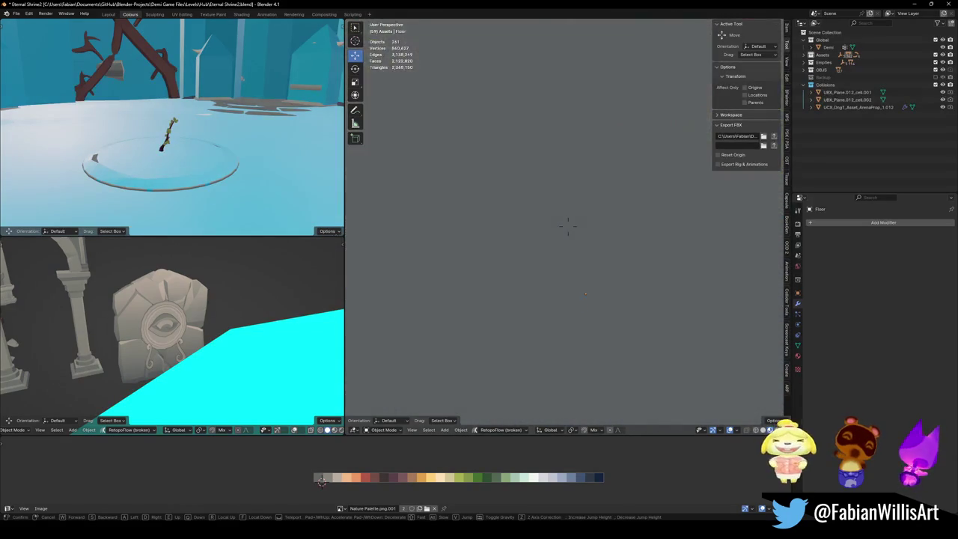
click(568, 227)
key(KP_7)
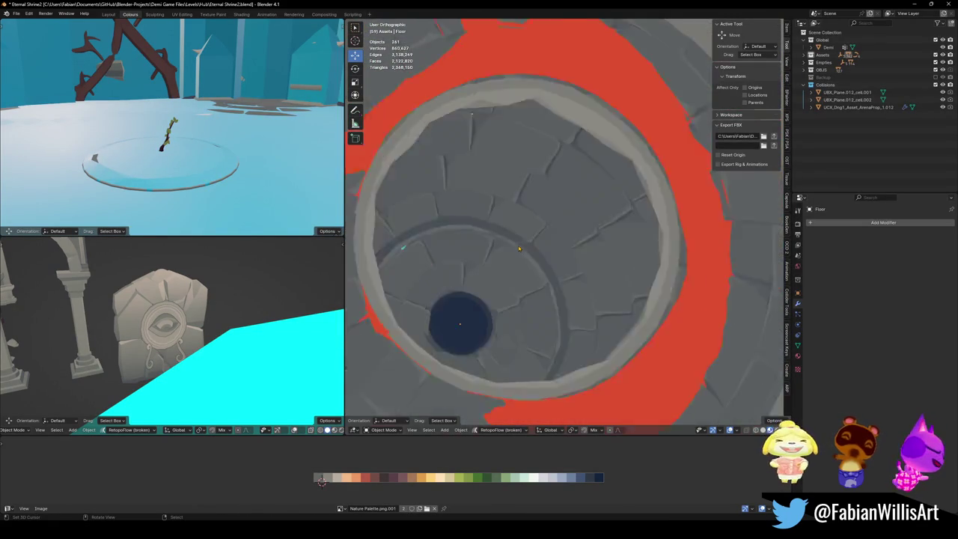
shift+middle_drag(487, 190, 513, 253)
scroll(566, 202, down, 3)
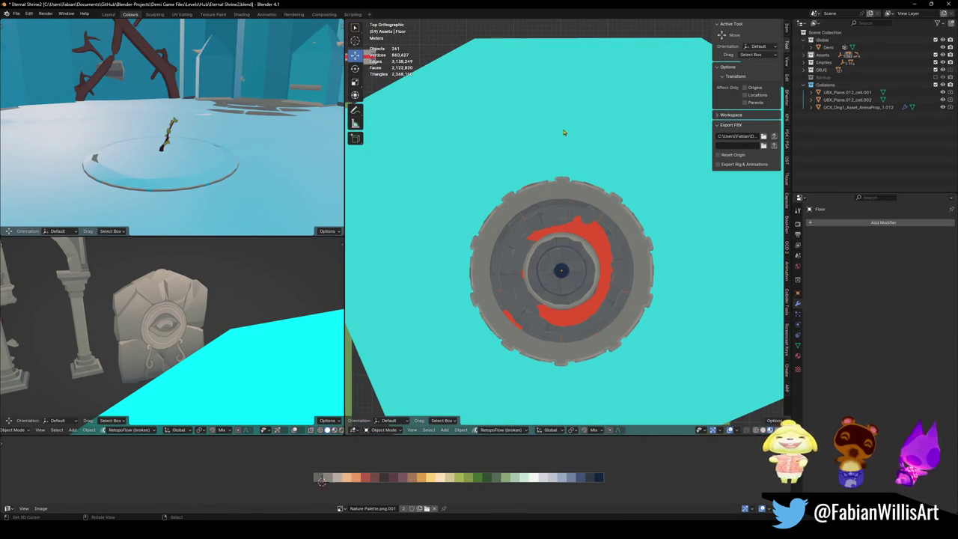
click(565, 237)
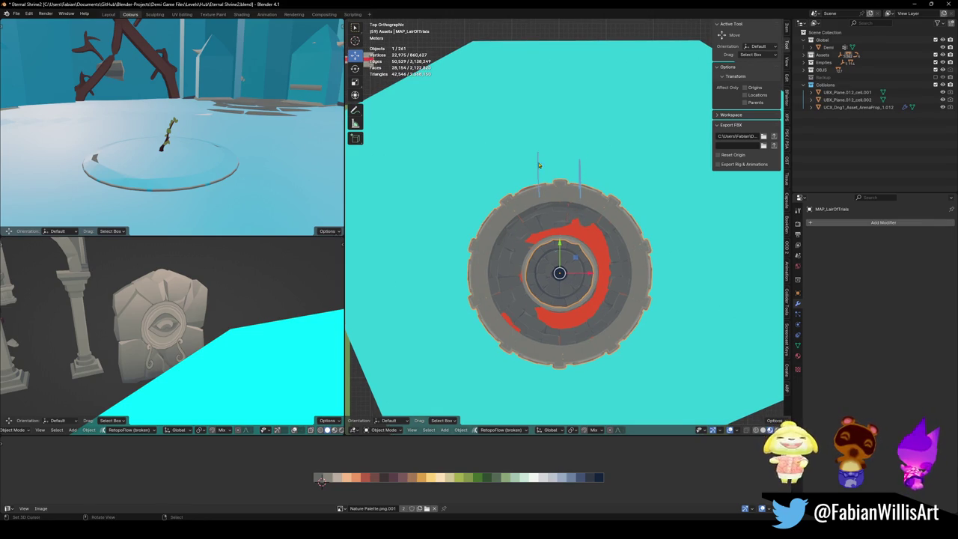
scroll(570, 155, down, 5)
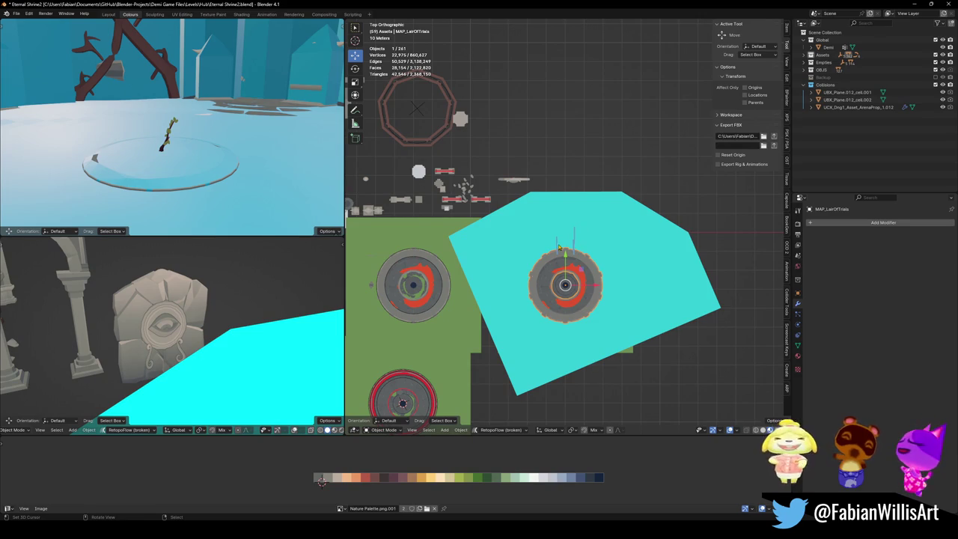
drag(561, 230, 595, 225)
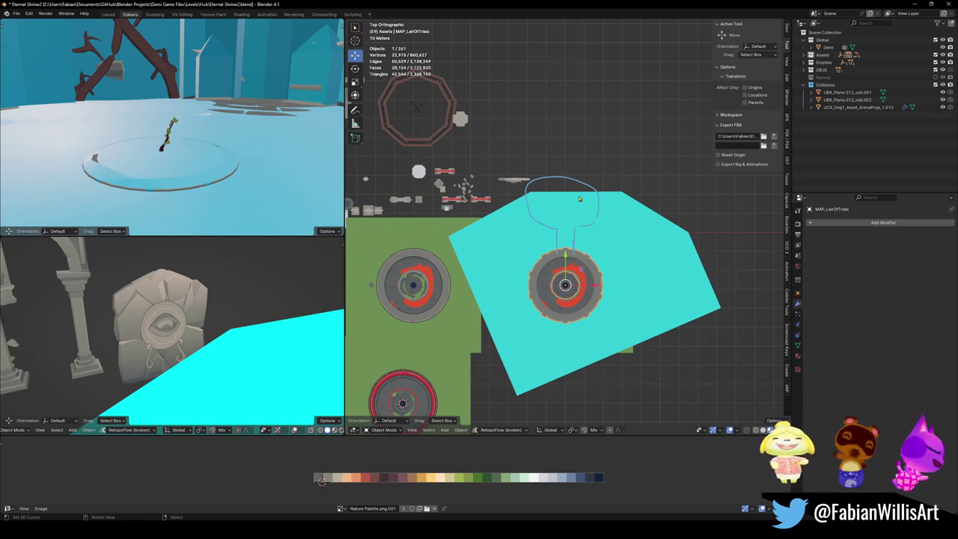
mouse_move(557, 176)
mouse_down()
mouse_move(557, 157)
mouse_move(572, 160)
mouse_move(552, 150)
mouse_move(598, 119)
mouse_move(590, 159)
mouse_up()
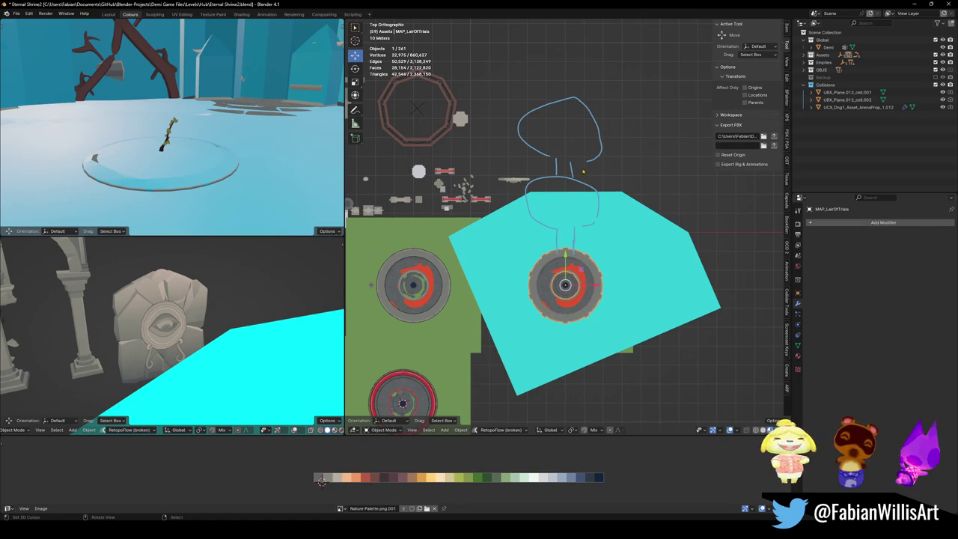
mouse_move(581, 161)
right_down()
mouse_move(620, 117)
mouse_move(524, 210)
right_up()
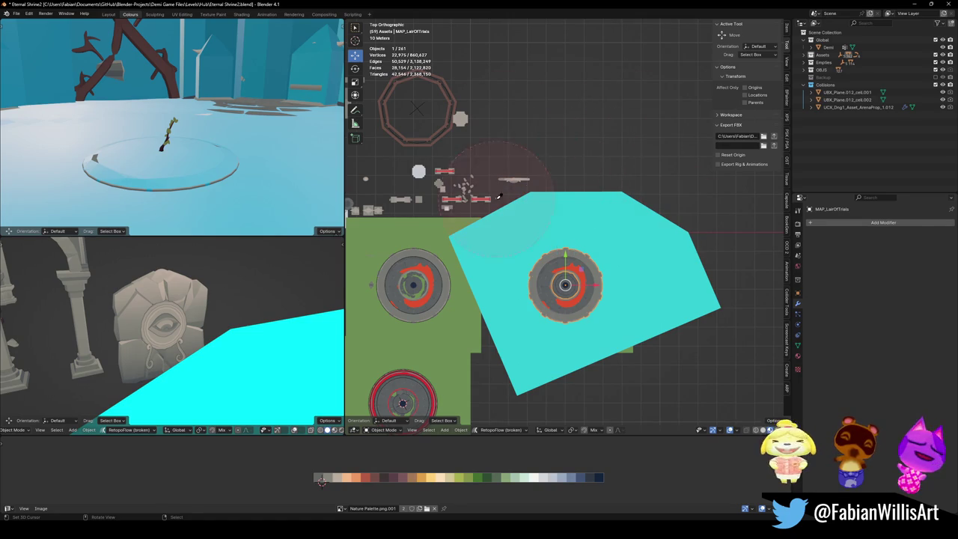
scroll(594, 218, up, 3)
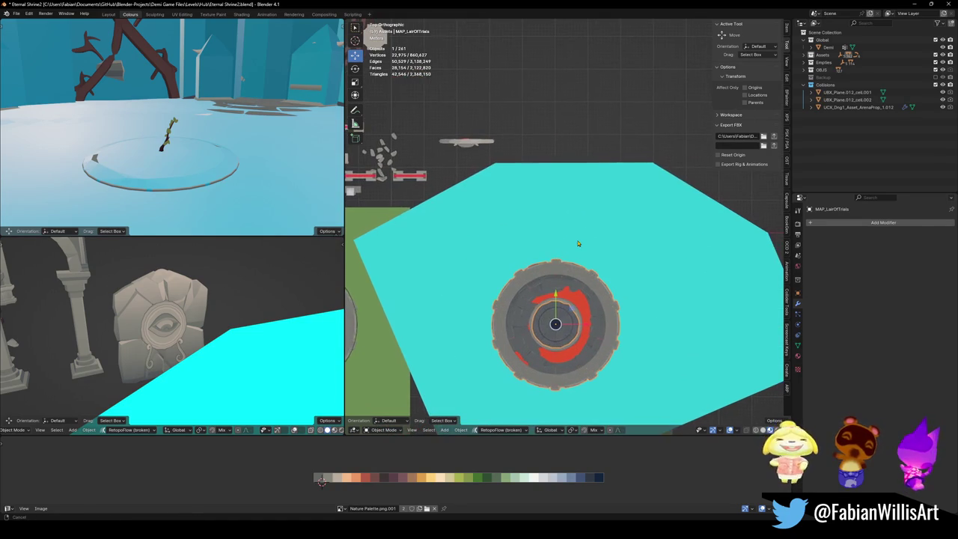
mouse_move(560, 268)
mouse_down()
mouse_move(560, 234)
mouse_move(576, 232)
mouse_up()
mouse_move(529, 267)
mouse_down()
mouse_move(528, 211)
mouse_move(566, 210)
mouse_up()
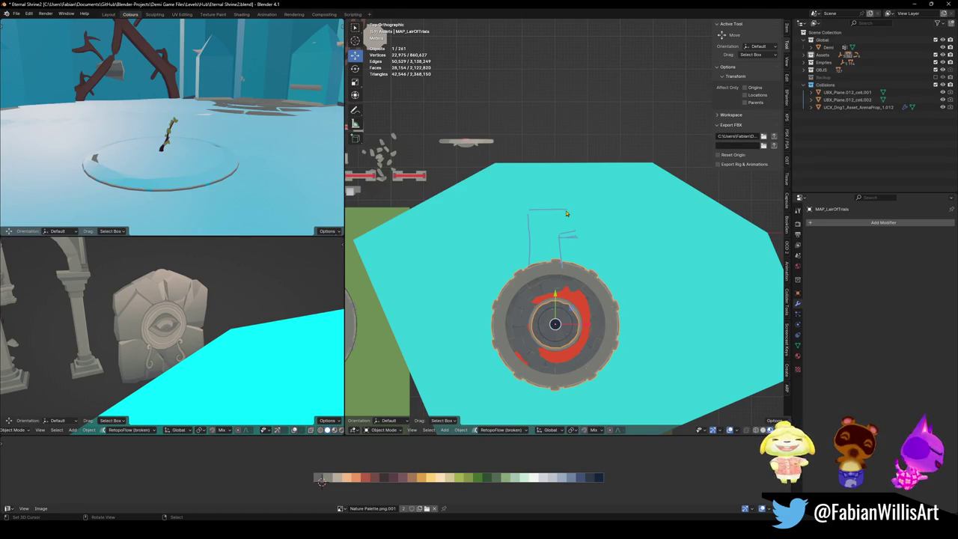
right_drag(578, 214, 530, 225)
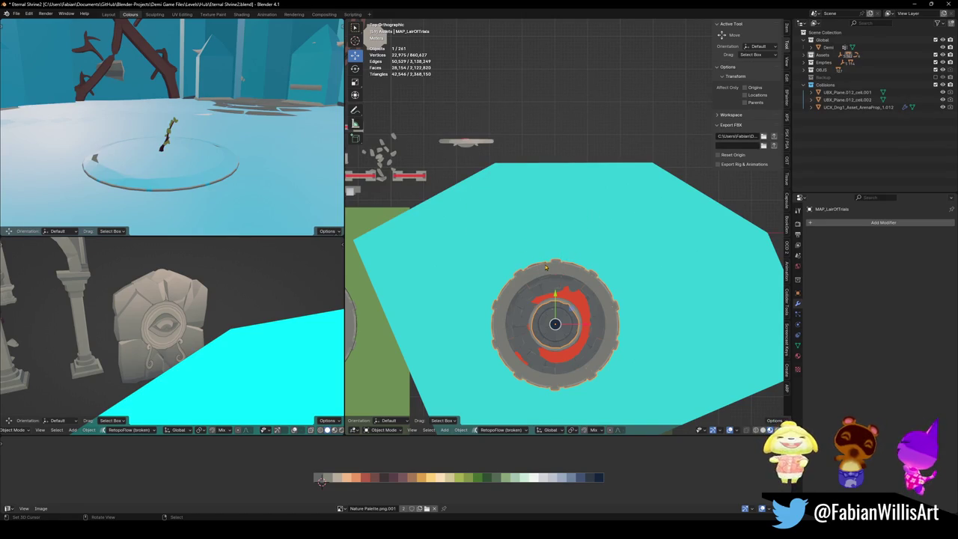
mouse_move(543, 263)
mouse_down()
mouse_move(541, 248)
mouse_move(571, 238)
mouse_up()
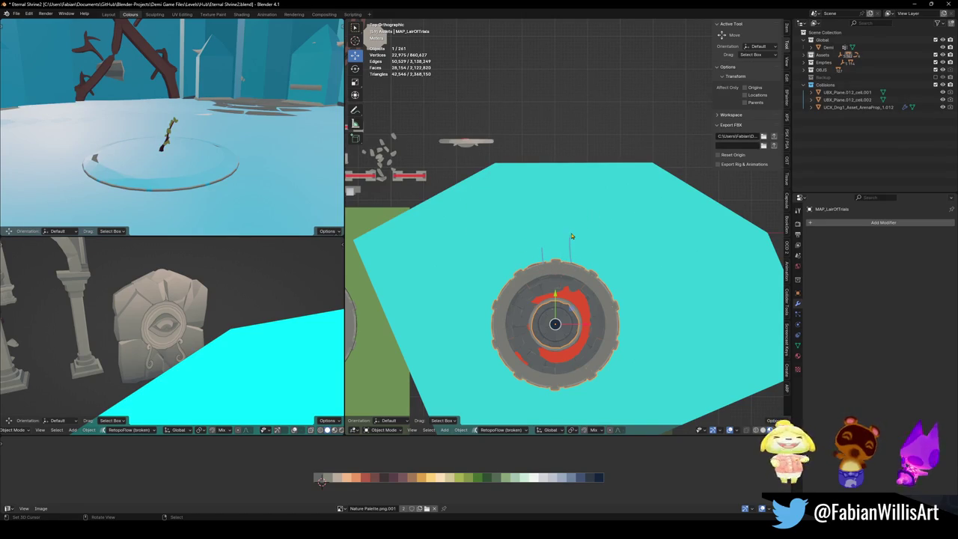
right_drag(573, 231, 555, 266)
mouse_move(544, 261)
mouse_down()
mouse_move(546, 222)
mouse_move(586, 226)
mouse_up()
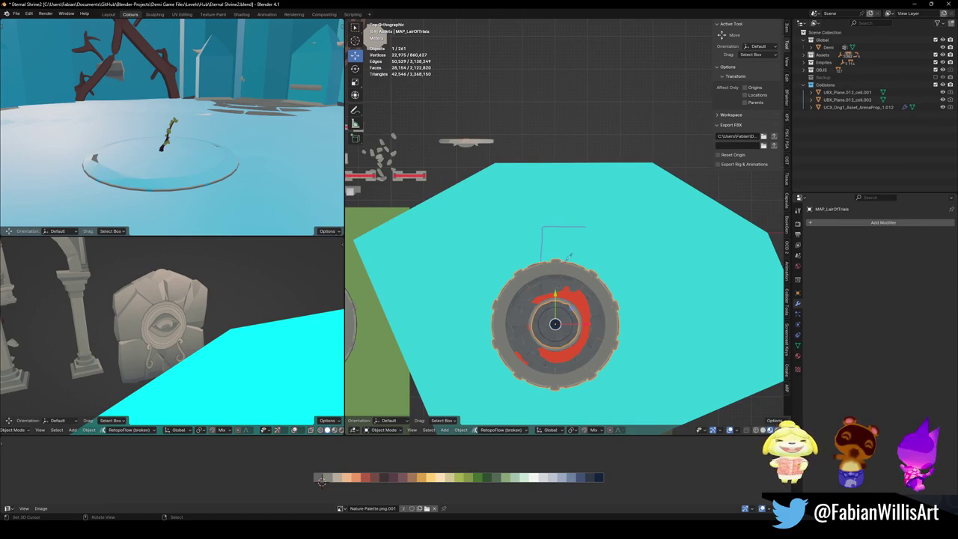
mouse_move(565, 262)
mouse_down()
mouse_move(586, 248)
mouse_move(585, 206)
mouse_up()
mouse_move(586, 248)
mouse_down()
mouse_move(605, 242)
mouse_move(599, 214)
mouse_move(569, 202)
mouse_move(557, 160)
mouse_move(634, 166)
mouse_move(607, 215)
mouse_up()
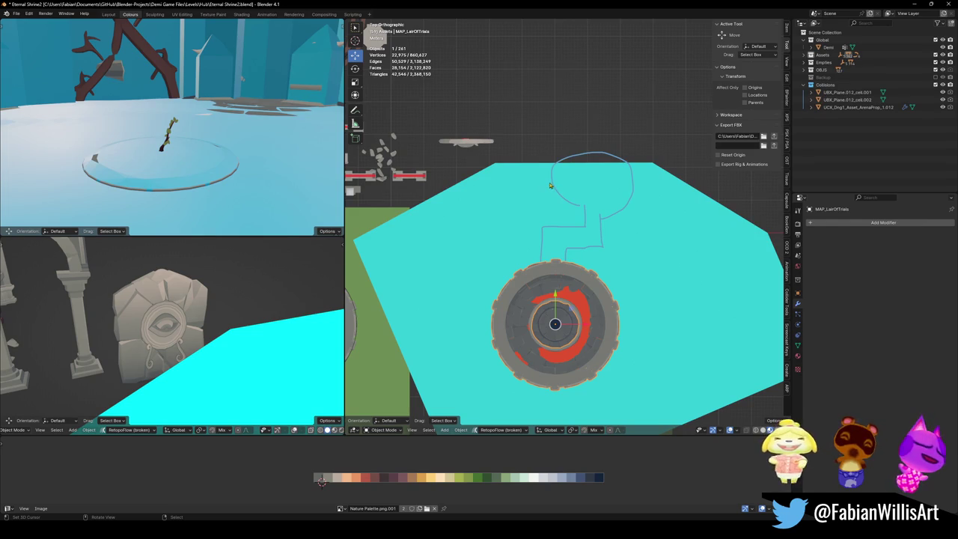
right_drag(664, 132, 641, 250)
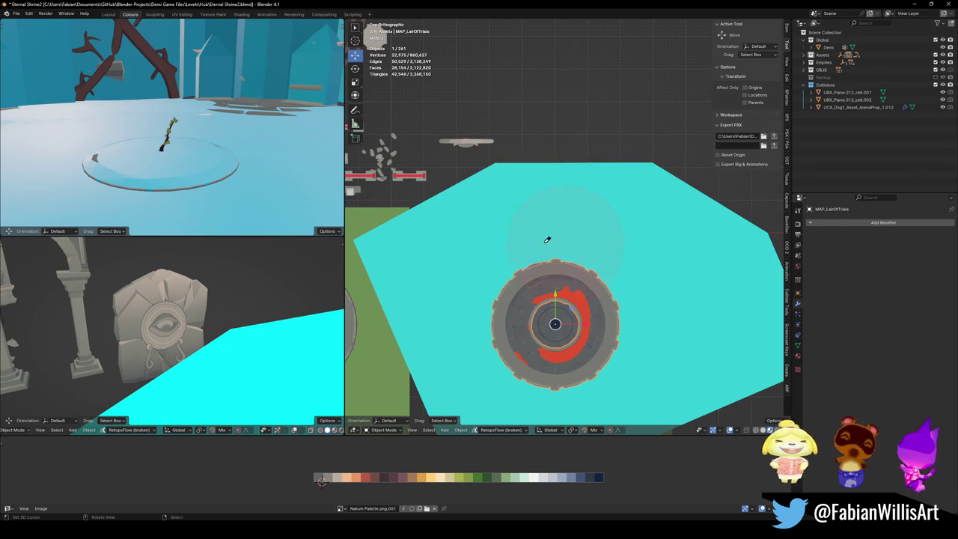
key(KP_Decimal)
middle_drag(591, 283, 547, 310)
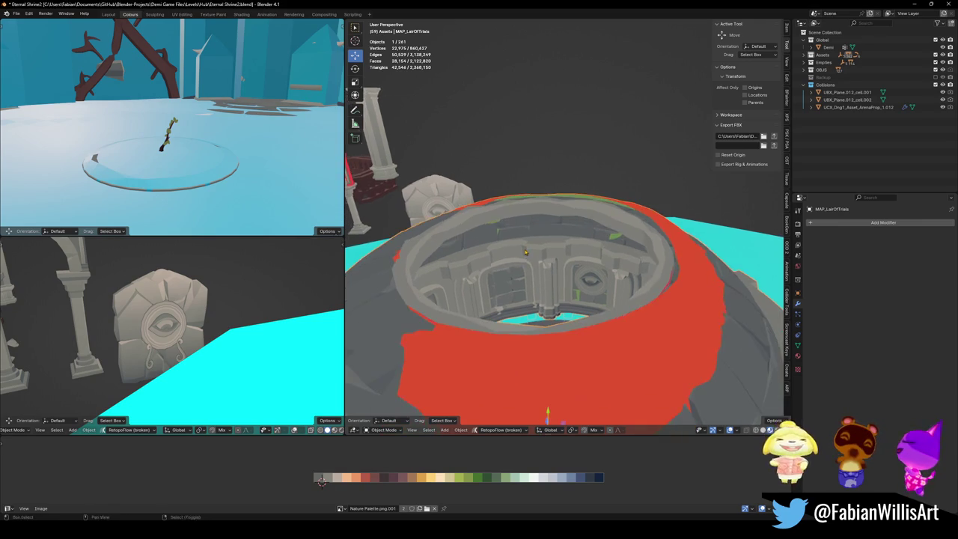
middle_drag(579, 250, 544, 275)
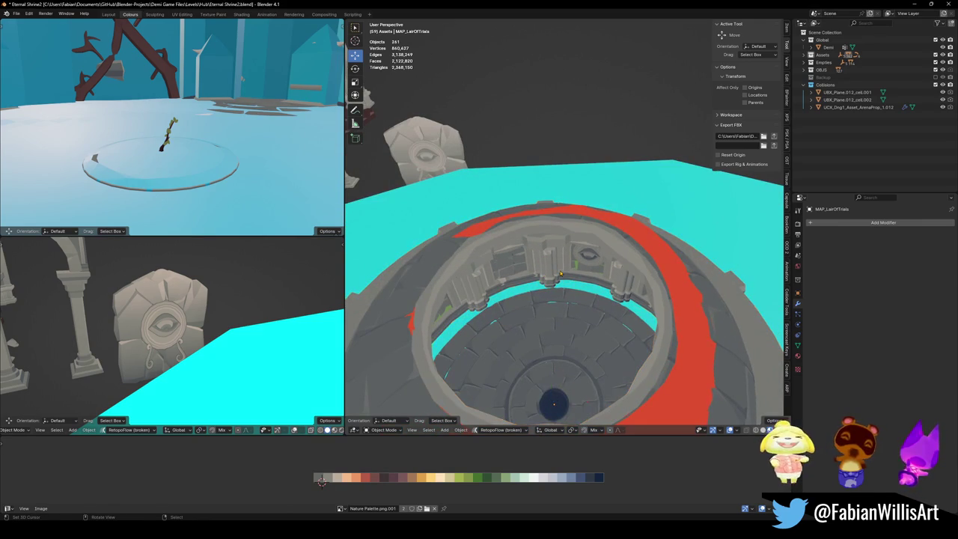
key(r)
key(z)
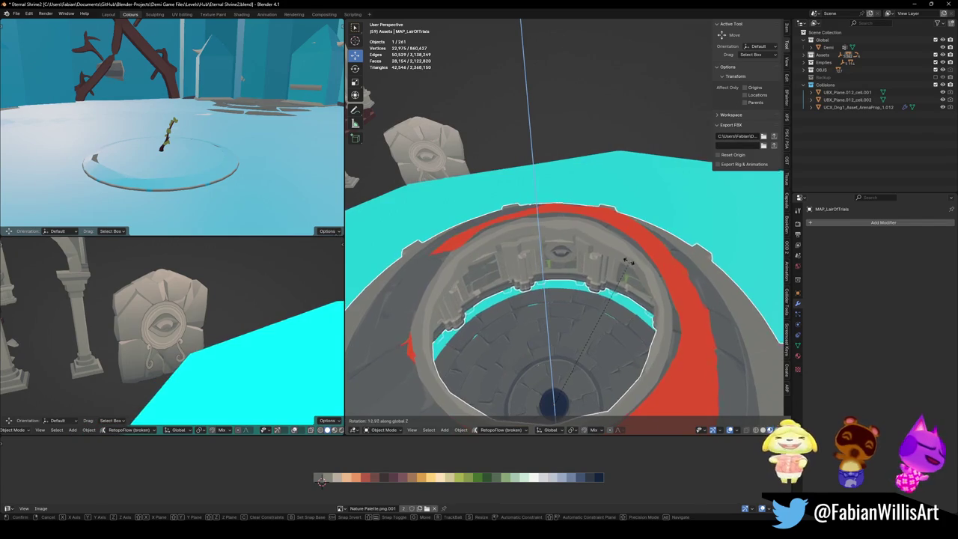
click(630, 264)
key(alt+h)
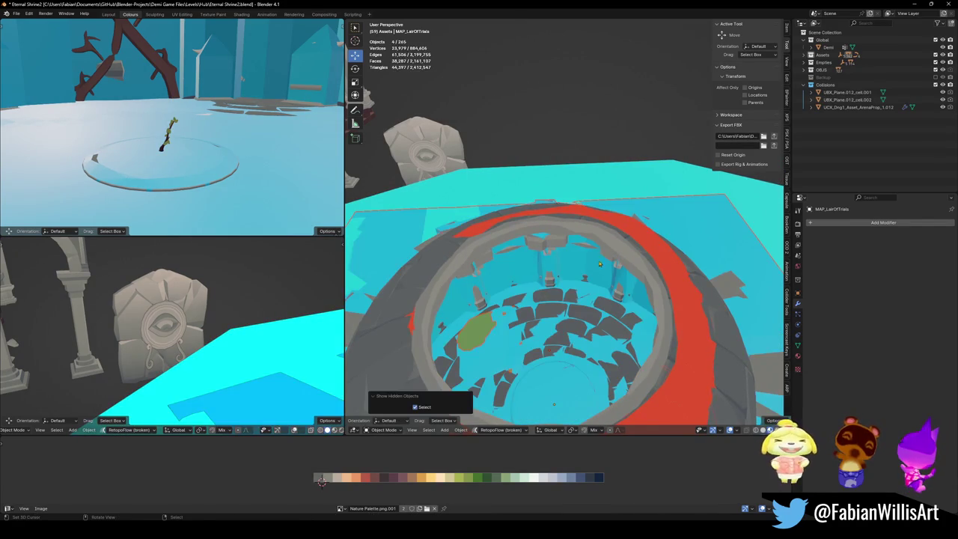
click(604, 262)
key(h)
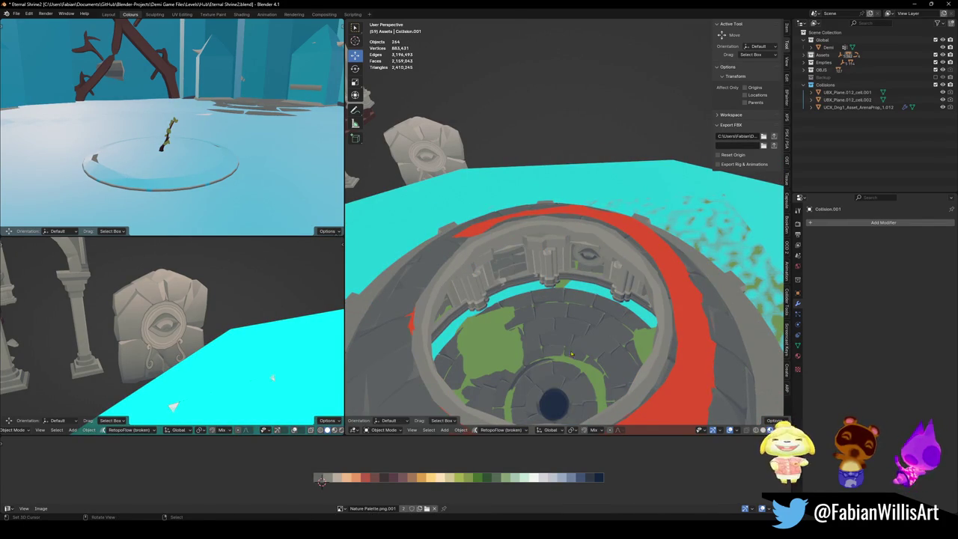
click(567, 347)
key(shift+d)
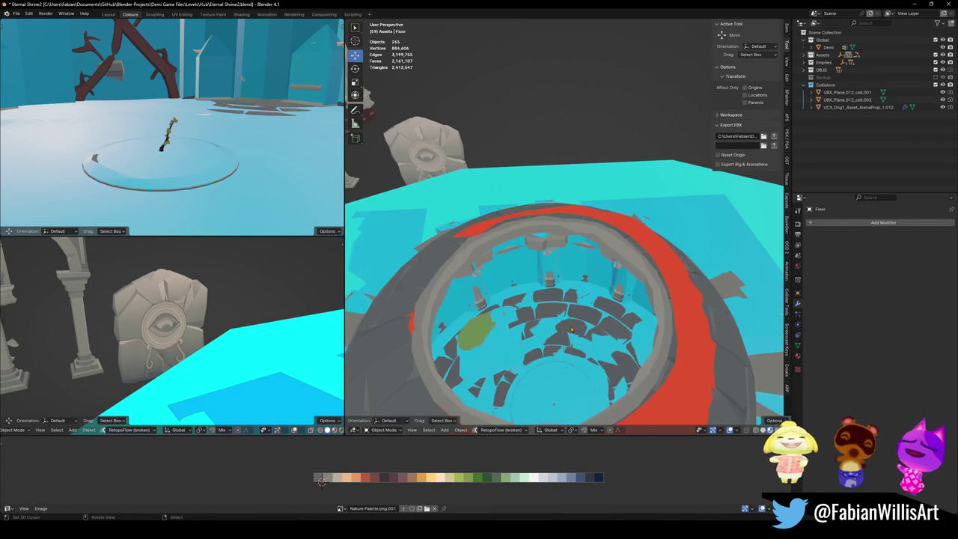
click(577, 330)
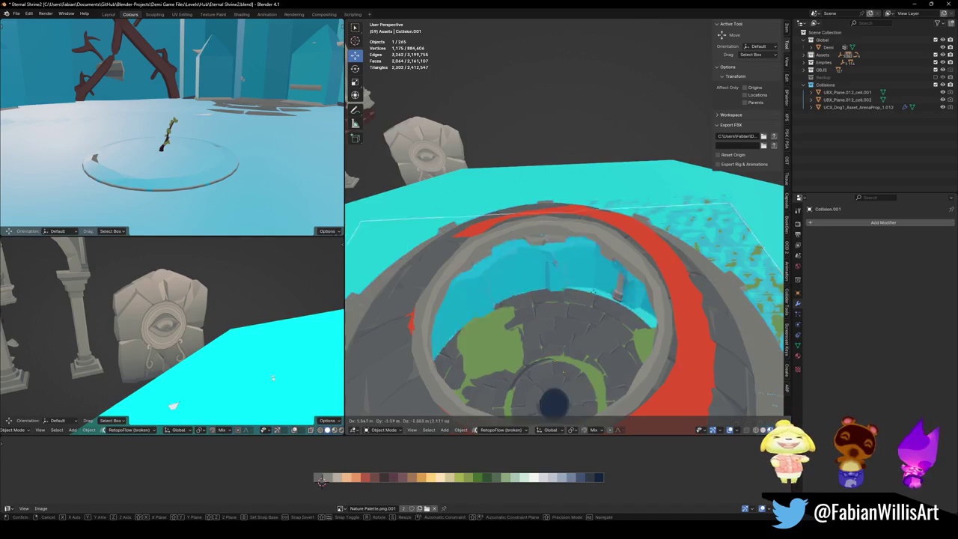
scroll(576, 278, down, 5)
scroll(576, 280, up, 5)
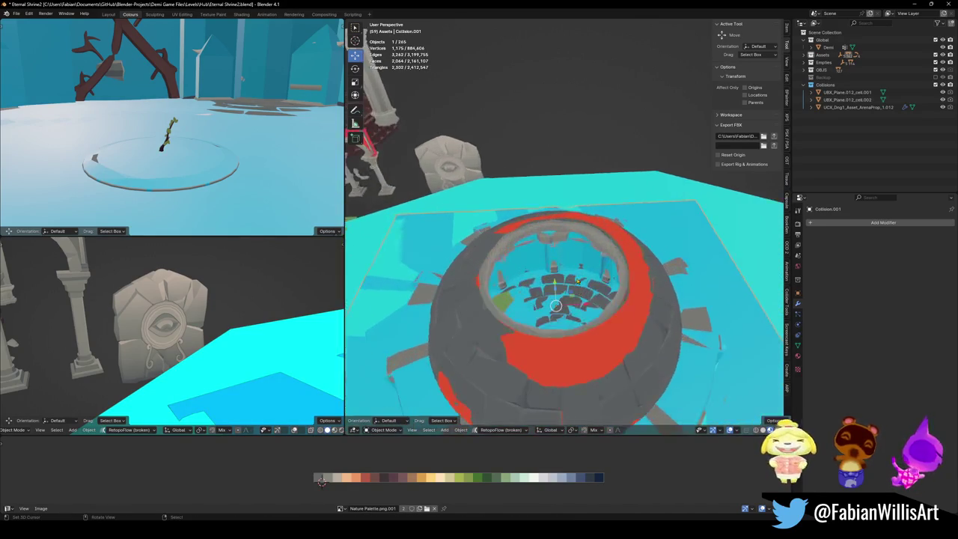
click(576, 314)
key(g)
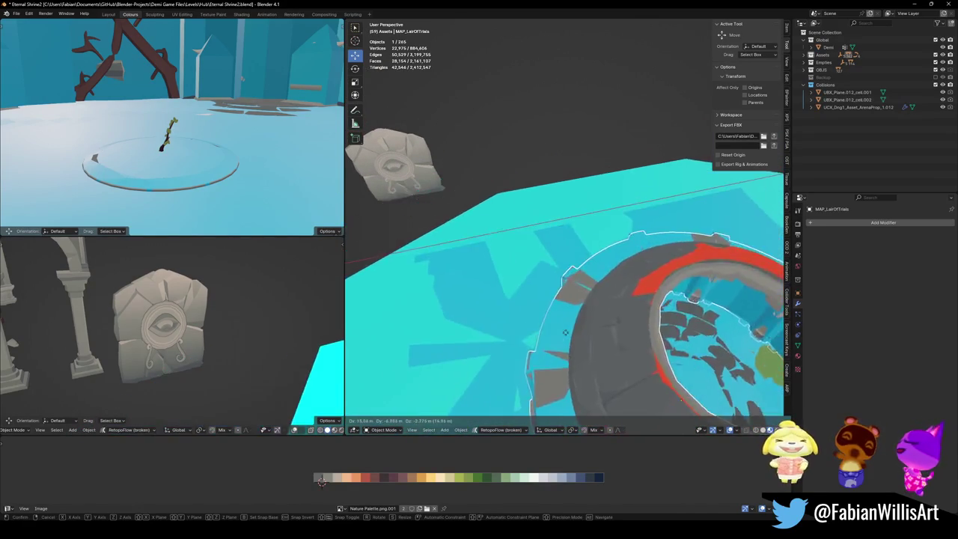
scroll(576, 246, down, 4)
click(603, 235)
scroll(582, 249, up, 5)
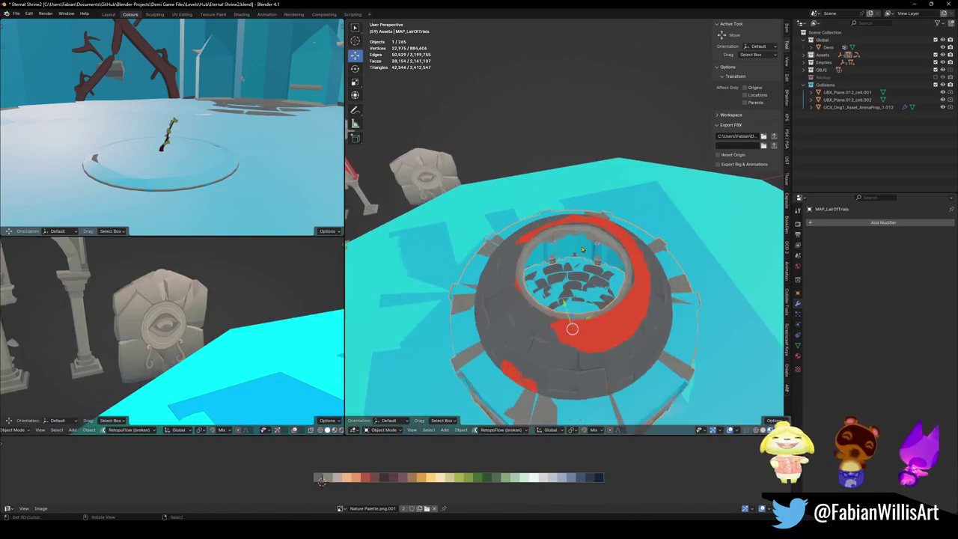
click(571, 328)
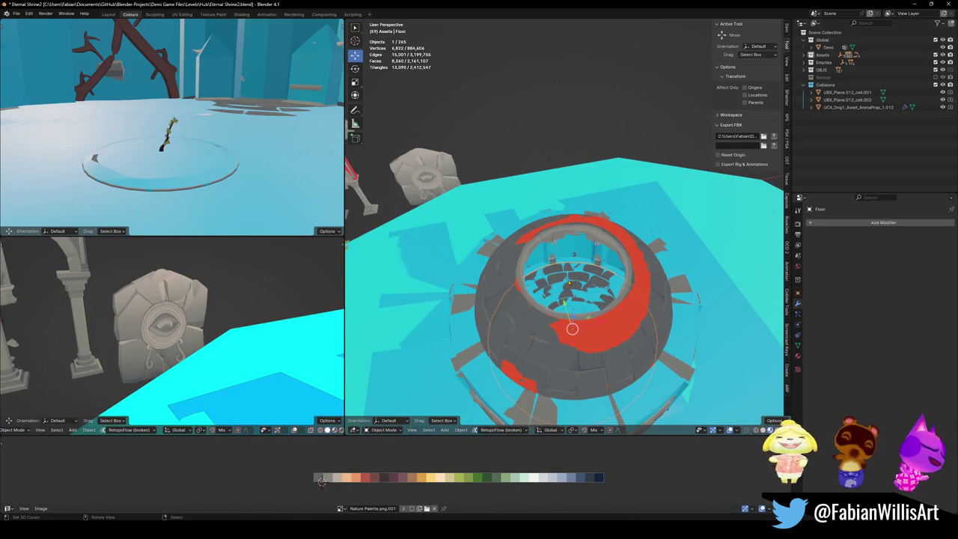
click(648, 298)
scroll(560, 277, up, 3)
click(525, 277)
scroll(525, 276, down, 5)
shift+middle_drag(525, 277, 583, 327)
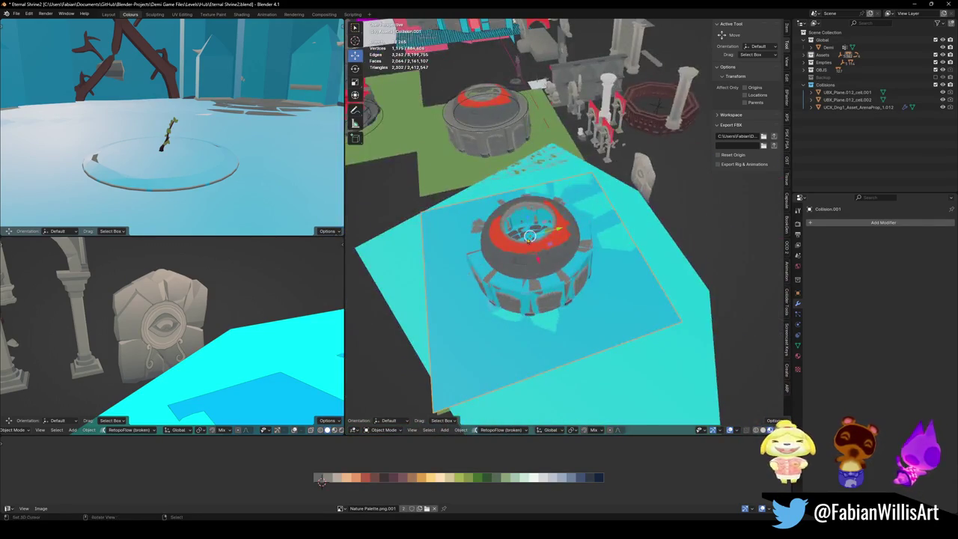
- Walk through the shrine up to the arched wall, then back off for a view of the props
key(shift+grave)
key(w)
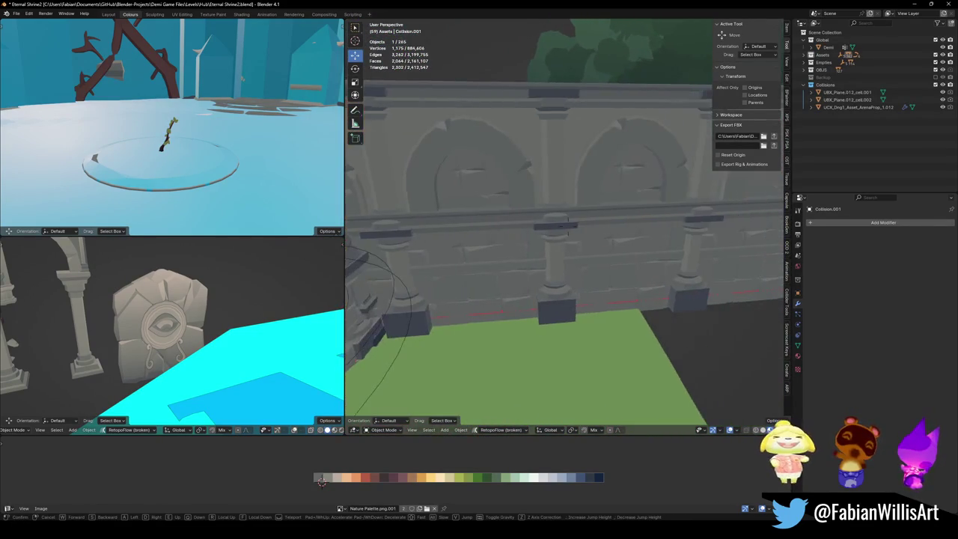
key(w)
key(s)
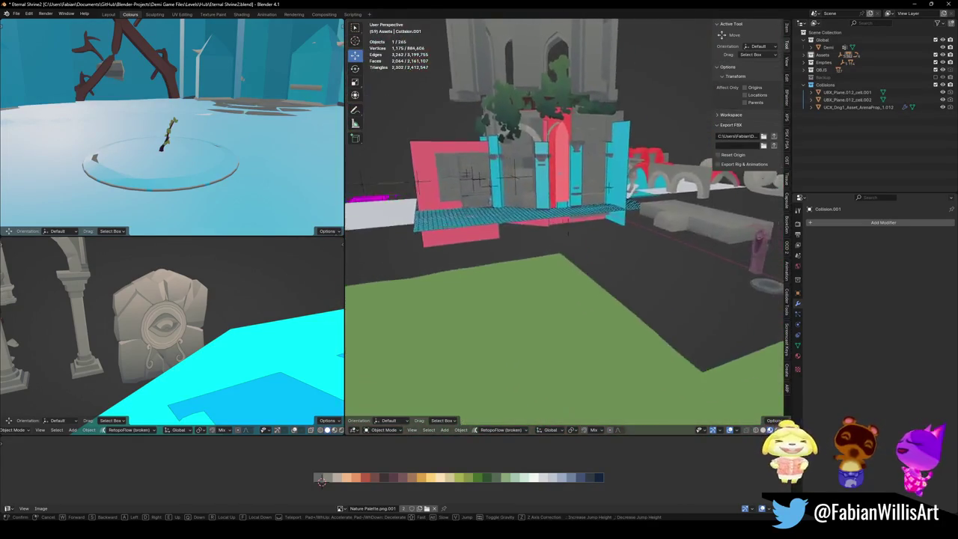
key(w)
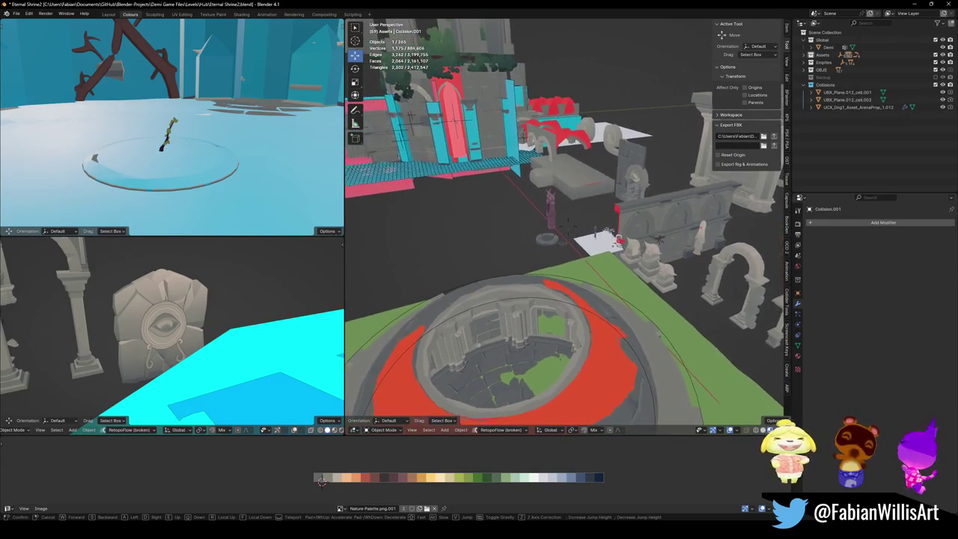
click(612, 222)
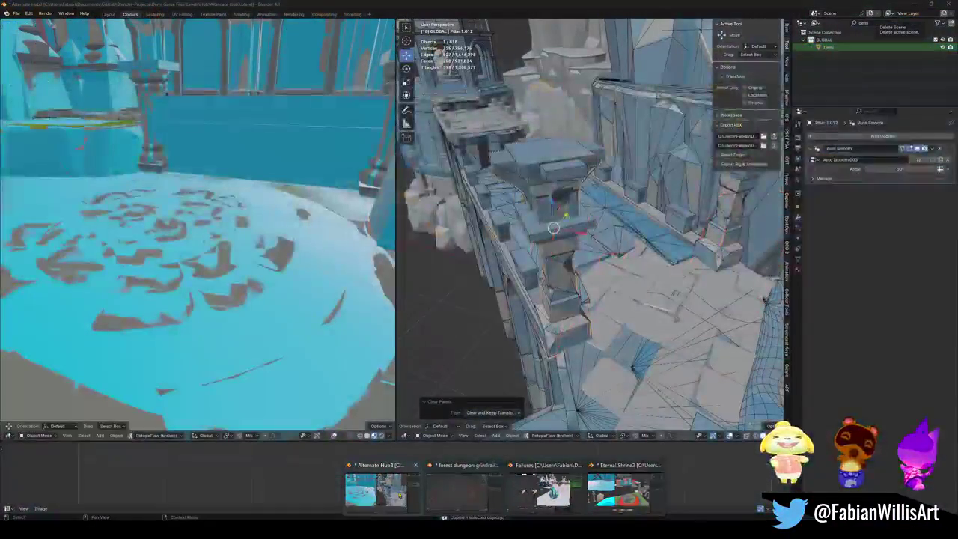
click(376, 488)
key(shift+grave)
key(w)
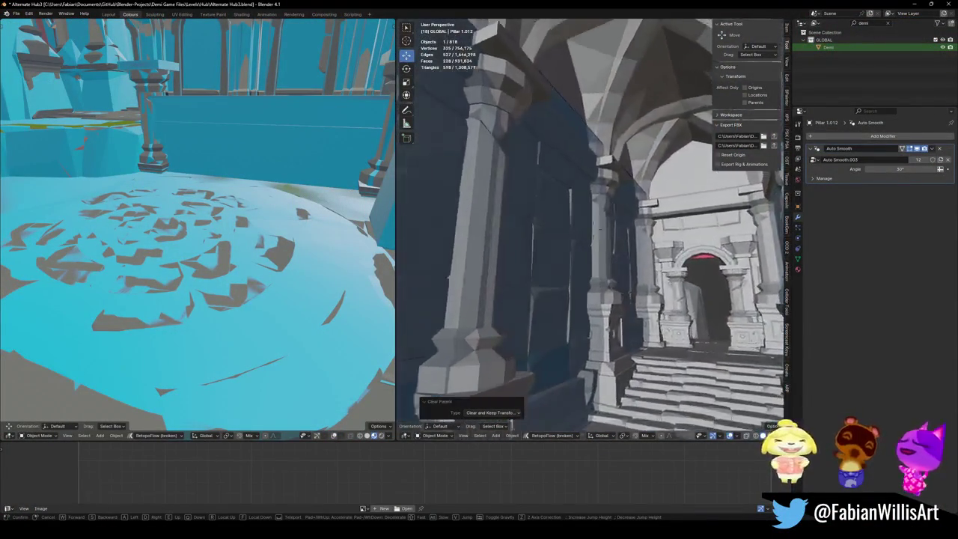
click(558, 302)
click(559, 302)
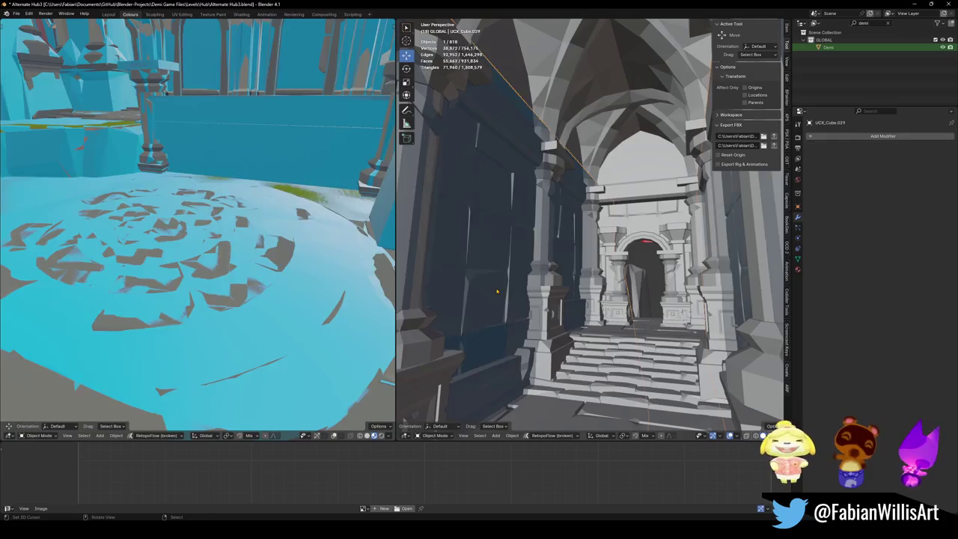
scroll(559, 302, up, 5)
scroll(558, 303, up, 2)
scroll(554, 306, up, 3)
scroll(551, 309, up, 2)
click(525, 305)
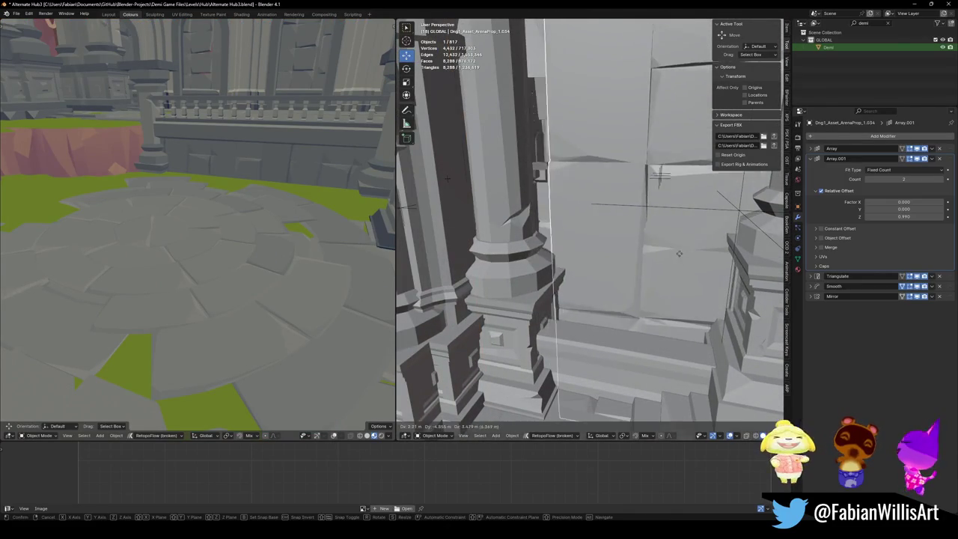
shift+click(525, 305)
shift+click(525, 306)
scroll(542, 313, down, 3)
scroll(560, 321, down, 3)
scroll(574, 326, down, 3)
key(shift+grave)
key(w)
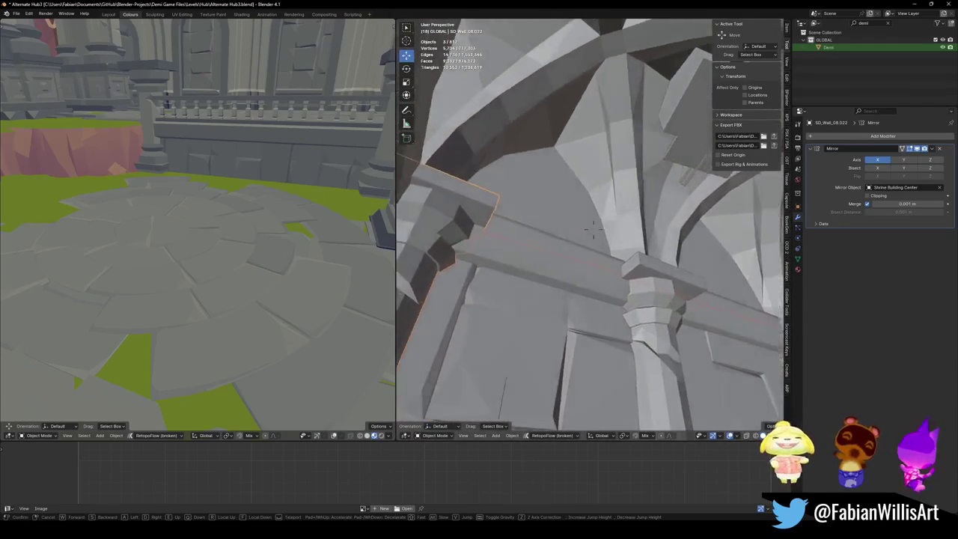
click(620, 227)
shift+click(621, 226)
key(shift+grave)
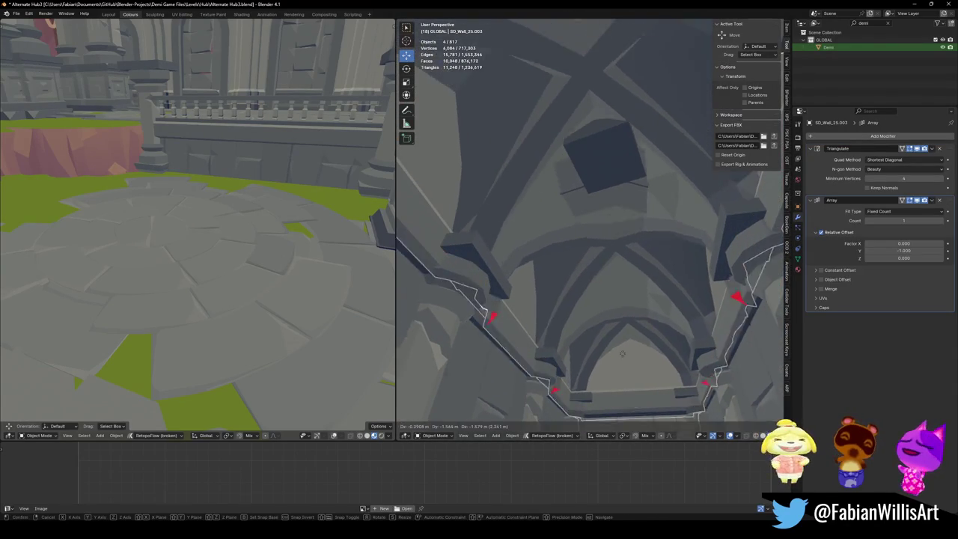
click(592, 229)
key(g)
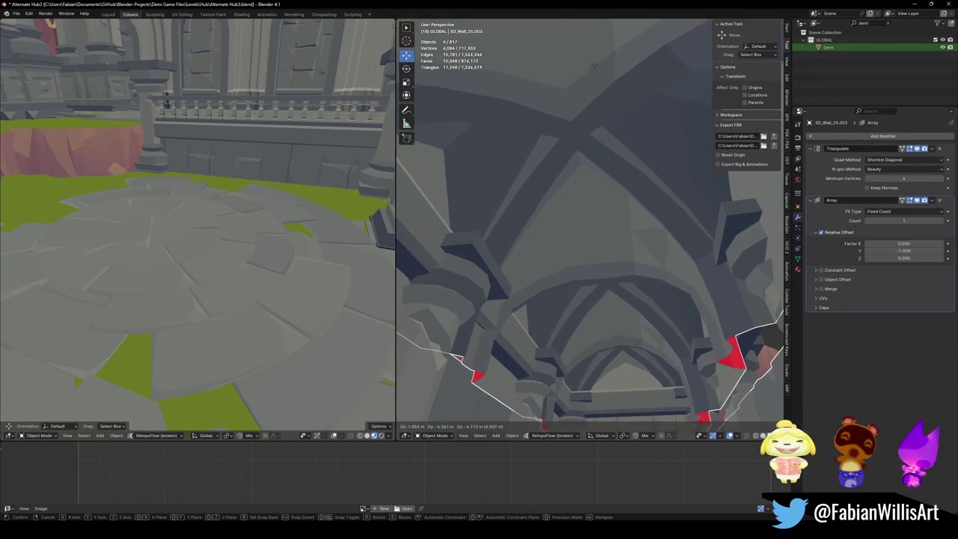
key(Escape)
key(shift+grave)
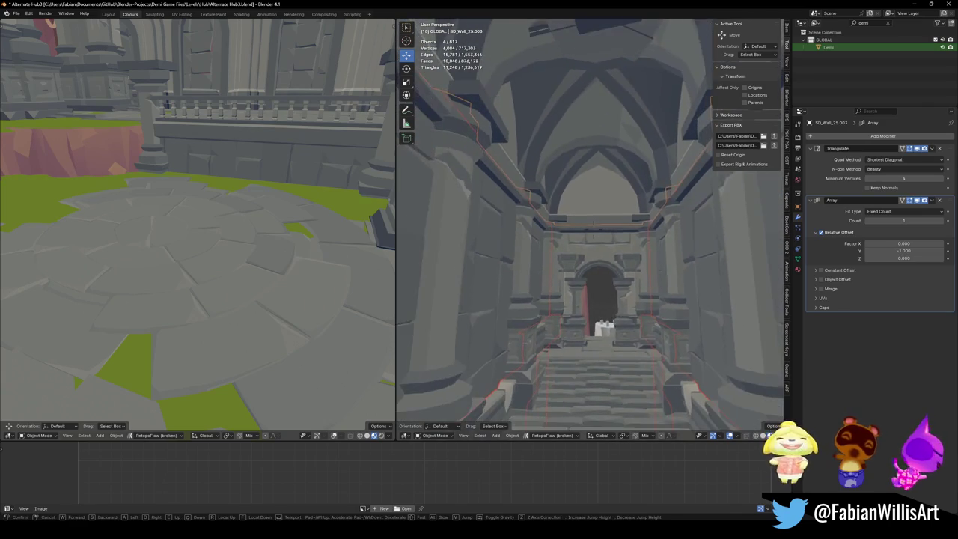
key(w)
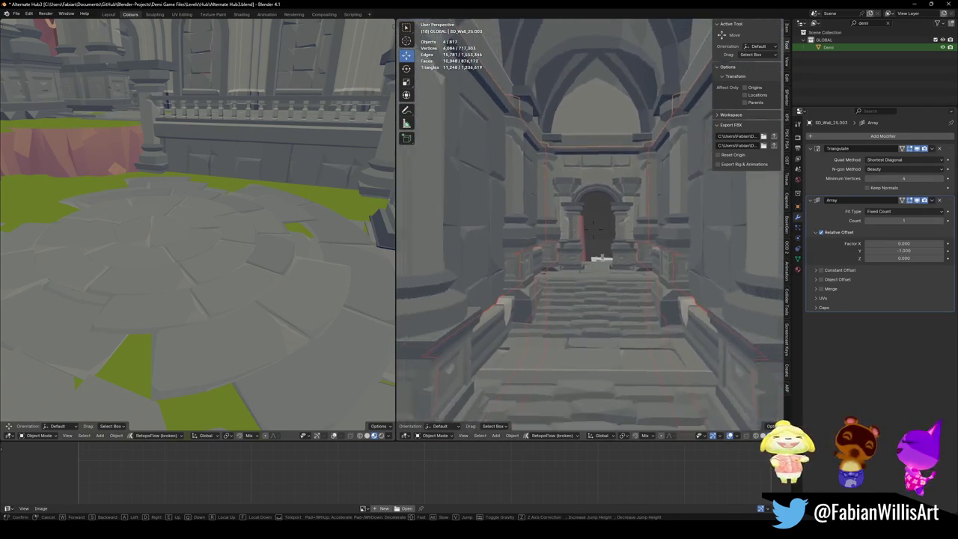
key(s)
key(w)
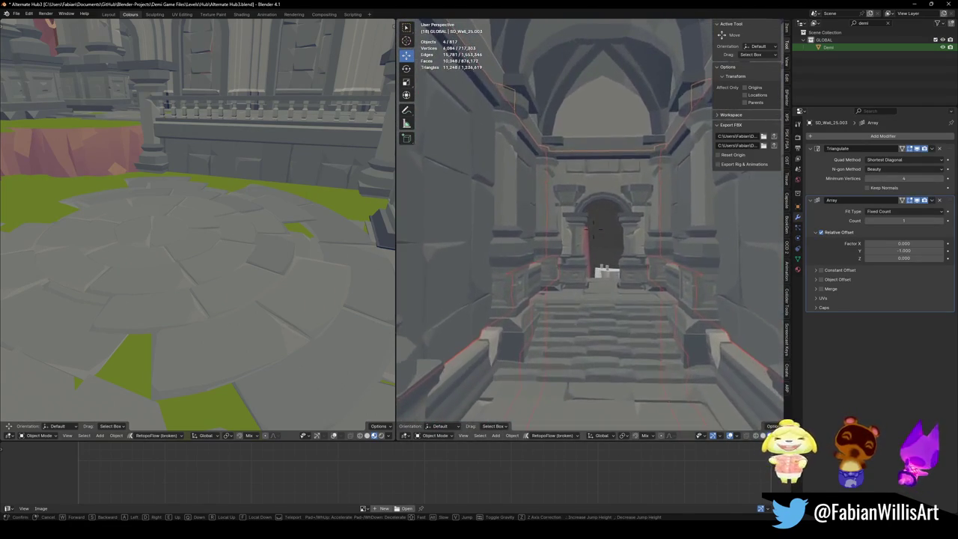
key(s)
key(w)
key(s)
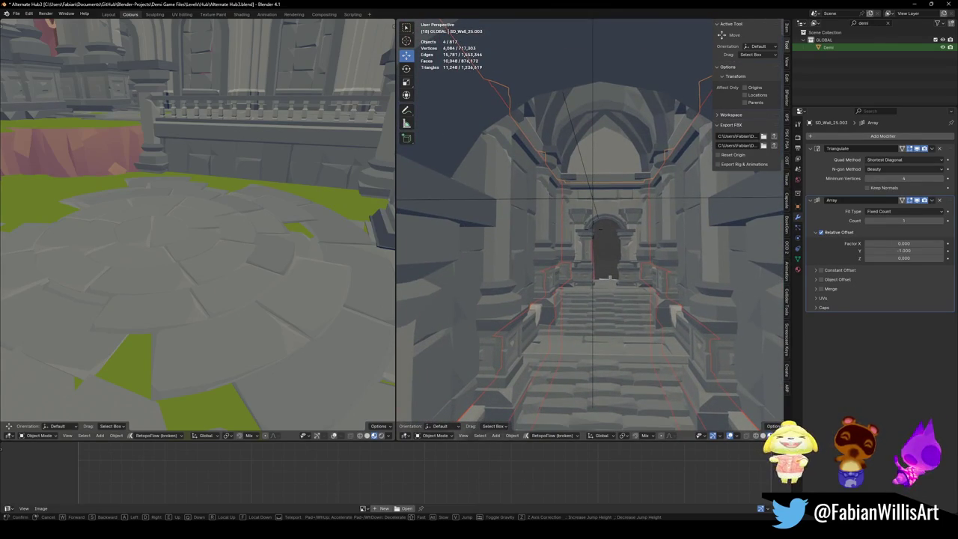
click(543, 356)
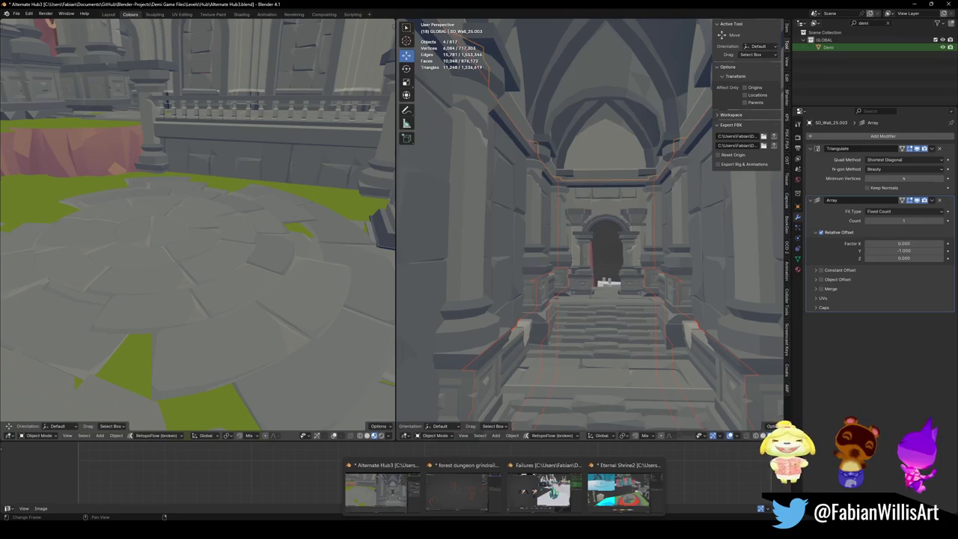
click(619, 490)
- Walk into the shrine's archway corridor and delete the cyan collision block
key(shift+grave)
key(w)
click(550, 509)
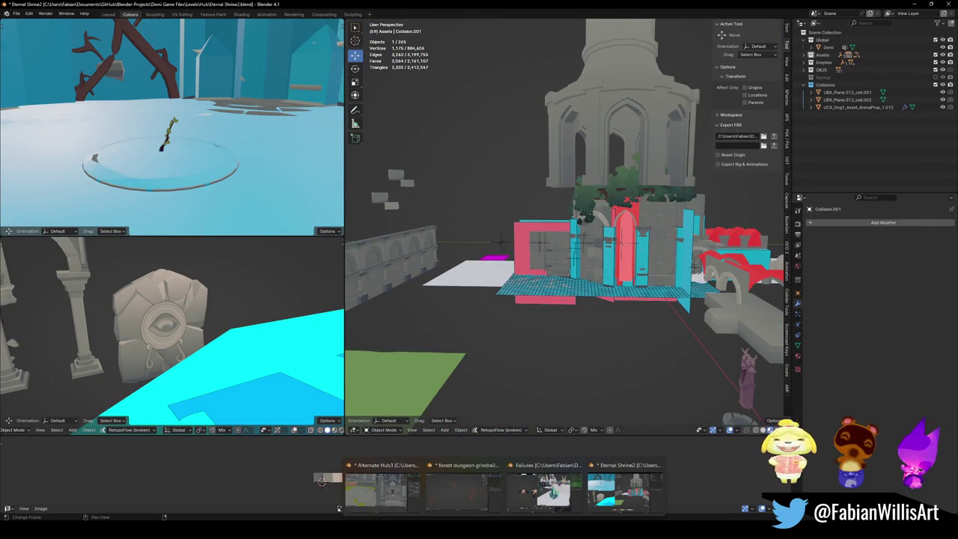
key(shift+grave)
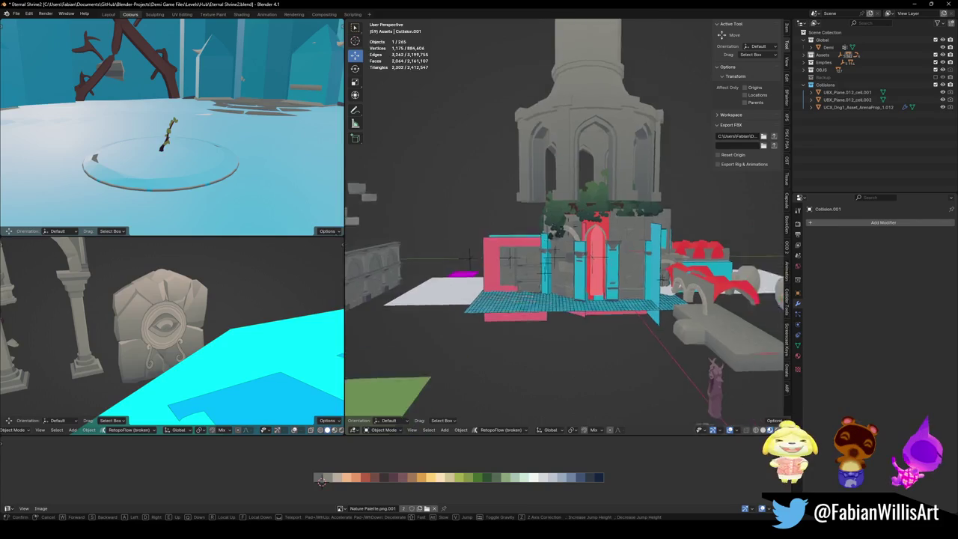
key(w)
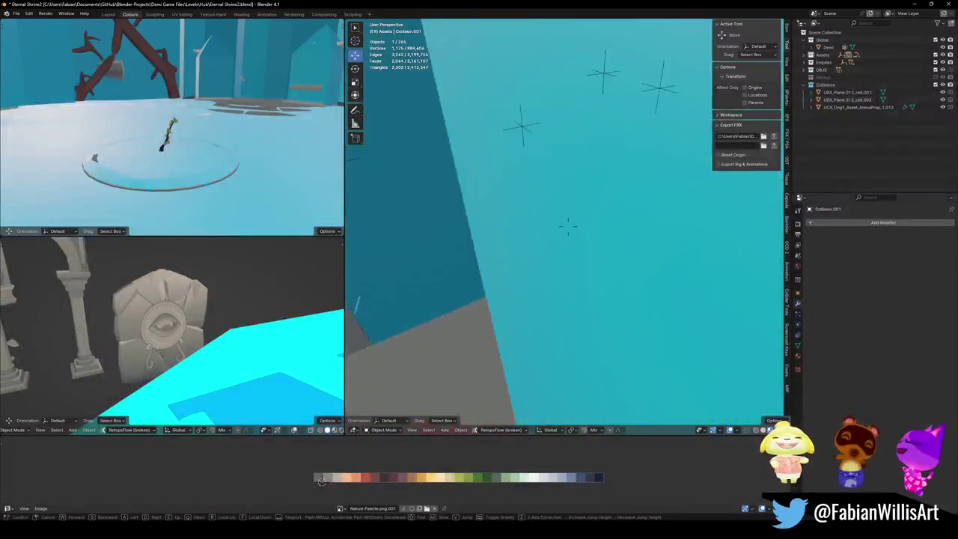
key(w)
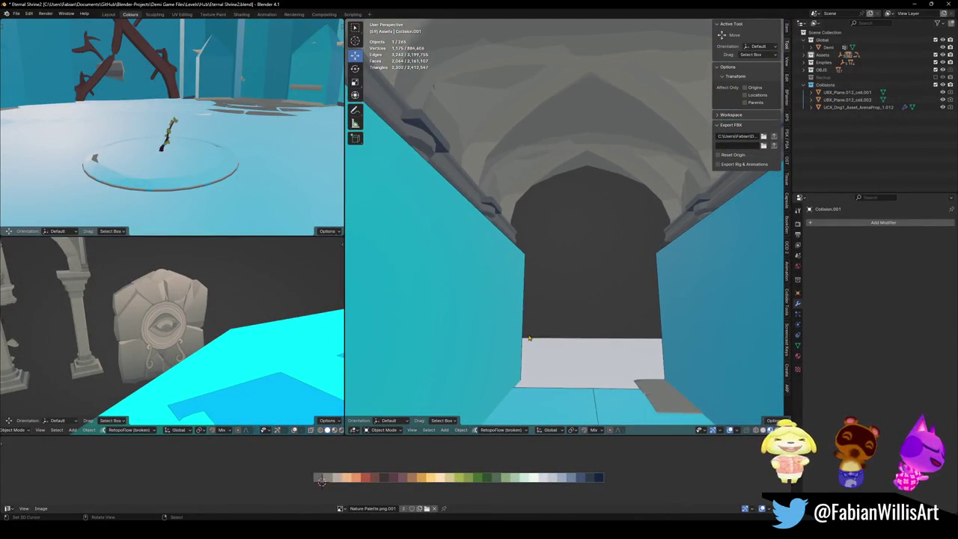
key(Delete)
click(472, 348)
- Select wall SD_Wall_25.003 and move it into place inside the arch
key(shift+grave)
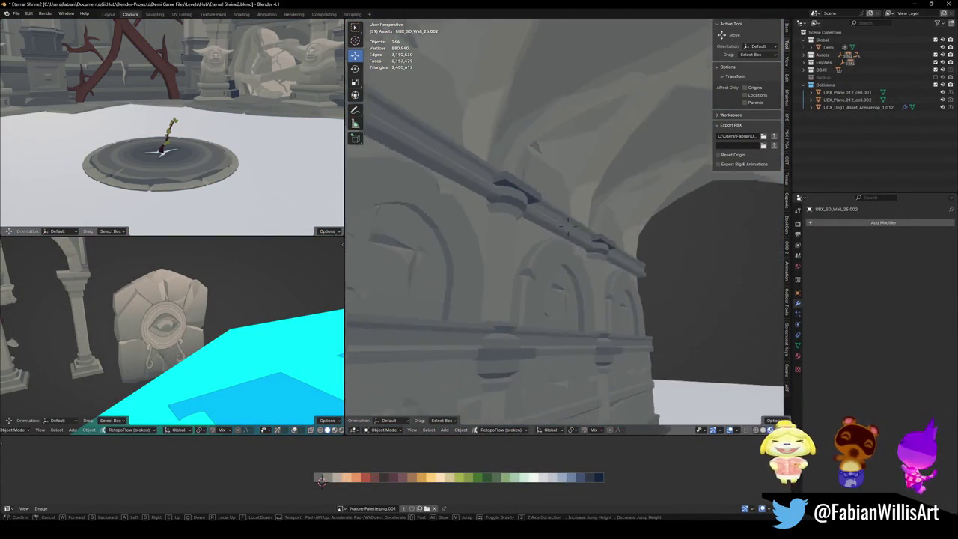
click(459, 356)
shift+click(459, 355)
key(g)
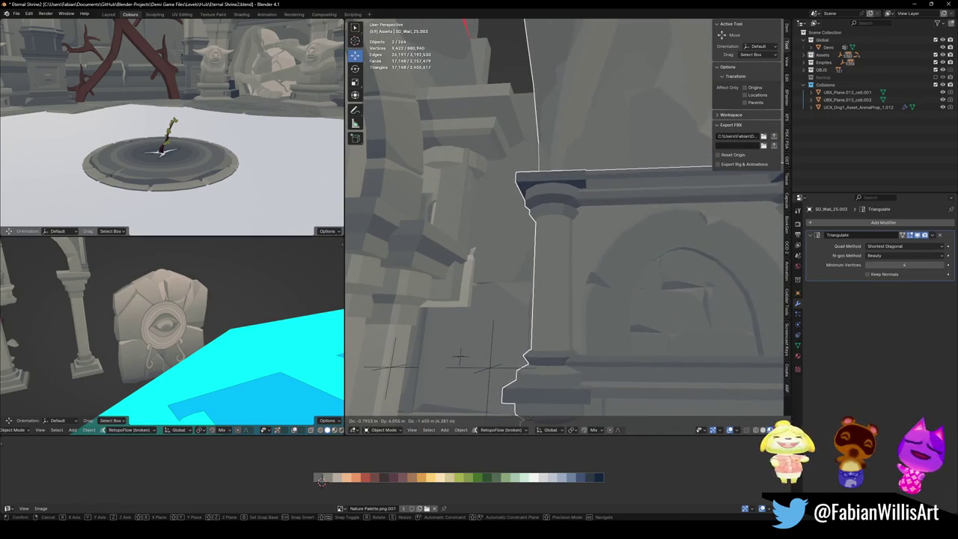
click(697, 173)
key(shift+grave)
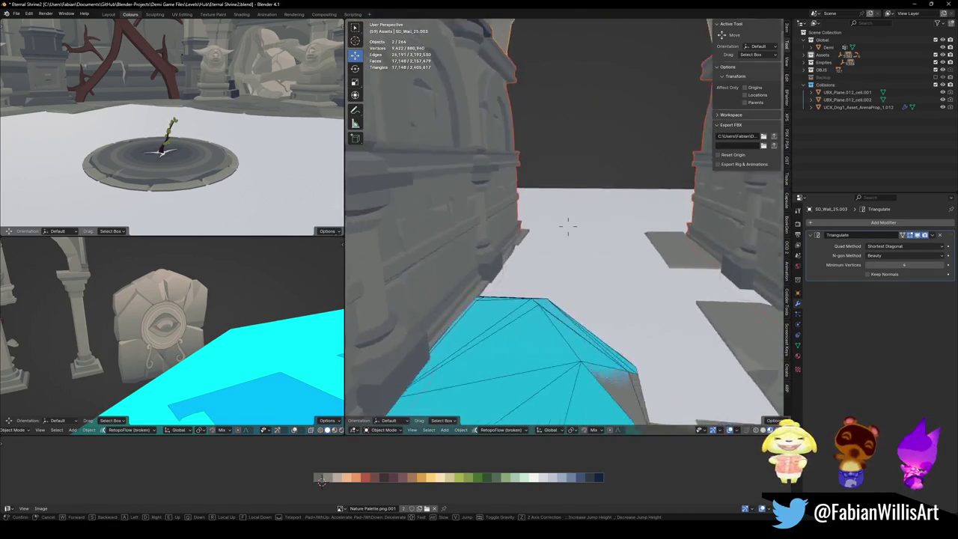
key(s)
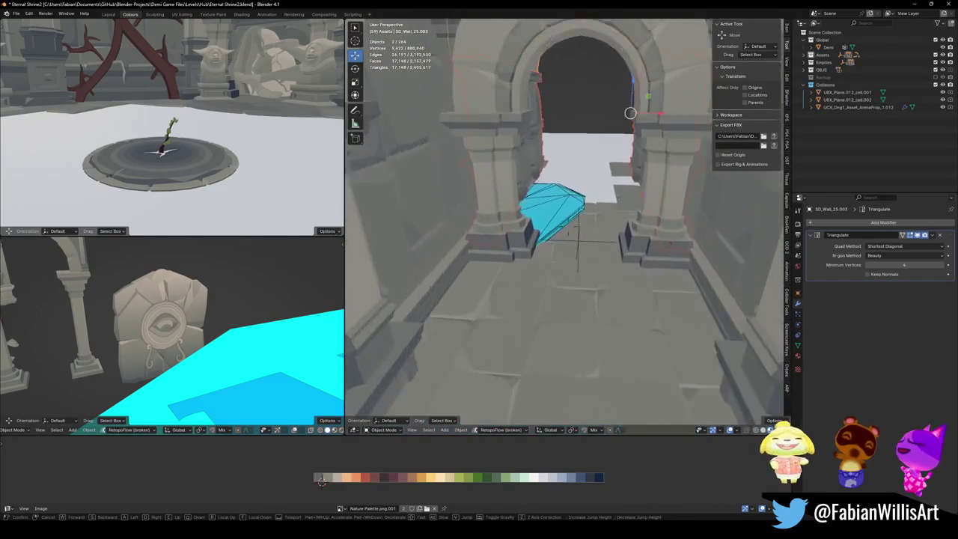
key(Return)
click(531, 156)
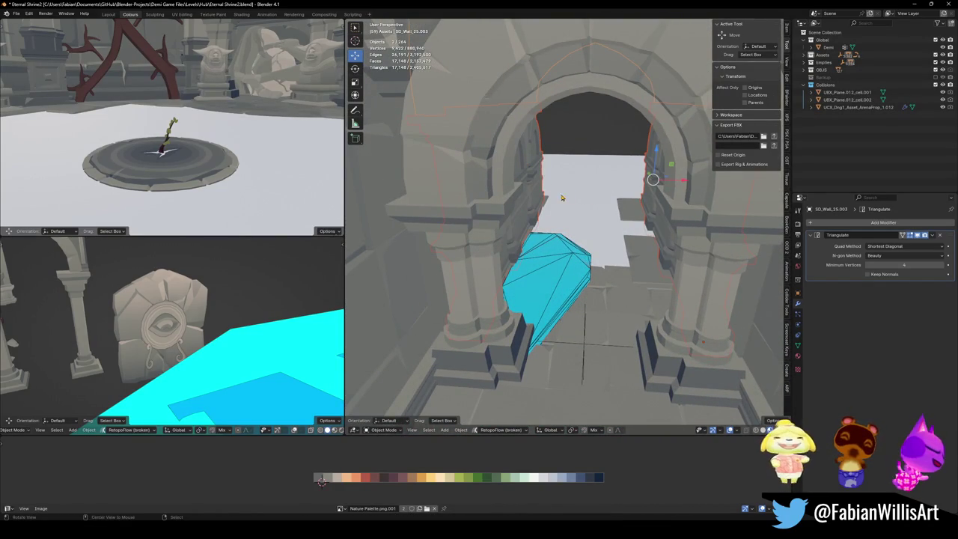
mouse_move(535, 181)
middle_down()
mouse_move(688, 137)
mouse_move(378, 184)
mouse_move(397, 181)
middle_up()
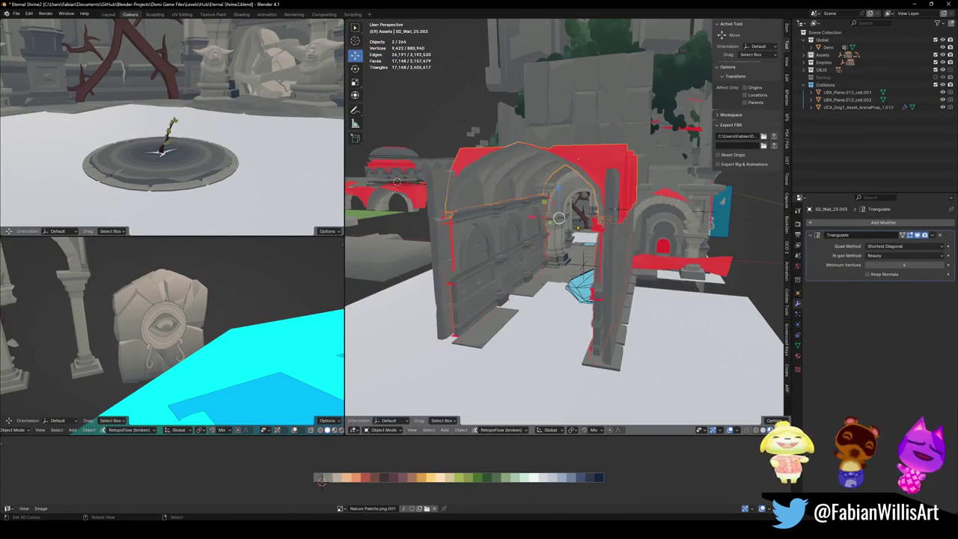
mouse_move(560, 231)
middle_down()
mouse_move(532, 240)
mouse_move(575, 238)
middle_up()
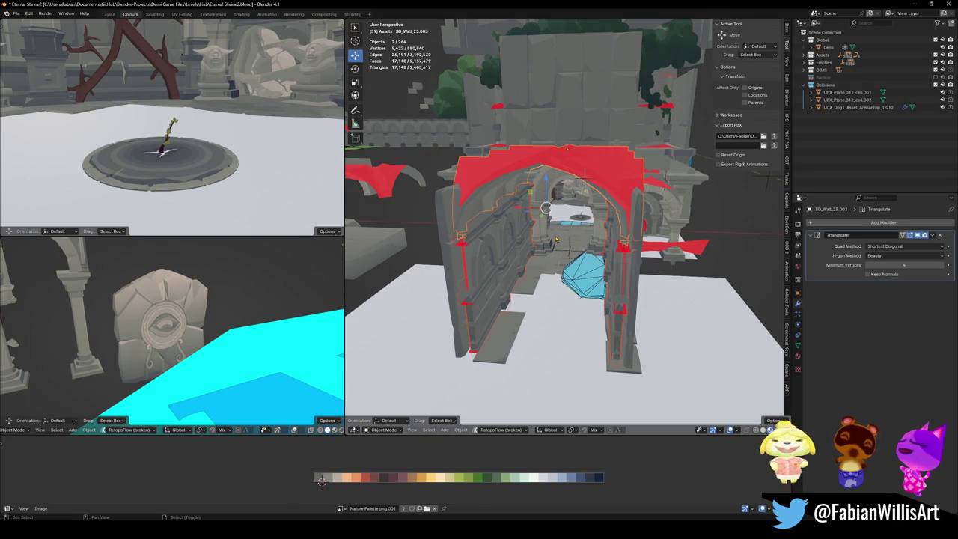
- Duplicate the selected wall pieces and isolate them in Local view
key(shift+d)
key(Escape)
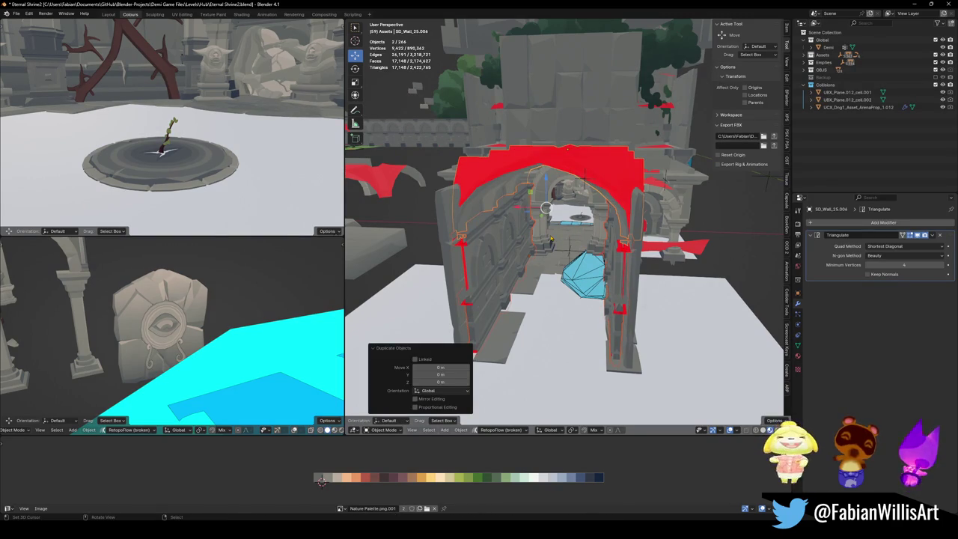
key(KP_Divide)
mouse_move(609, 321)
middle_down()
mouse_move(602, 148)
mouse_move(505, 240)
middle_up()
click(505, 240)
scroll(601, 283, down, 3)
middle_drag(600, 283, 603, 297)
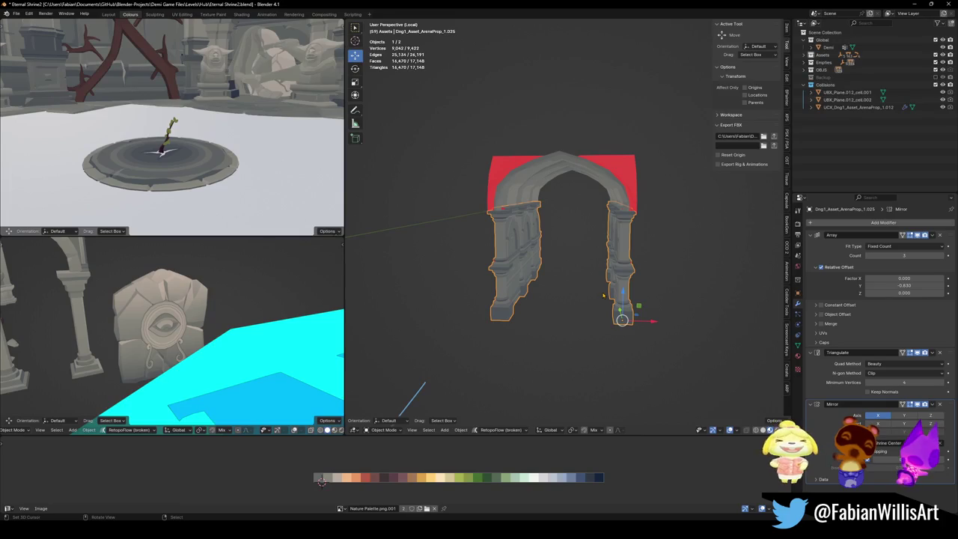
- Parent the arch pillars to the arch top with Ctrl+P Object, then exit Local view
click(596, 178)
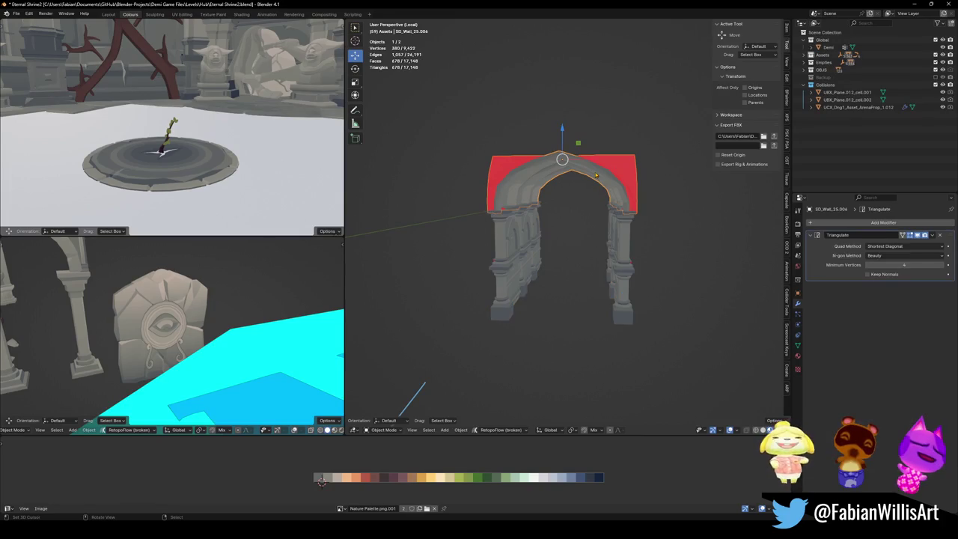
click(633, 261)
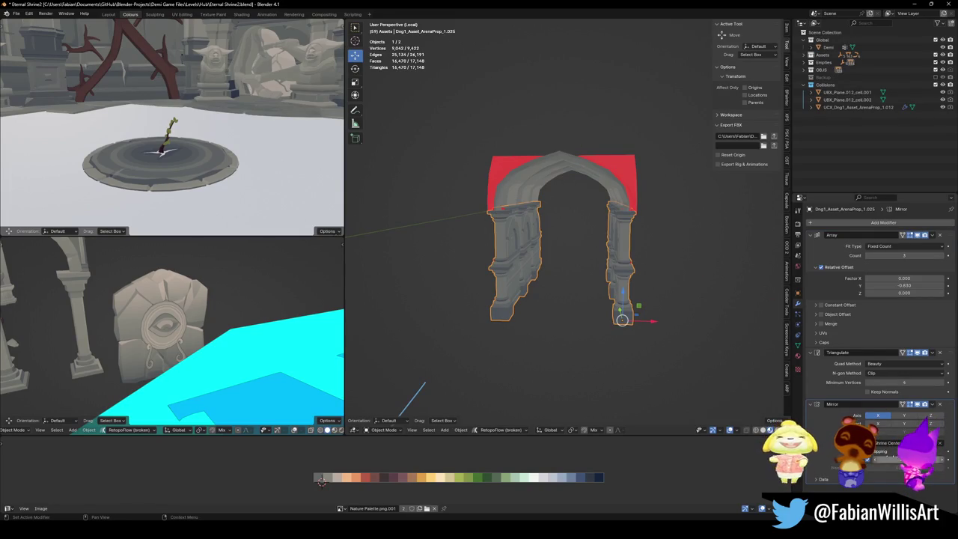
click(939, 443)
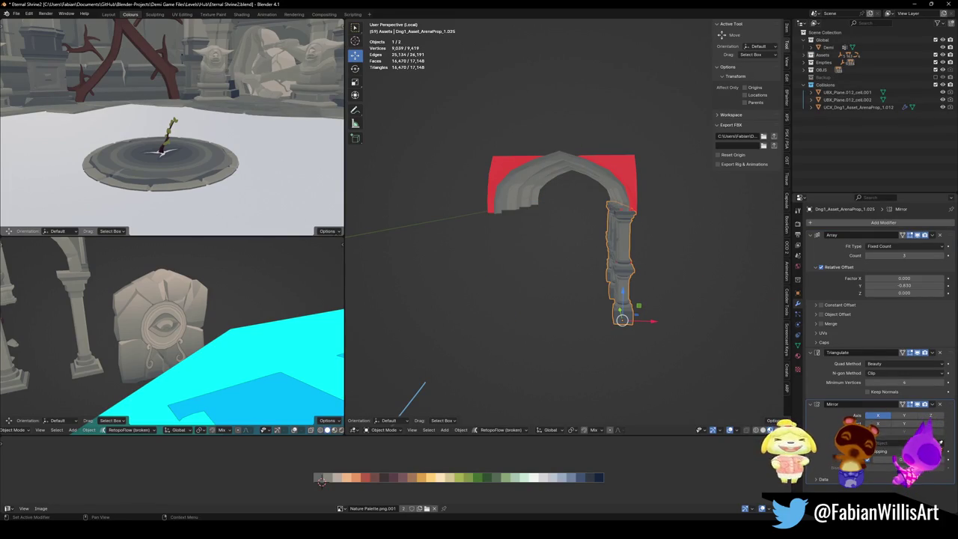
key(ctrl+z)
middle_drag(601, 170, 591, 187)
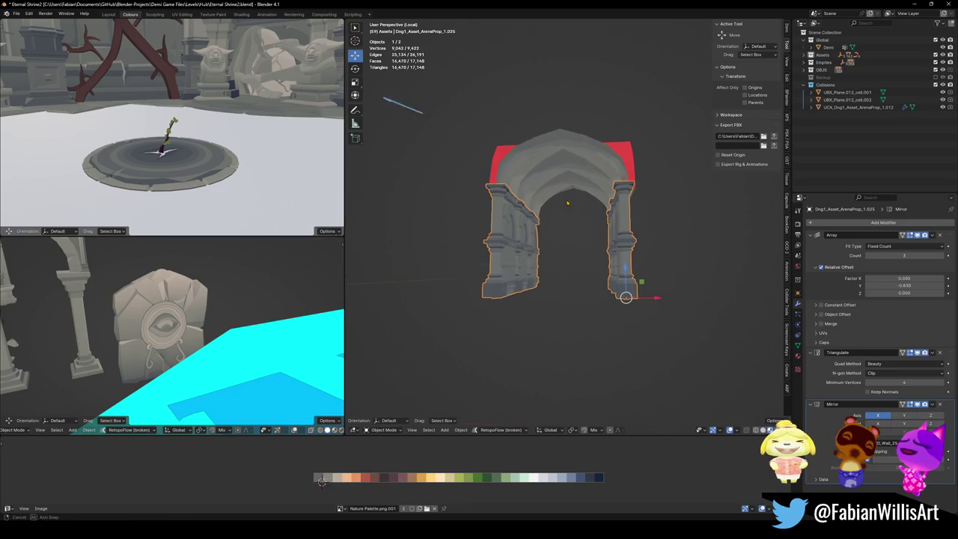
shift+click(594, 179)
key(g)
key(Return)
middle_drag(598, 225, 554, 239)
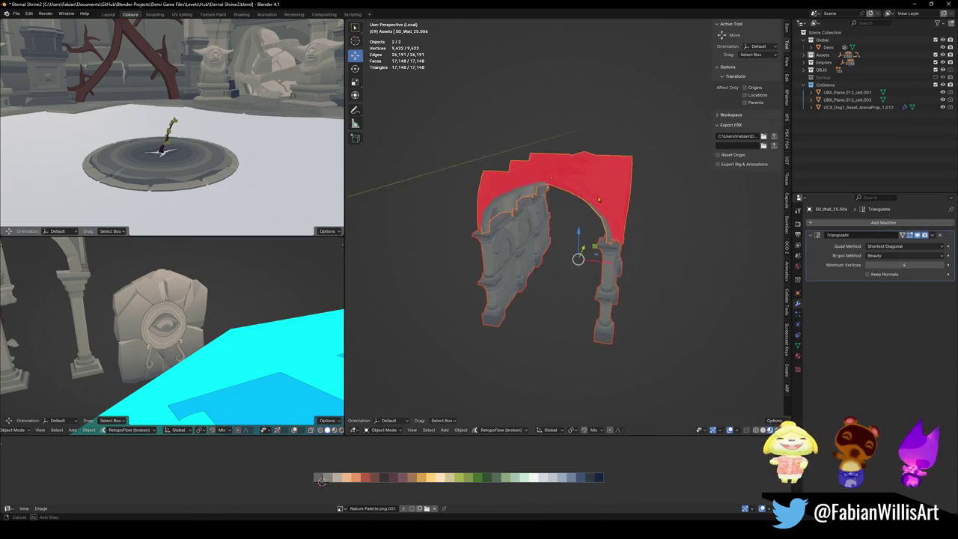
key(ctrl+p)
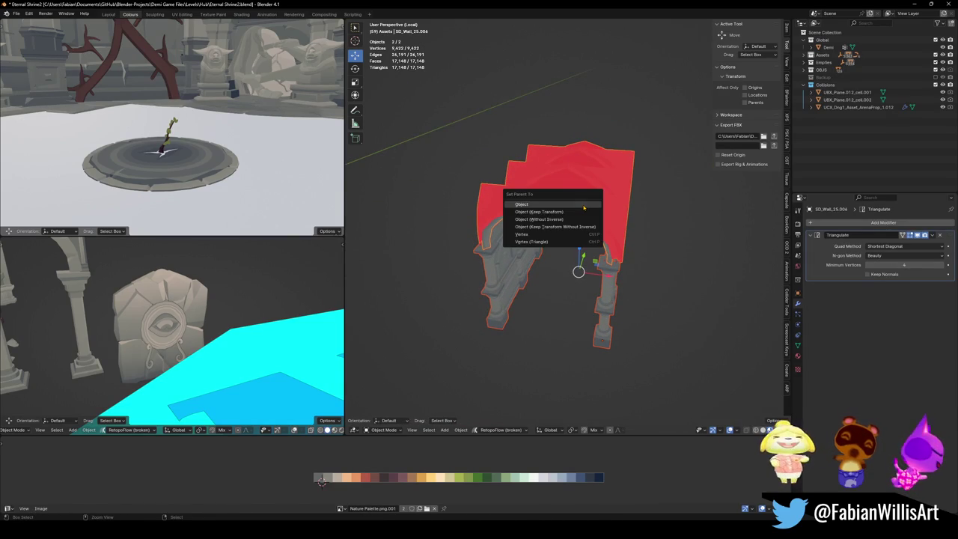
click(582, 208)
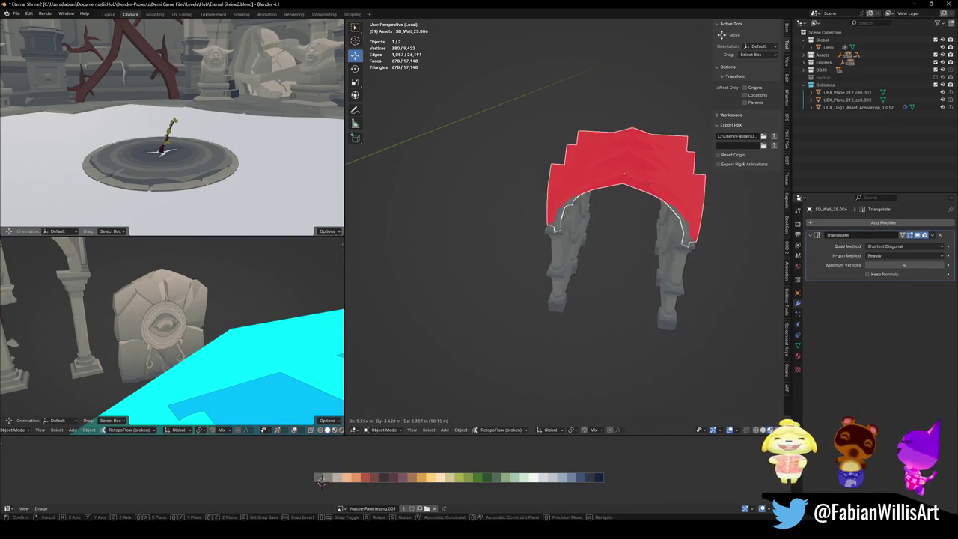
key(KP_Divide)
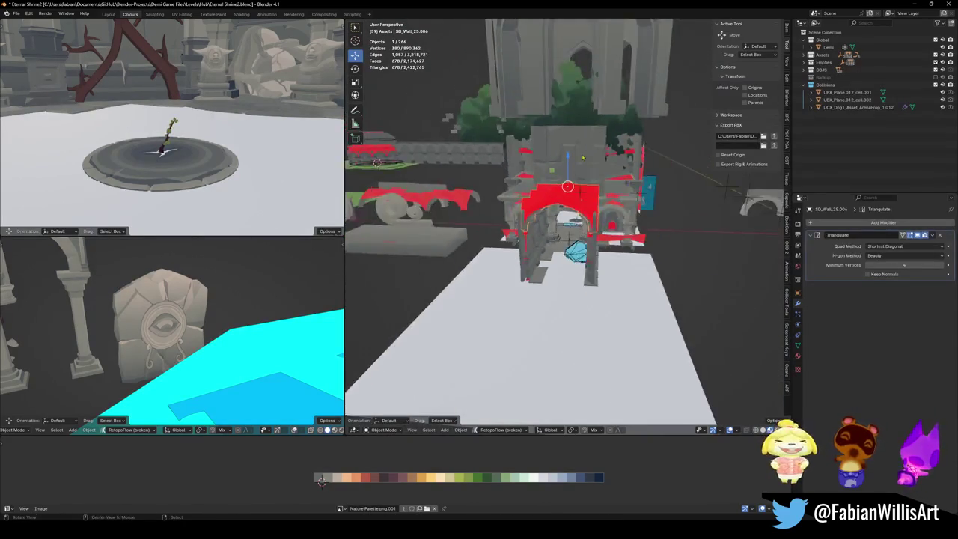
- Move the arch onto the turquoise platform, clear its rotation and mirror it along Z
scroll(724, 290, down, 5)
key(g)
click(569, 232)
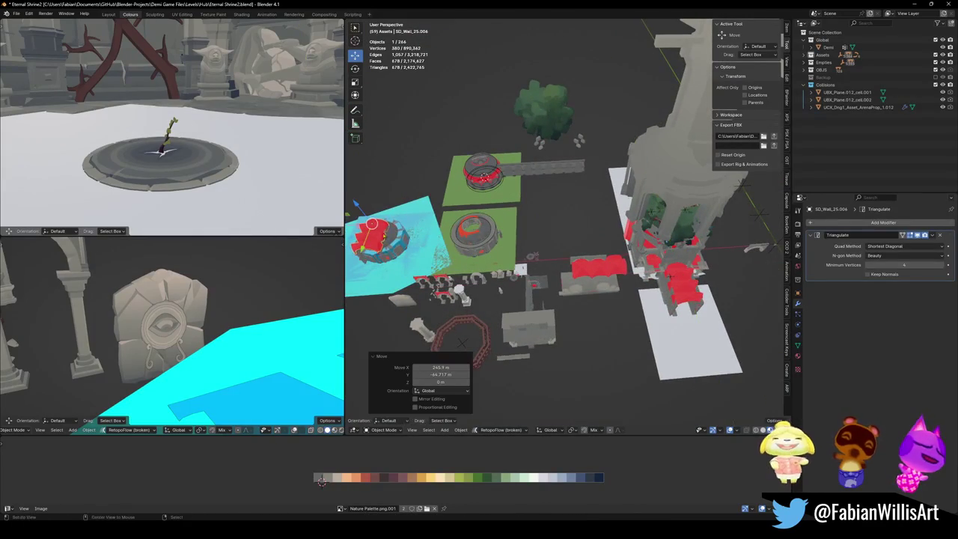
key(KP_Decimal)
middle_drag(570, 232, 597, 238)
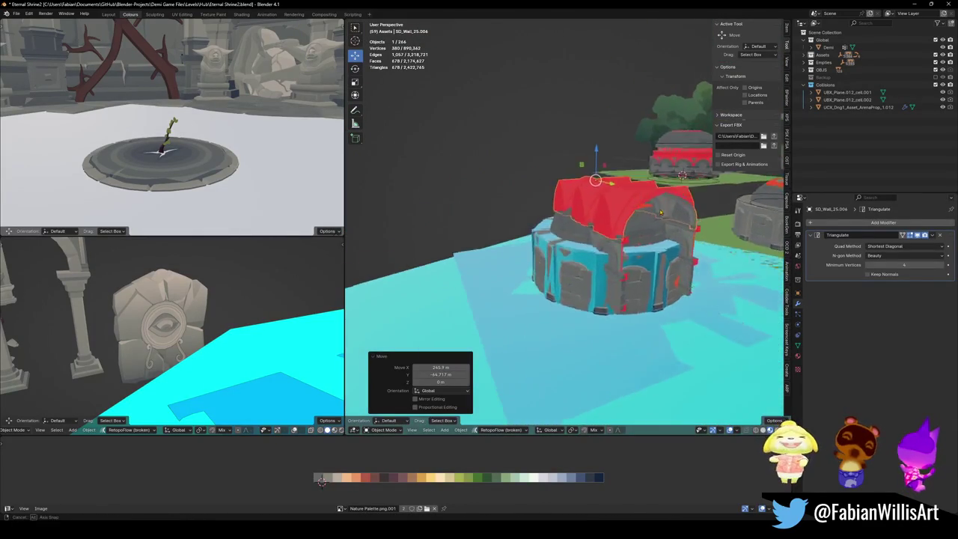
key(alt+r)
key(KP_7)
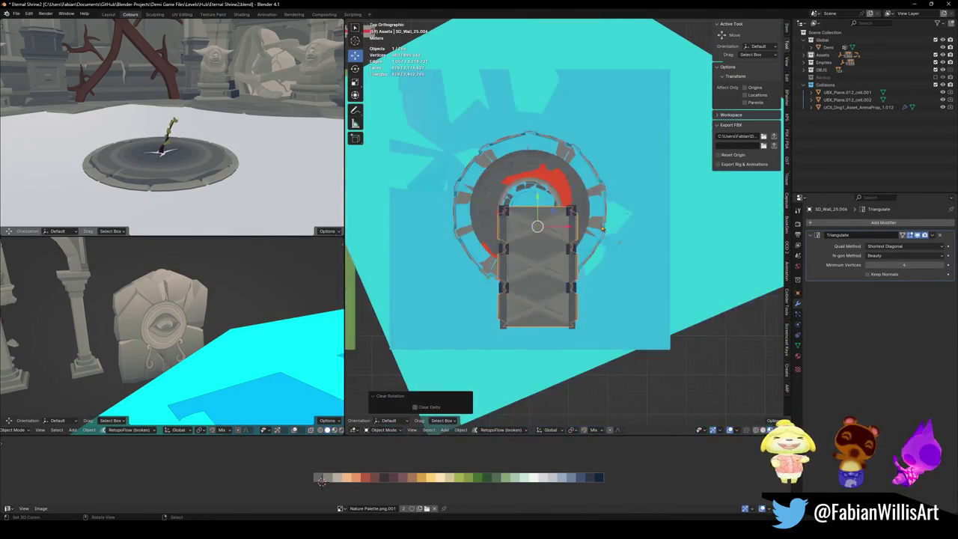
key(ctrl+m)
key(z)
key(Return)
mouse_move(560, 250)
middle_down()
mouse_move(577, 237)
mouse_move(649, 261)
mouse_move(486, 349)
middle_up()
- Snap the arch to the ring centre, raise it about 22 m and slide it to Y 38.676 m
click(486, 349)
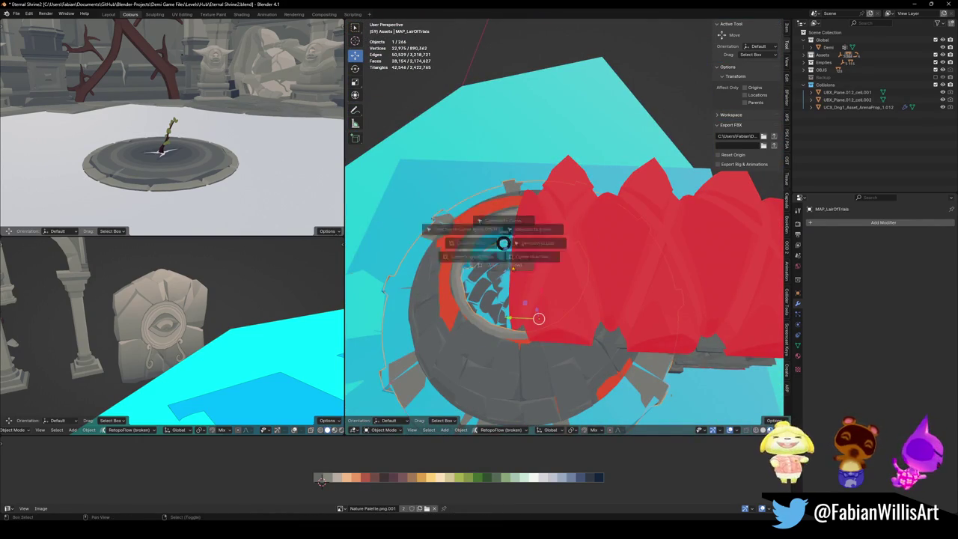
key(shift+s)
click(597, 277)
middle_drag(596, 276, 587, 225)
key(g)
key(z)
click(586, 170)
key(g)
key(y)
click(404, 219)
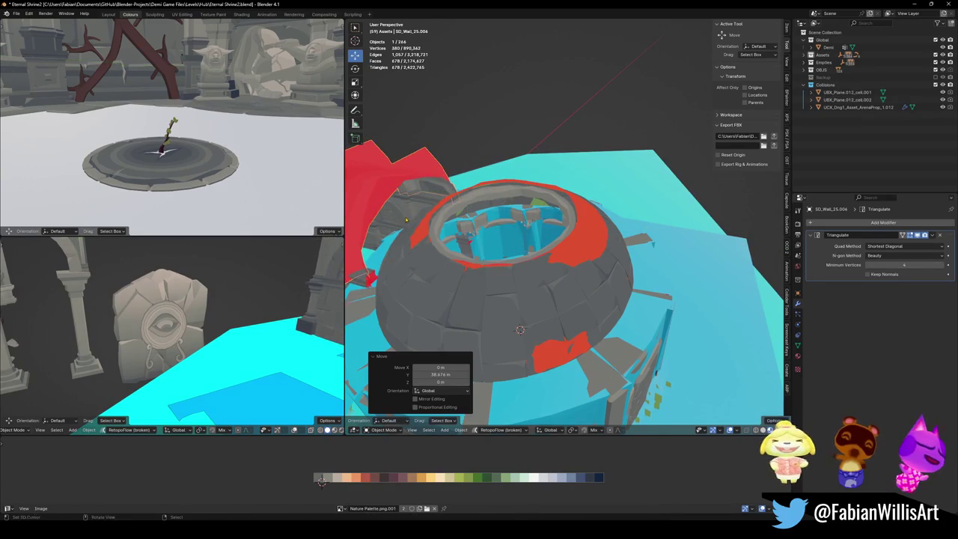
- Delete the current selection, then select the arch doorway wall and start a vertical move
key(Delete)
mouse_move(372, 240)
middle_down()
mouse_move(581, 239)
mouse_move(497, 164)
mouse_move(574, 224)
mouse_move(554, 142)
middle_up()
click(496, 164)
key(g)
key(z)
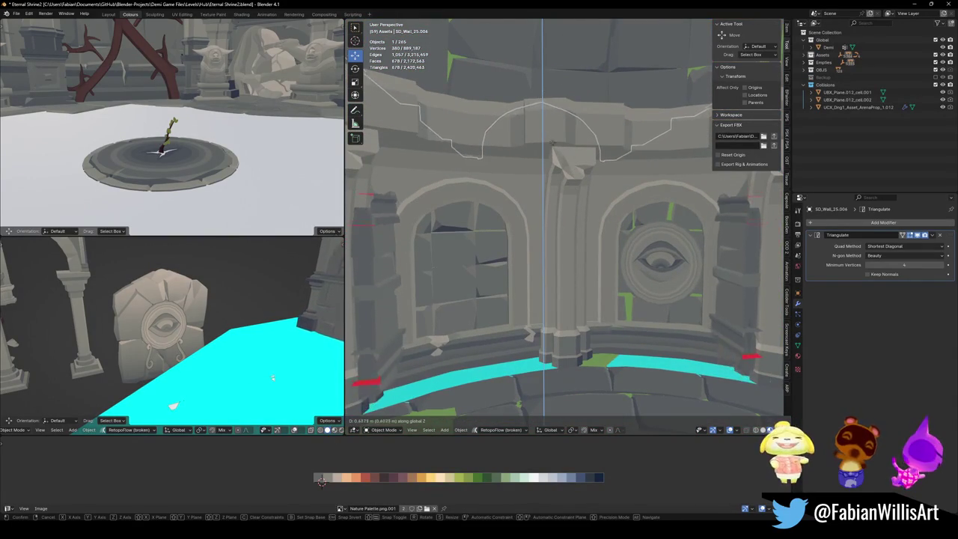
- Set the doorway's height and slide it along Y into the arena wall
click(550, 265)
key(g)
key(y)
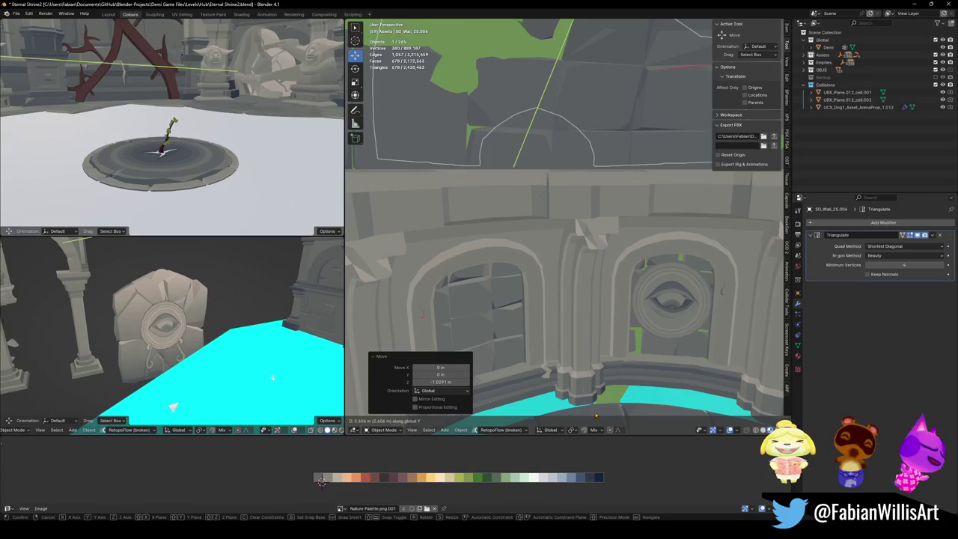
click(581, 305)
mouse_move(581, 304)
middle_down()
mouse_move(667, 238)
mouse_move(715, 234)
middle_up()
scroll(580, 223, up, 5)
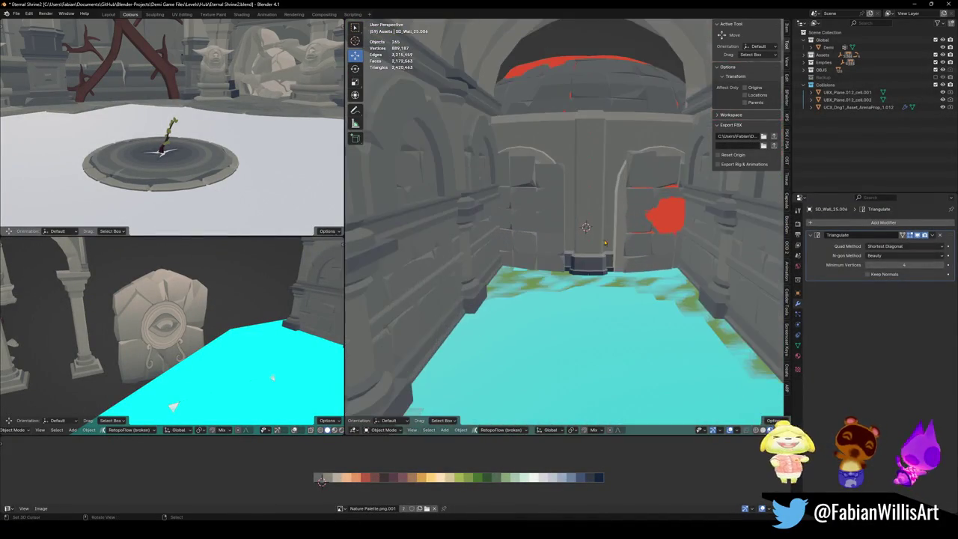
- Snap Demi to the doorway, clear its rotation and turn it -90° about Z
click(828, 47)
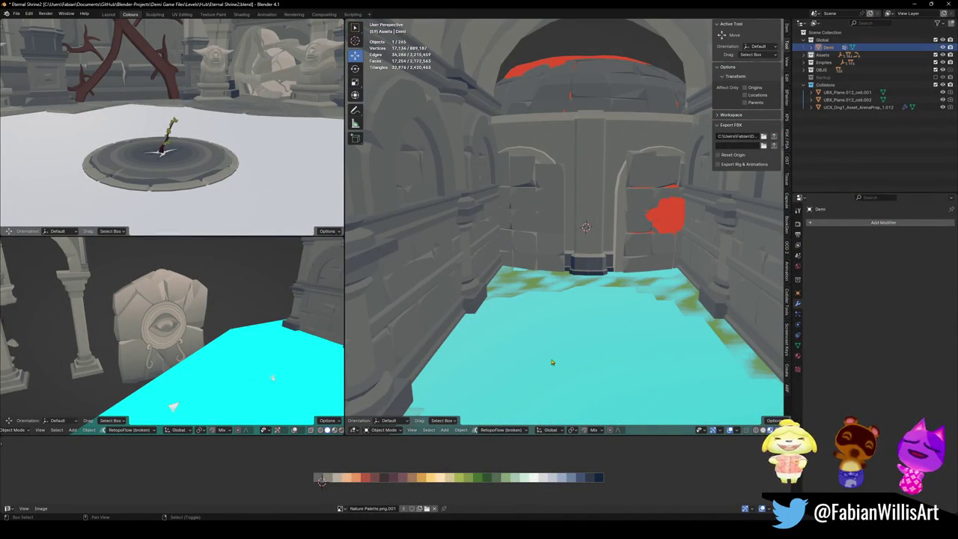
key(shift+s)
click(594, 254)
key(g)
key(y)
click(590, 307)
key(alt+r)
key(r)
key(z)
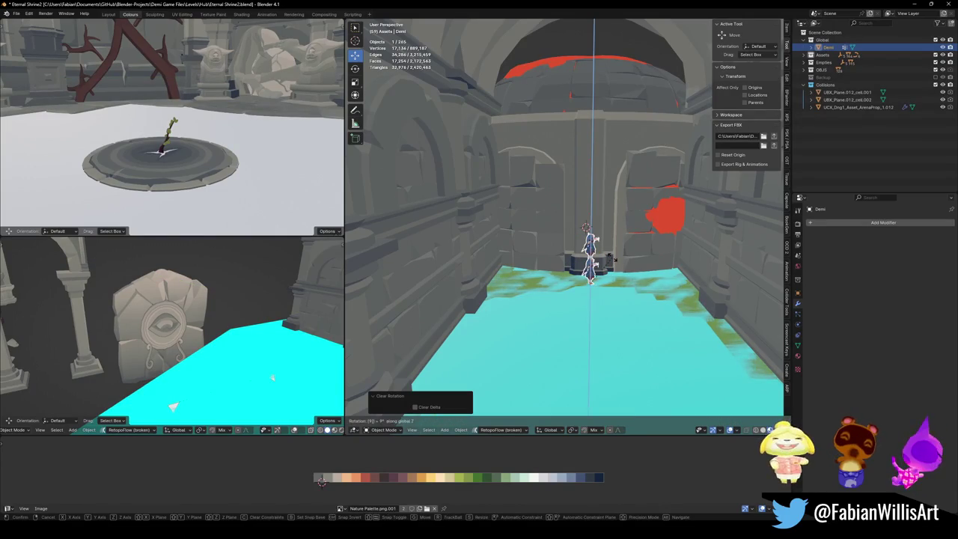
key(BackSpace)
key(BackSpace)
text(0)
key(Return)
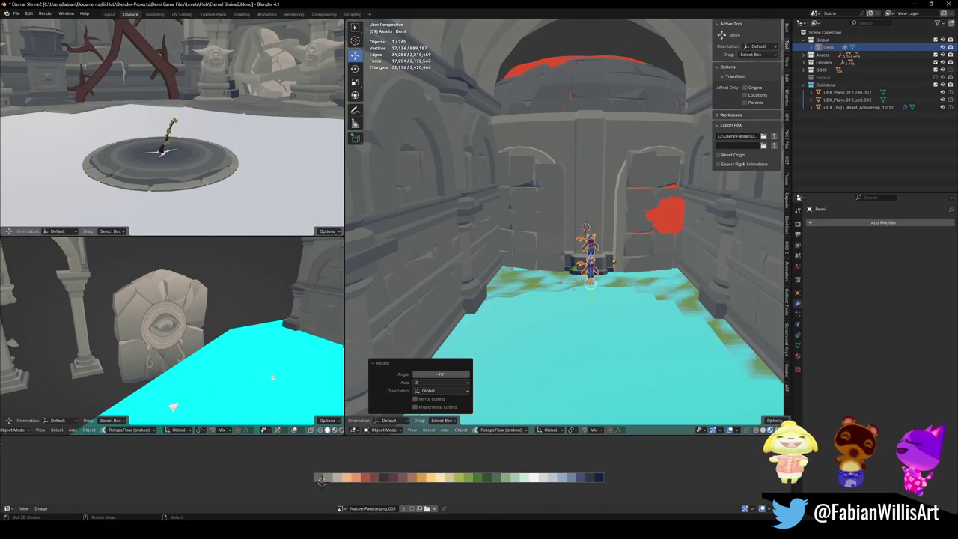
- Select the MAP_LairOfTrials arena, cancel an accidental move, and zoom in on the arched wall
mouse_move(584, 224)
middle_down()
mouse_move(474, 212)
mouse_move(545, 210)
middle_up()
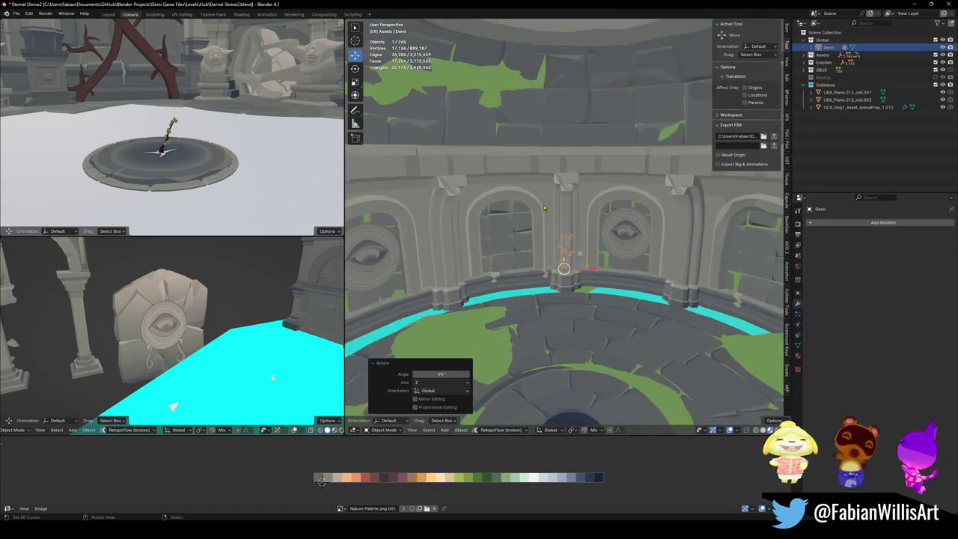
click(545, 210)
key(g)
key(z)
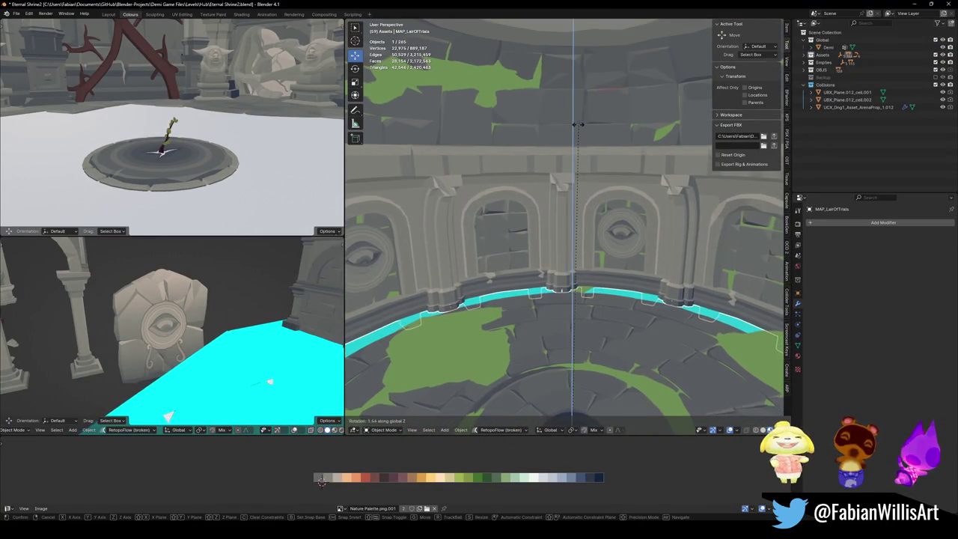
key(Escape)
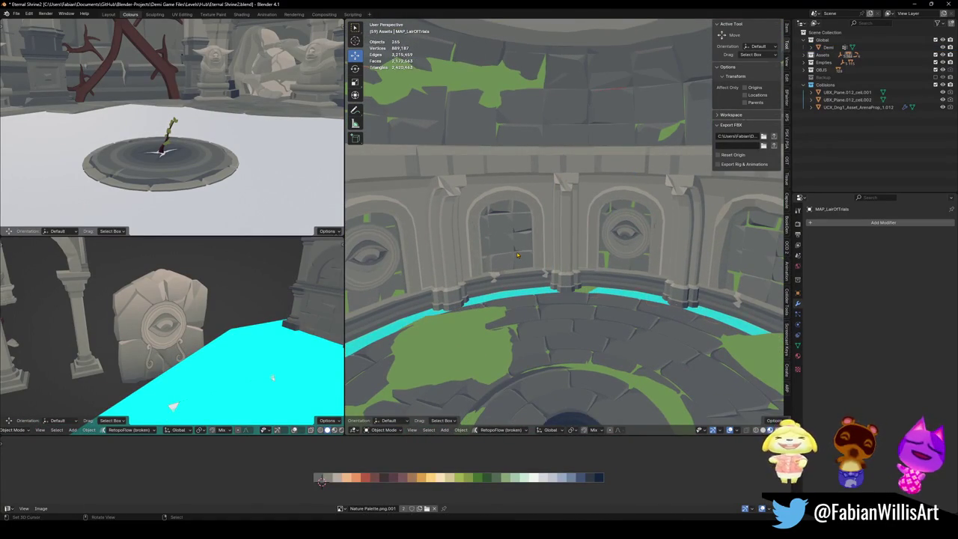
alt+middle_click(518, 255)
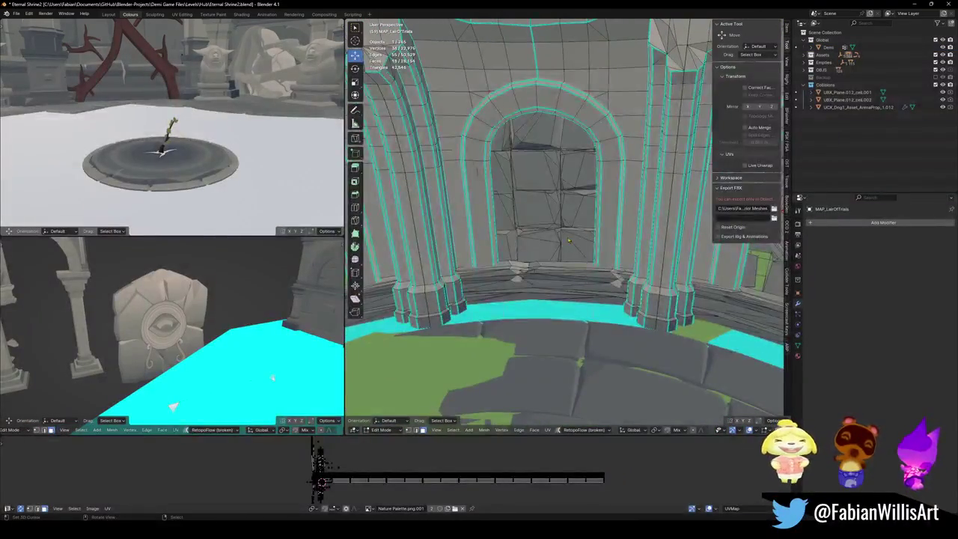
- Open Save As in the Hub levels folder and begin editing the name Eternal Shrine2.blend
mouse_move(570, 221)
middle_down()
mouse_move(581, 223)
mouse_move(553, 262)
middle_up()
key(ctrl+shift+s)
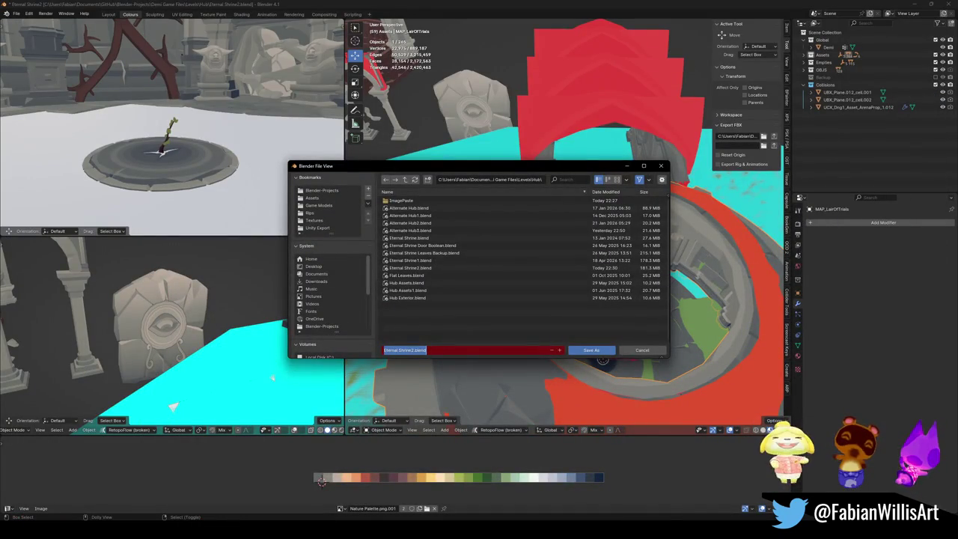
click(410, 349)
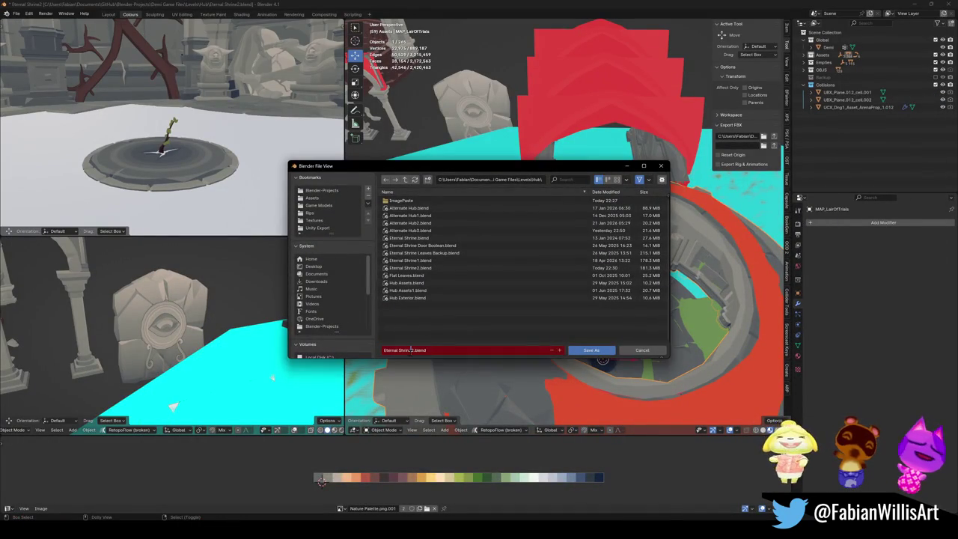
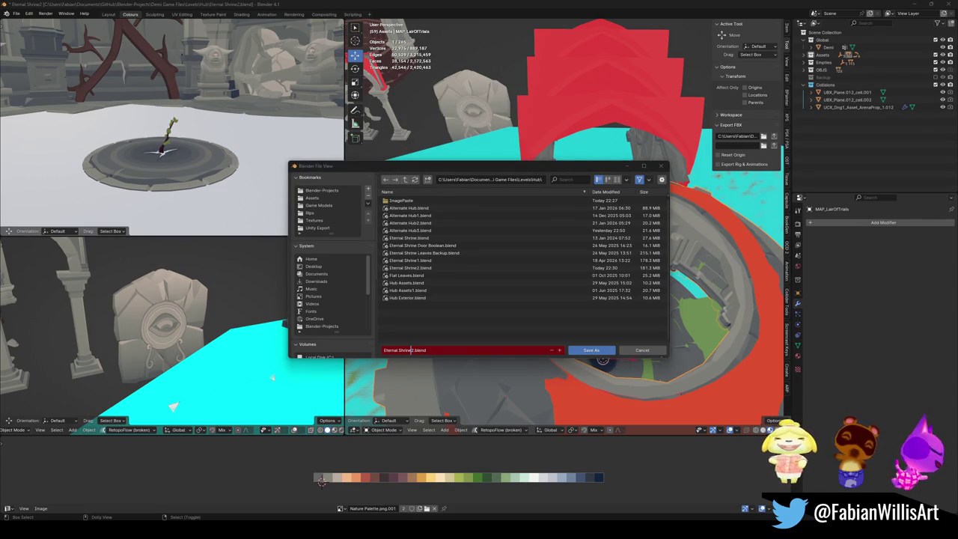
- Save the scene as 'Lair of Trials.blend' in the Hub levels folder
click(411, 349)
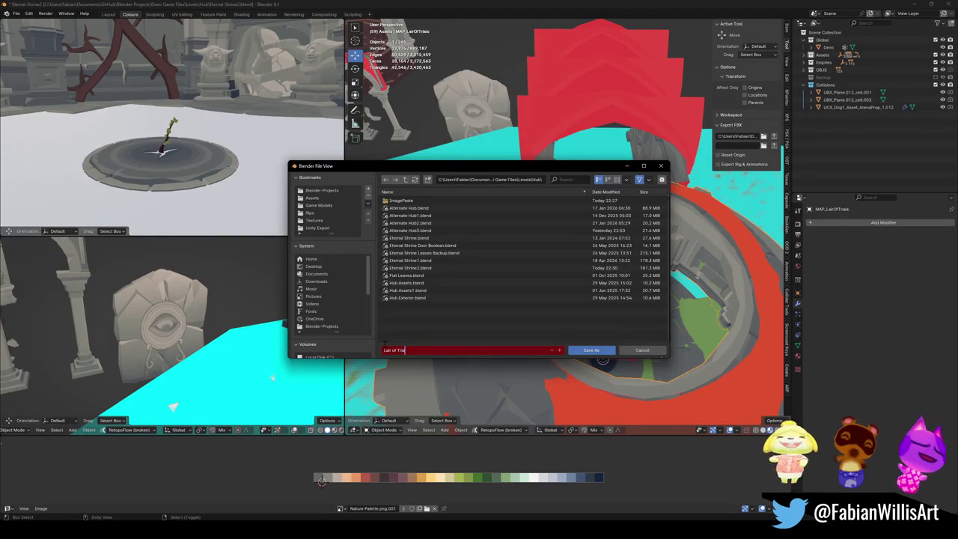
click(592, 351)
scroll(614, 269, up, 2)
scroll(610, 267, up, 3)
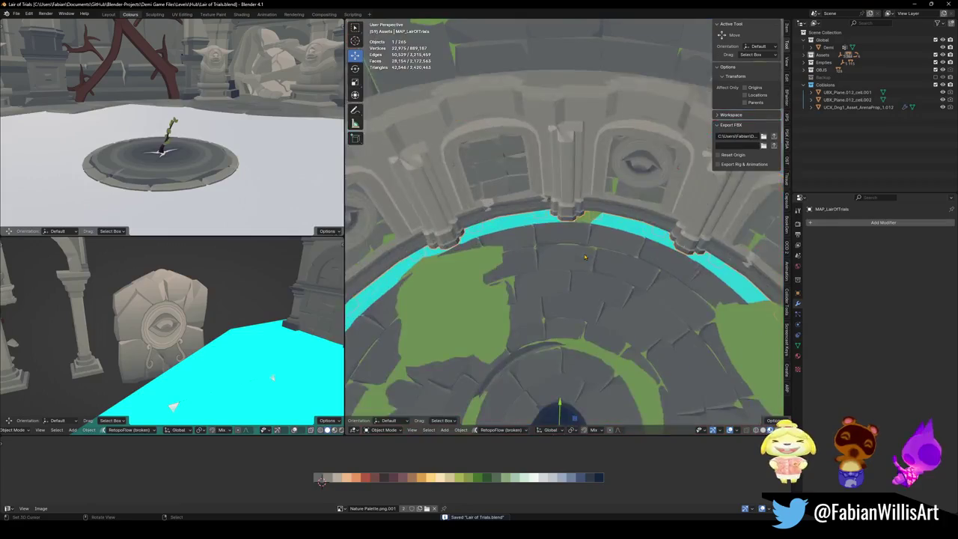
scroll(588, 262, up, 2)
- Cancel a trial Z rotation of the ring, then edit MAP_LairOfTrials close to a doorway
scroll(579, 251, down, 4)
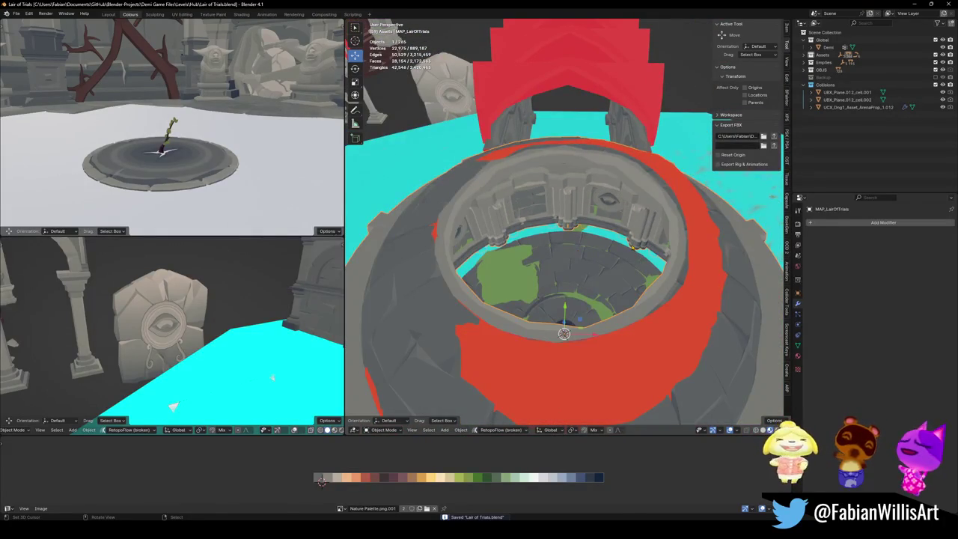
key(r)
key(z)
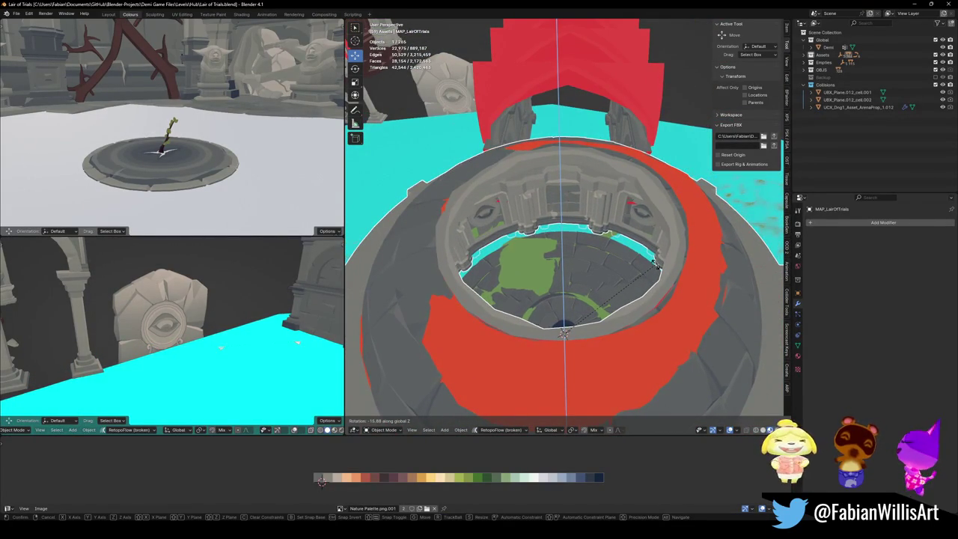
key(Escape)
key(Tab)
middle_drag(539, 217, 573, 203)
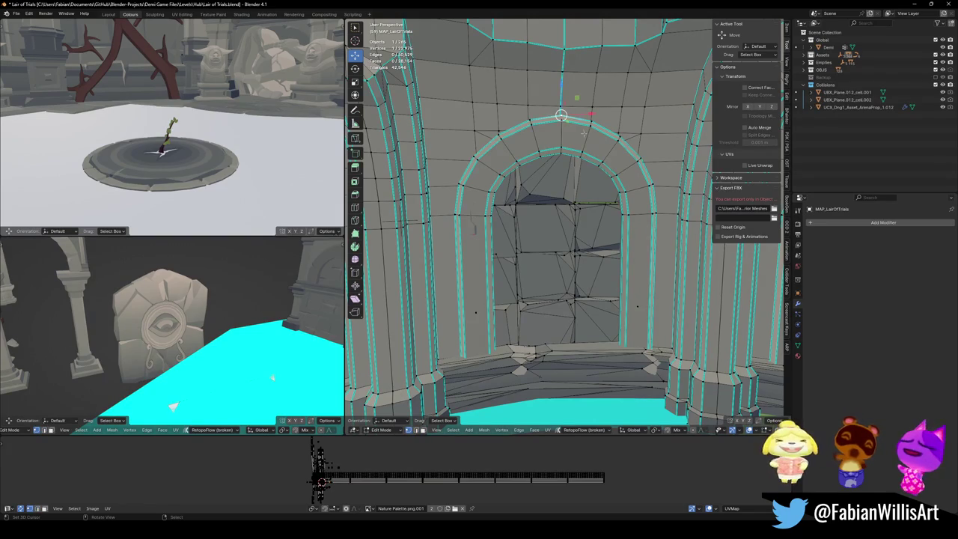
- Extrude the top arch vertex upward and offset it 0.60298 m along Z
key(e)
key(z)
click(560, 98)
mouse_move(560, 97)
middle_down()
mouse_move(564, 195)
mouse_move(559, 149)
mouse_move(539, 177)
middle_up()
key(g)
key(z)
click(565, 195)
scroll(560, 157, up, 4)
key(g)
key(z)
click(559, 160)
scroll(557, 169, down, 4)
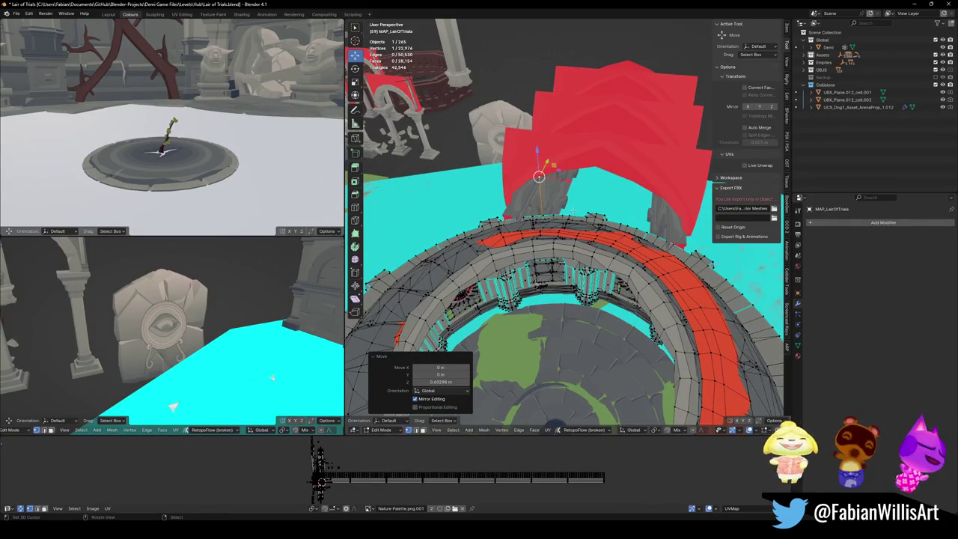
- Rotate the entire arena mesh -17.2° around global Z
key(a)
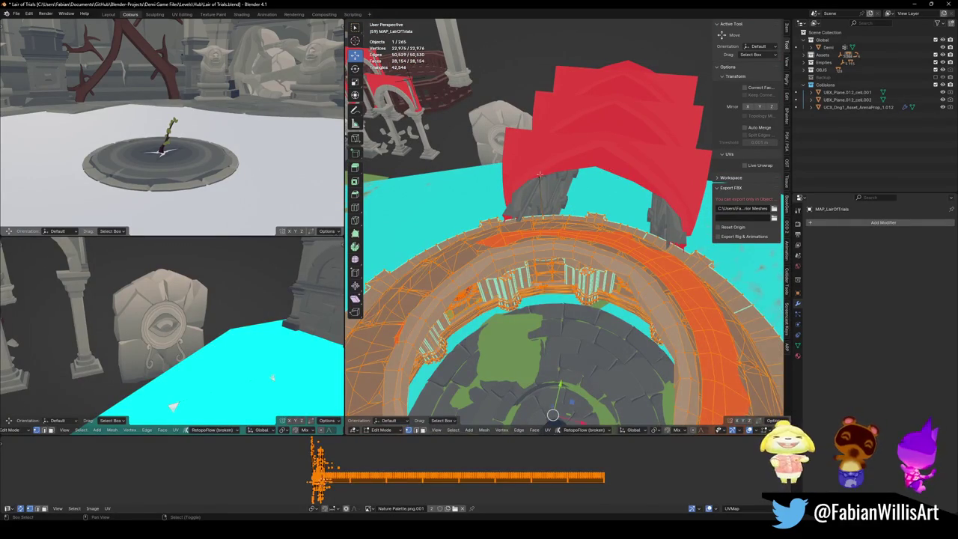
middle_drag(567, 165, 574, 175)
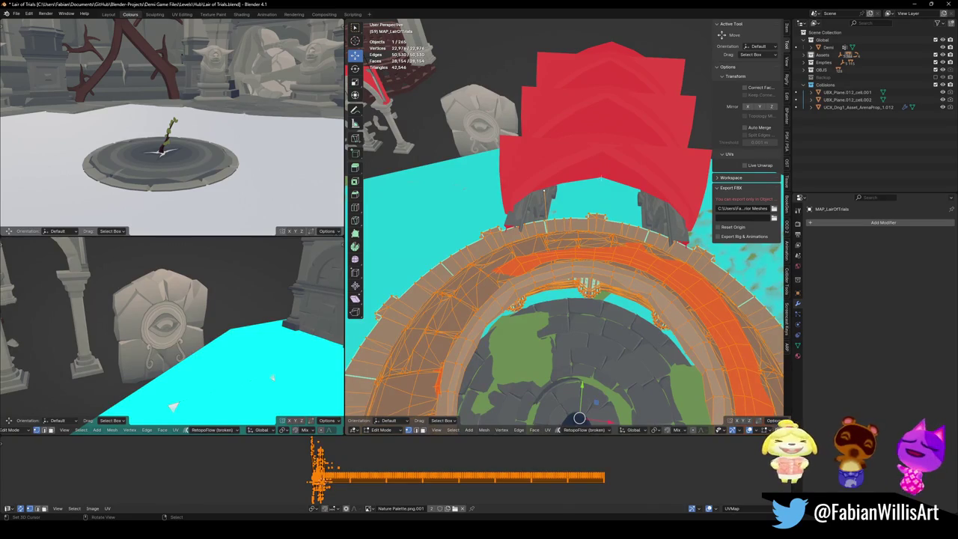
key(r)
key(z)
key(z)
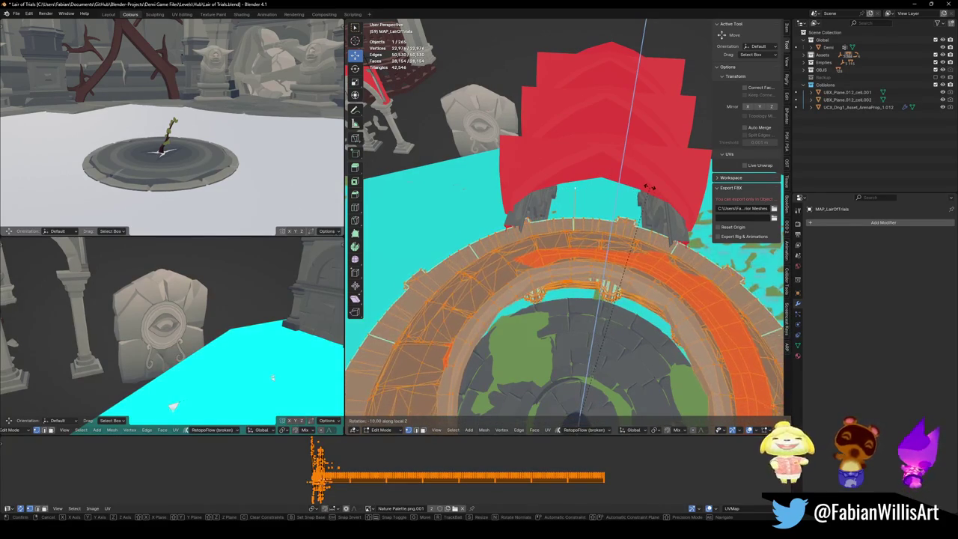
key(z)
key(z)
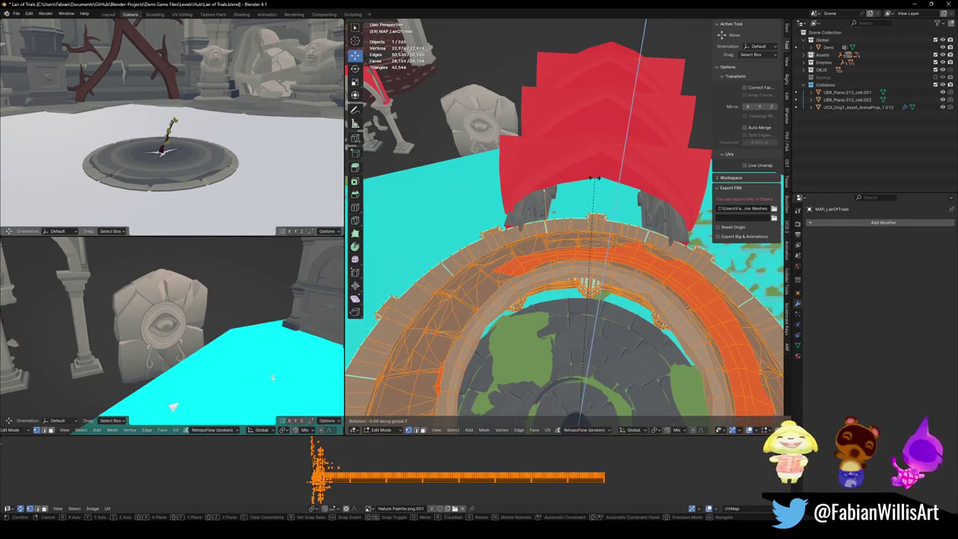
click(662, 198)
key(KP_7)
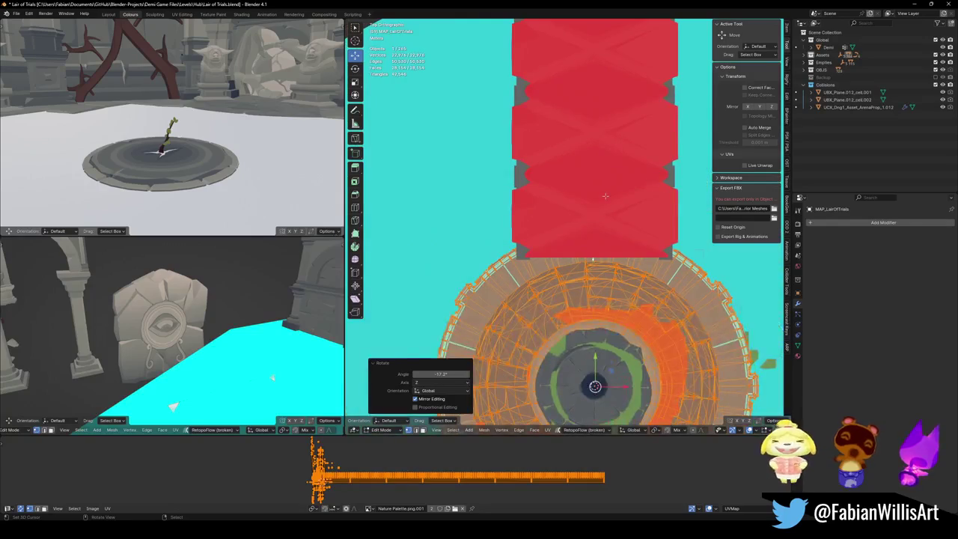
mouse_move(638, 203)
middle_down()
mouse_move(544, 142)
mouse_move(575, 220)
mouse_move(545, 149)
middle_up()
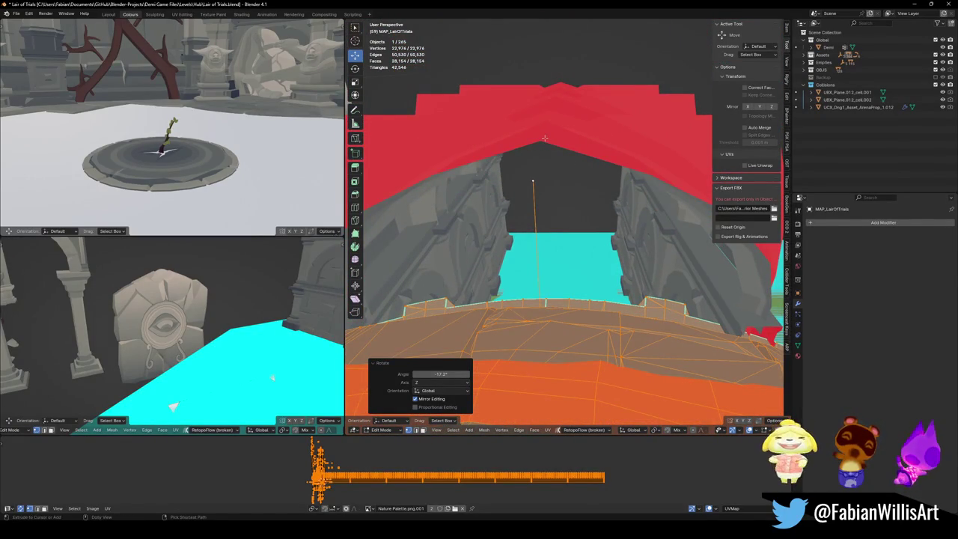
- Apply a small -0.956° corrective Z rotation to the arena mesh
key(ctrl+shift+Tab)
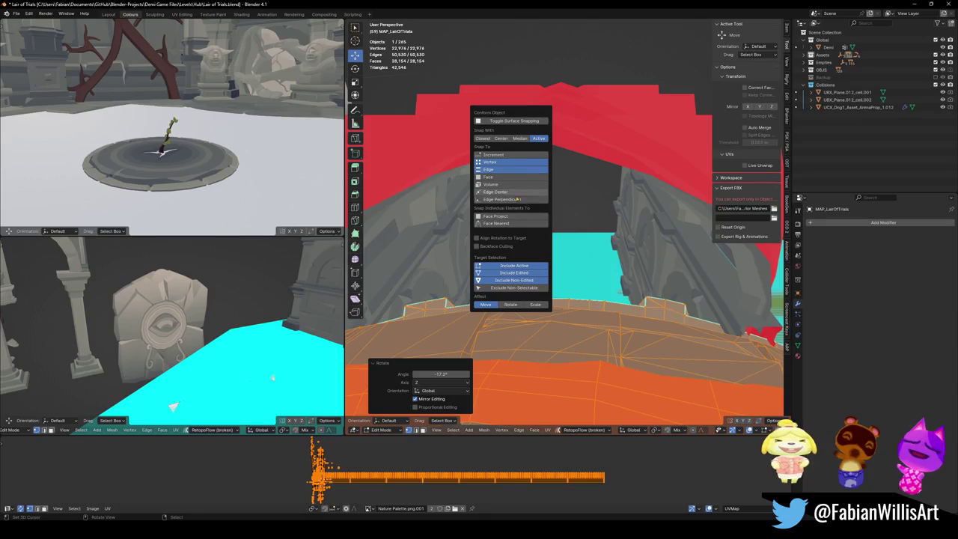
key(r)
key(z)
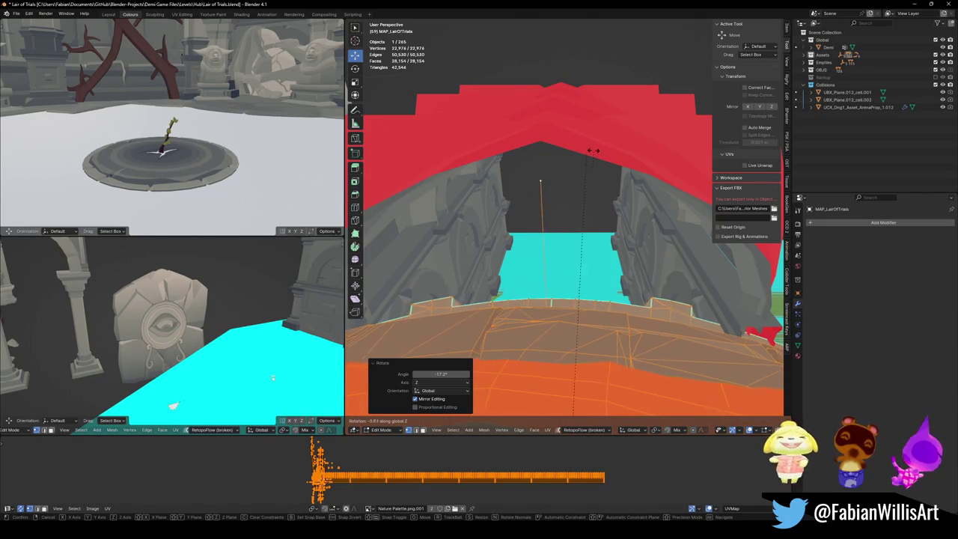
click(539, 139)
mouse_move(539, 140)
middle_down()
mouse_move(588, 159)
mouse_move(588, 151)
mouse_move(599, 217)
middle_up()
key(ctrl+Tab)
- Unhide the collision objects and rotate Collision.001 -18.7° around Z
click(583, 245)
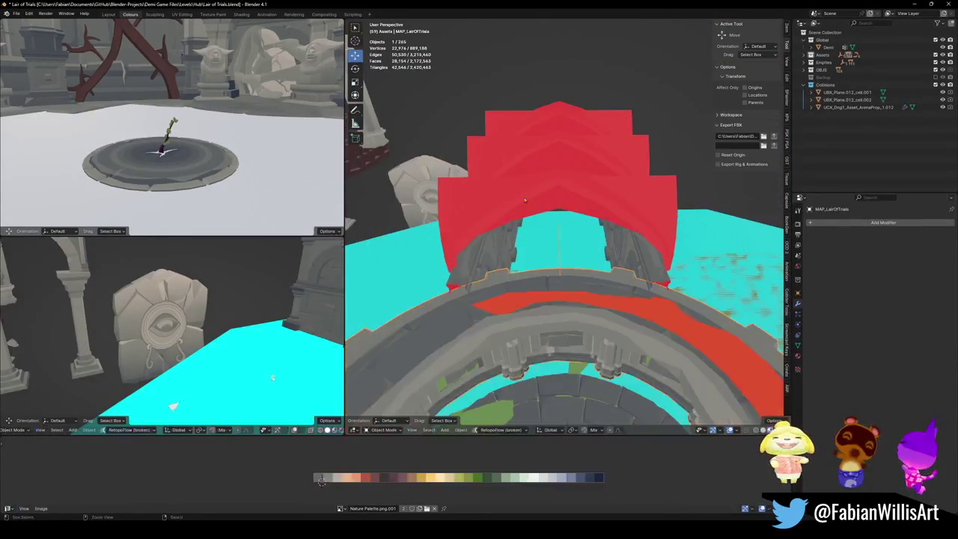
key(alt+h)
scroll(561, 256, up, 3)
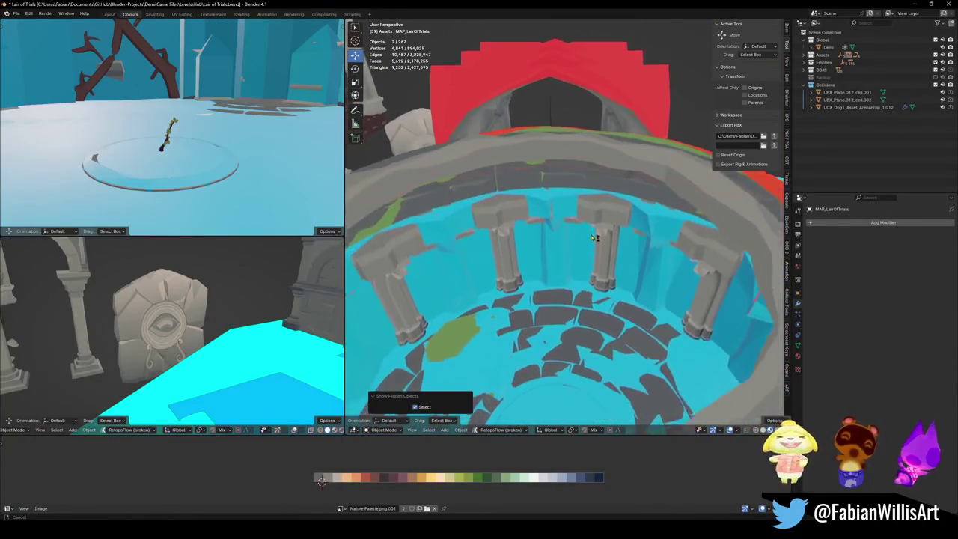
scroll(559, 258, up, 3)
scroll(557, 259, up, 3)
click(557, 258)
key(r)
key(z)
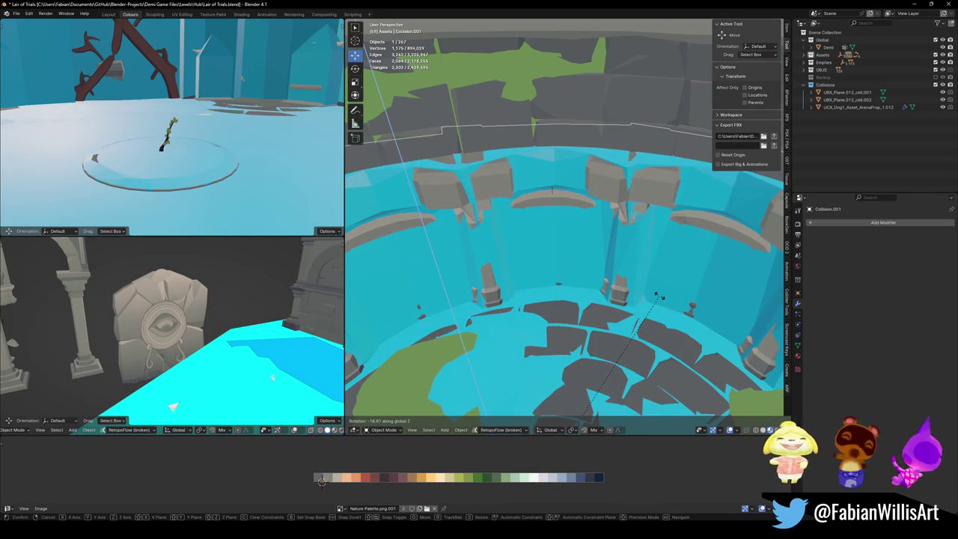
click(656, 296)
- Walk through the scene, hide the collision mesh again, and save the file
key(shift+grave)
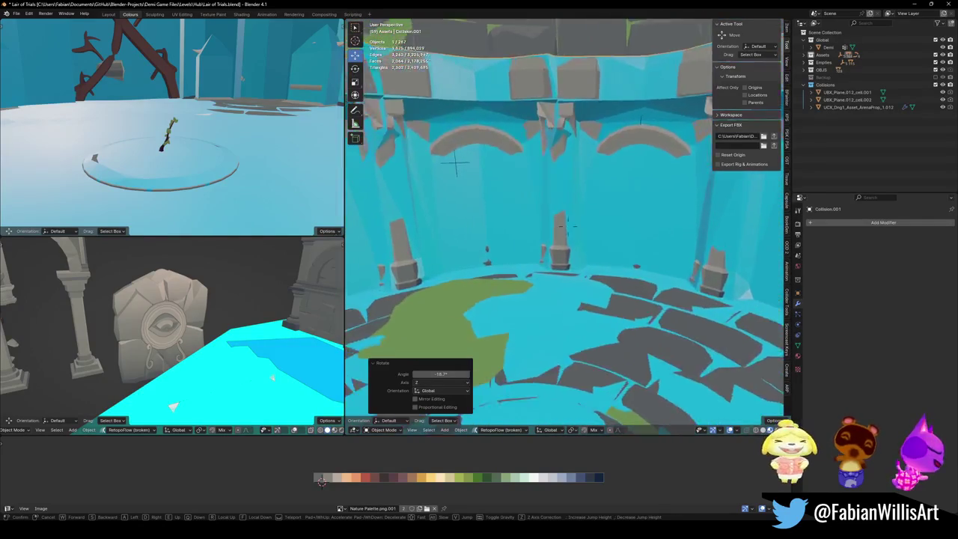
click(574, 326)
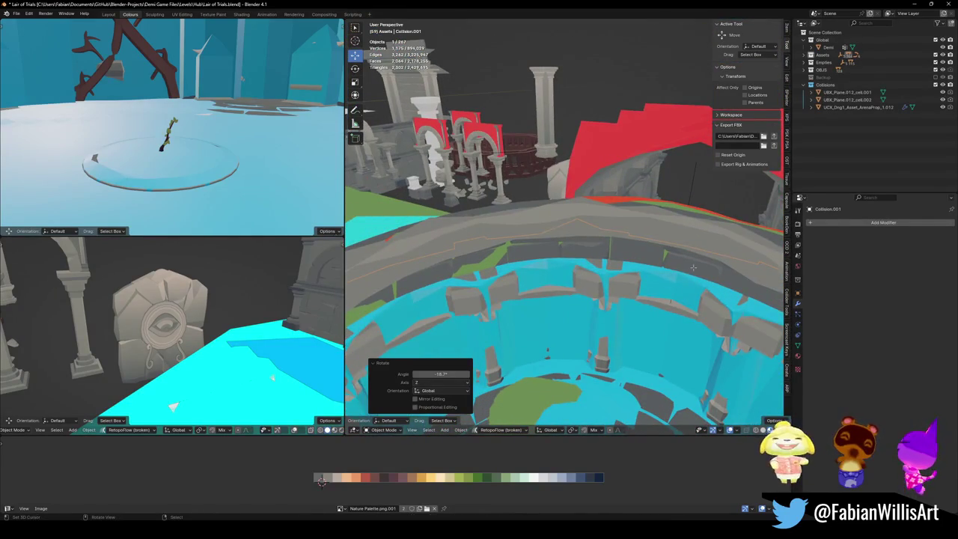
click(676, 299)
key(Delete)
key(ctrl+s)
- Move wall piece SD_Wall_25.006 0.54945 m along Y
mouse_move(679, 272)
middle_down()
mouse_move(588, 279)
mouse_move(559, 227)
mouse_move(631, 229)
mouse_move(612, 196)
mouse_move(696, 210)
mouse_move(586, 247)
middle_up()
click(614, 225)
click(612, 196)
key(g)
key(y)
click(616, 195)
click(586, 248)
key(Tab)
scroll(598, 299, up, 3)
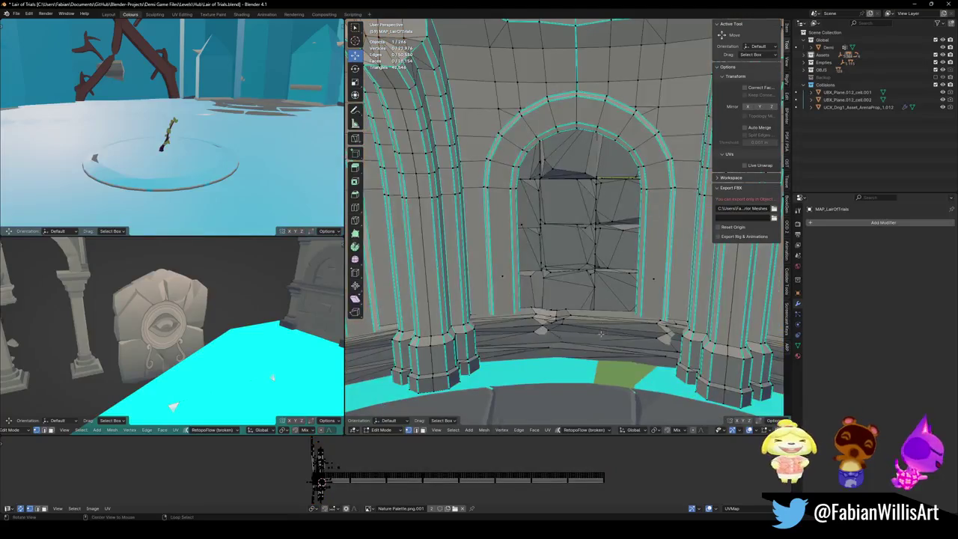
key(l)
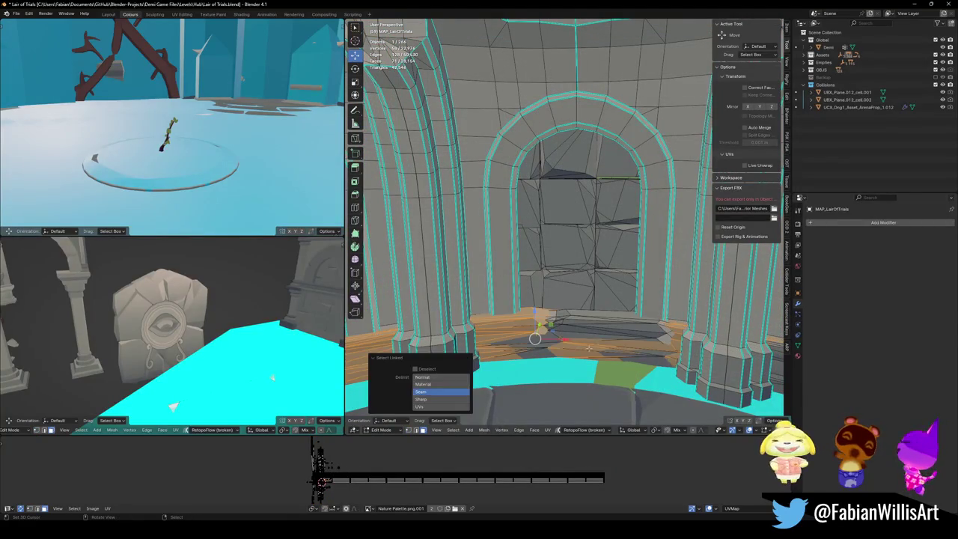
scroll(535, 338, down, 3)
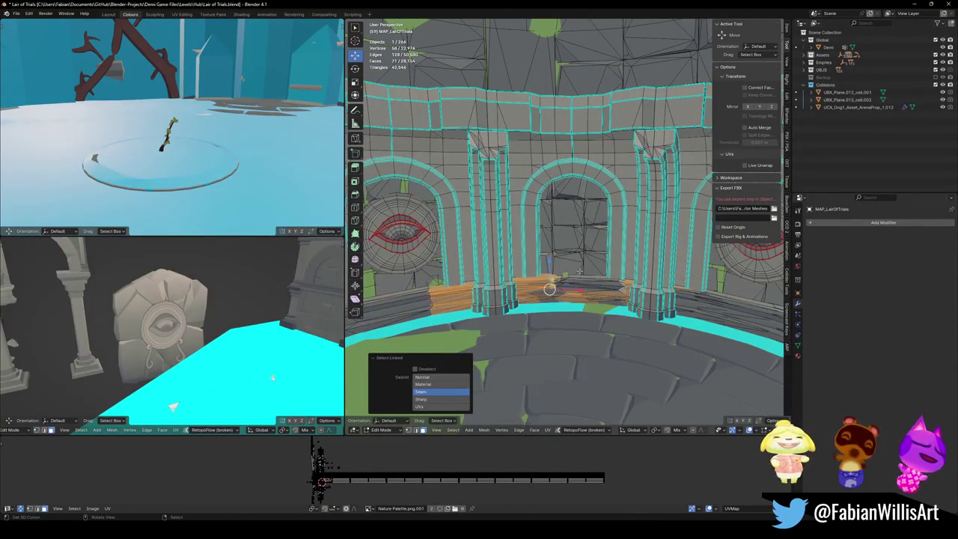
scroll(554, 404, down, 3)
scroll(591, 344, up, 2)
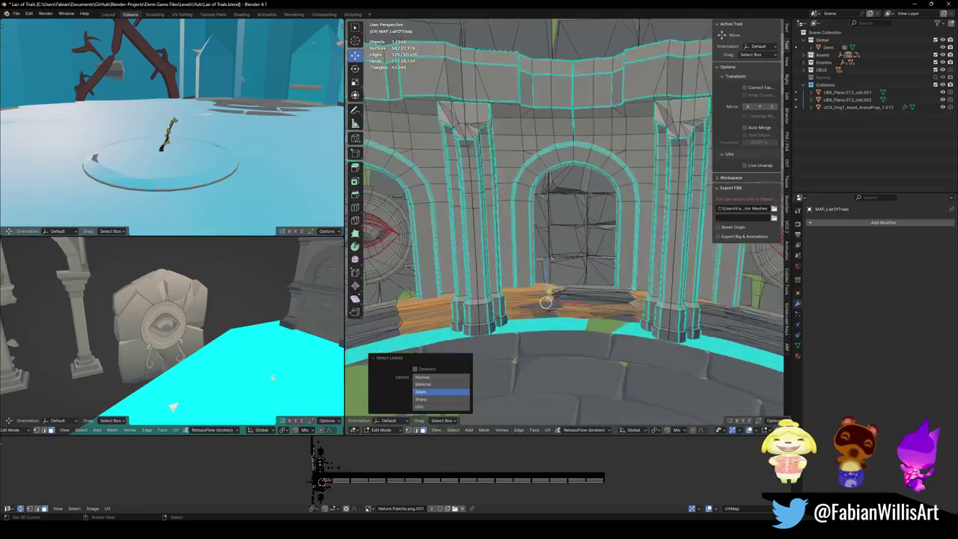
scroll(599, 321, up, 2)
scroll(621, 299, up, 1)
key(comma)
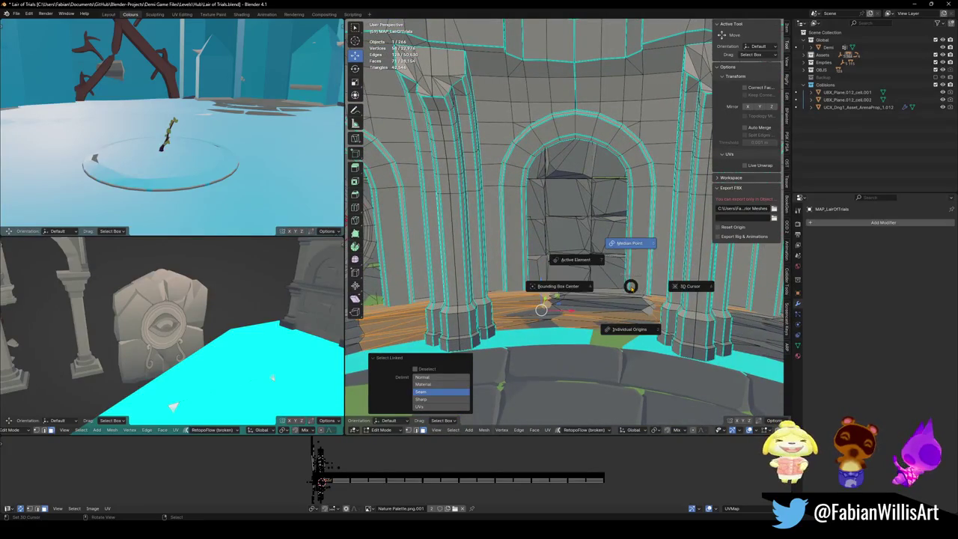
key(Escape)
scroll(630, 286, down, 2)
scroll(636, 281, down, 2)
key(Tab)
middle_drag(643, 277, 651, 268)
key(shift+grave)
key(w)
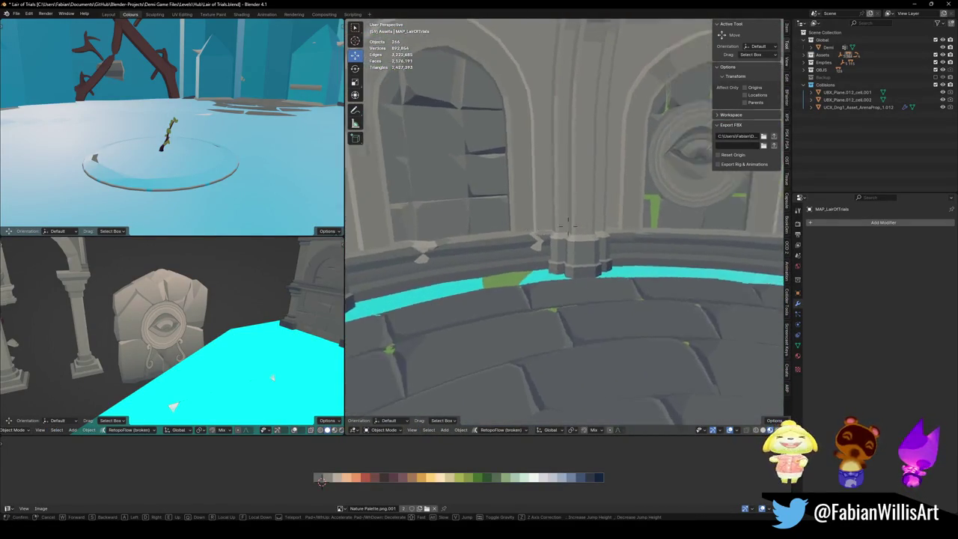
- End the walk-through, unhide the collision mesh, and put MAP_LairOfTrials into Edit Mode
key(w)
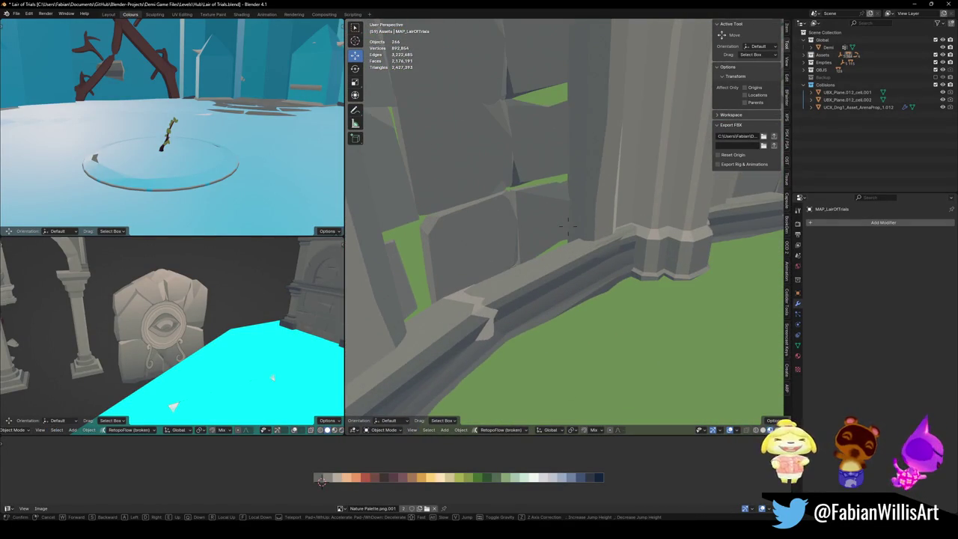
key(s)
click(601, 282)
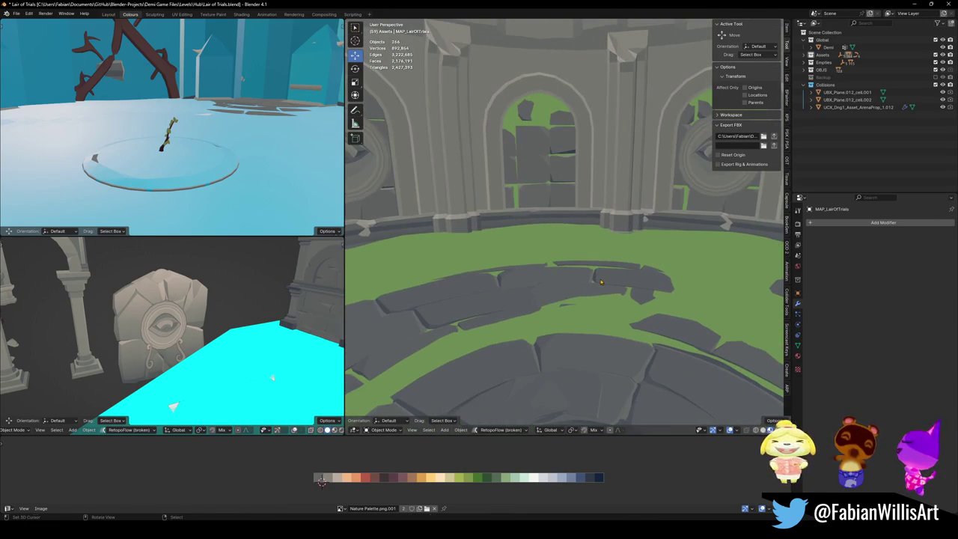
click(601, 281)
click(599, 278)
key(alt+h)
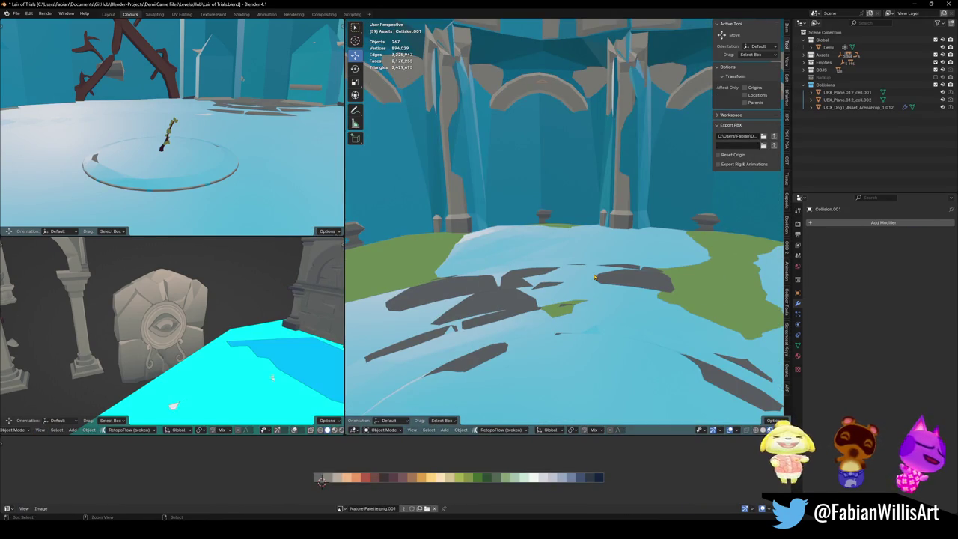
click(591, 277)
key(Tab)
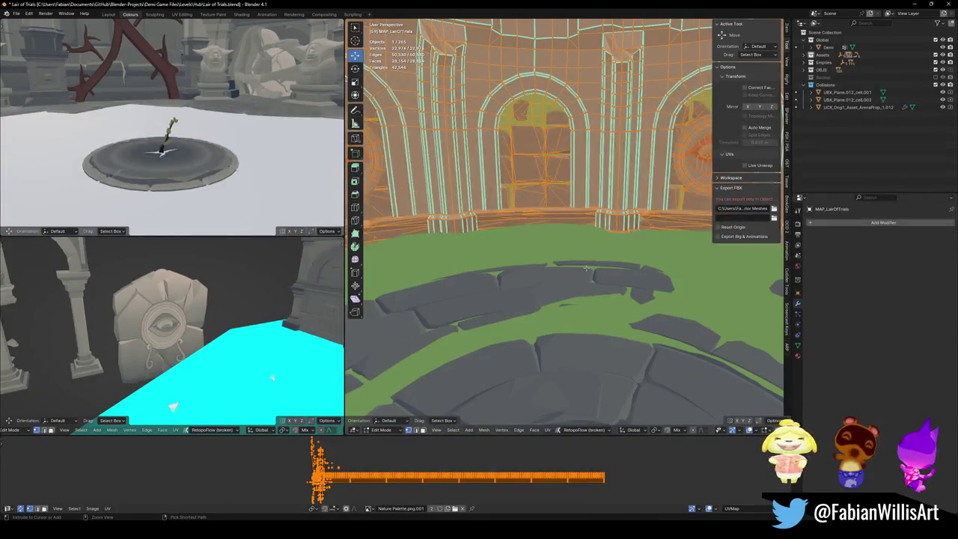
- Select MAP_LairOfTrials in Object Mode and walk through the arena to face the doorway
key(alt+a)
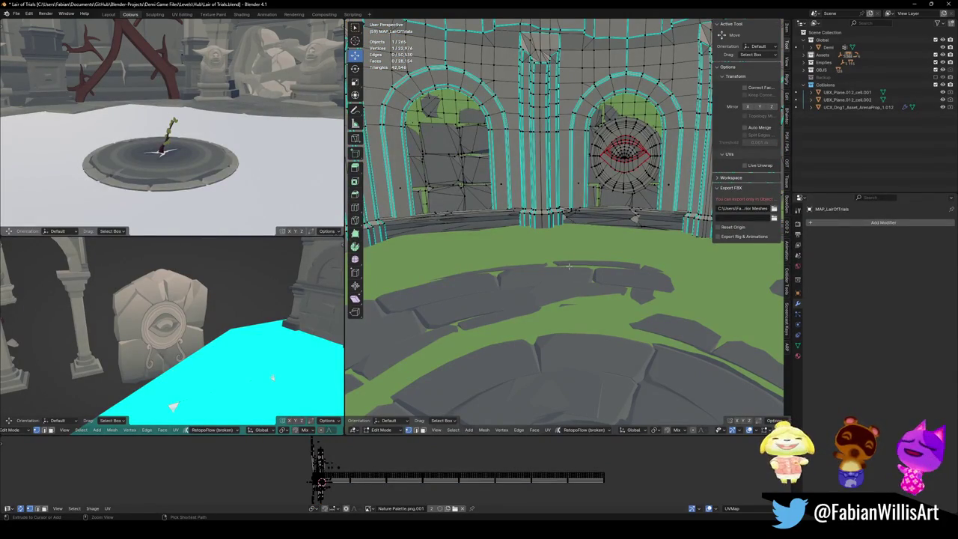
key(Tab)
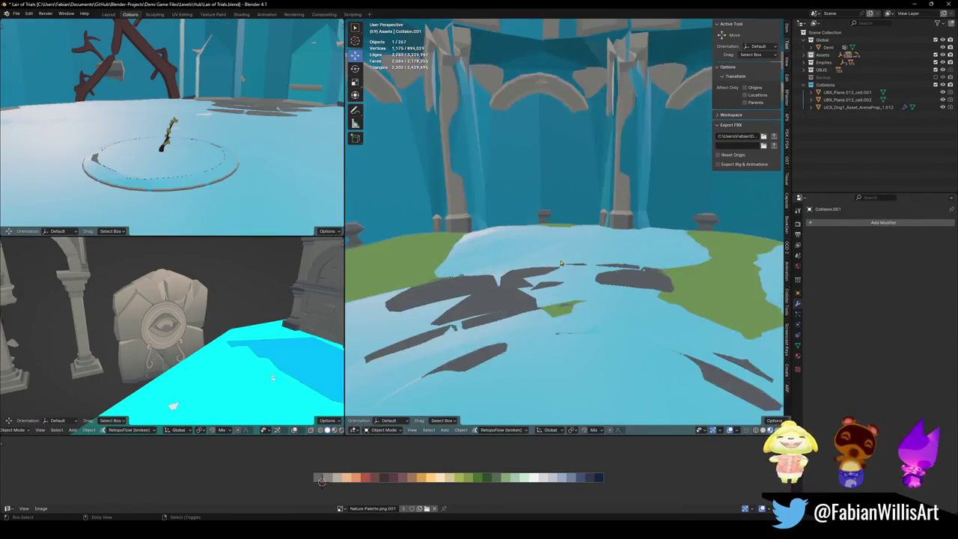
click(553, 263)
click(551, 262)
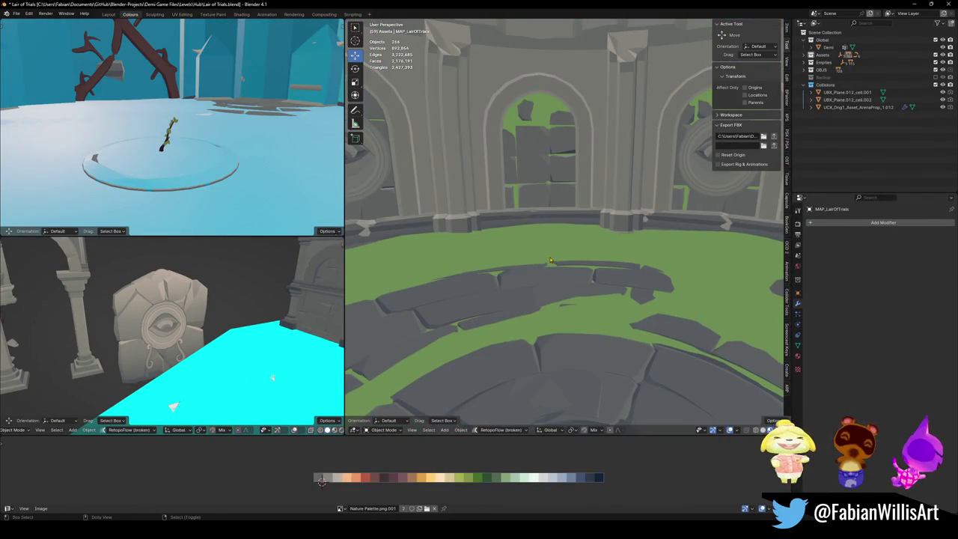
key(shift+grave)
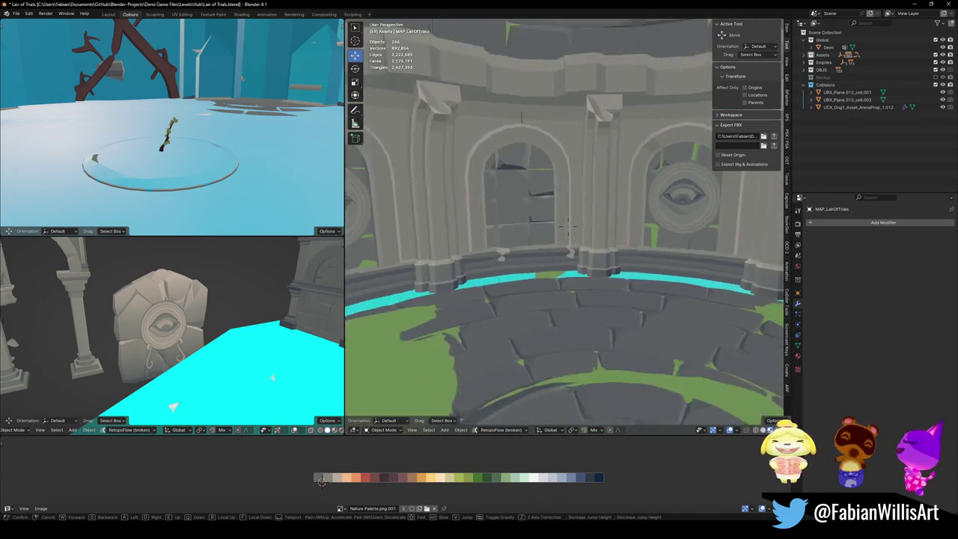
key(s)
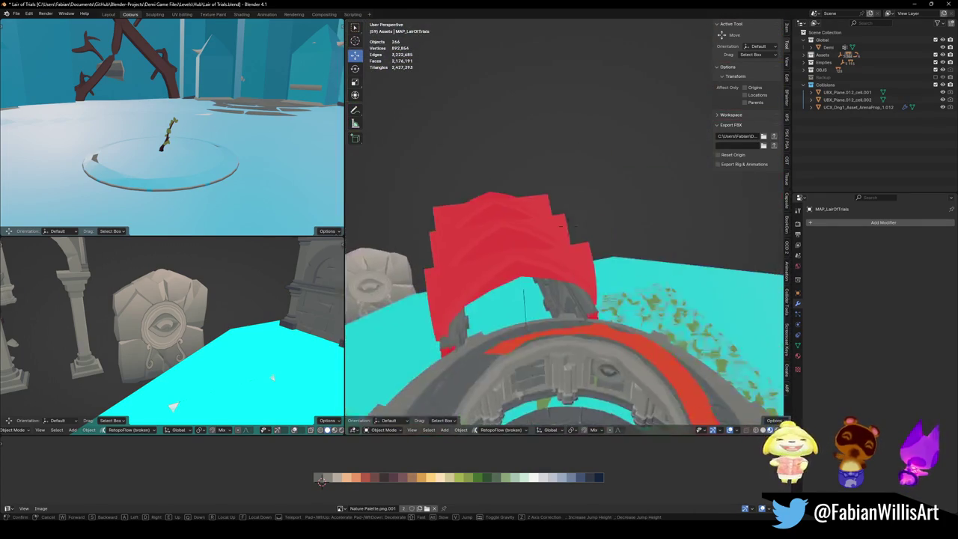
key(w)
click(567, 243)
- In Edit Mode, hide doorway geometry and the linked ring of step faces, then unhide them
key(Tab)
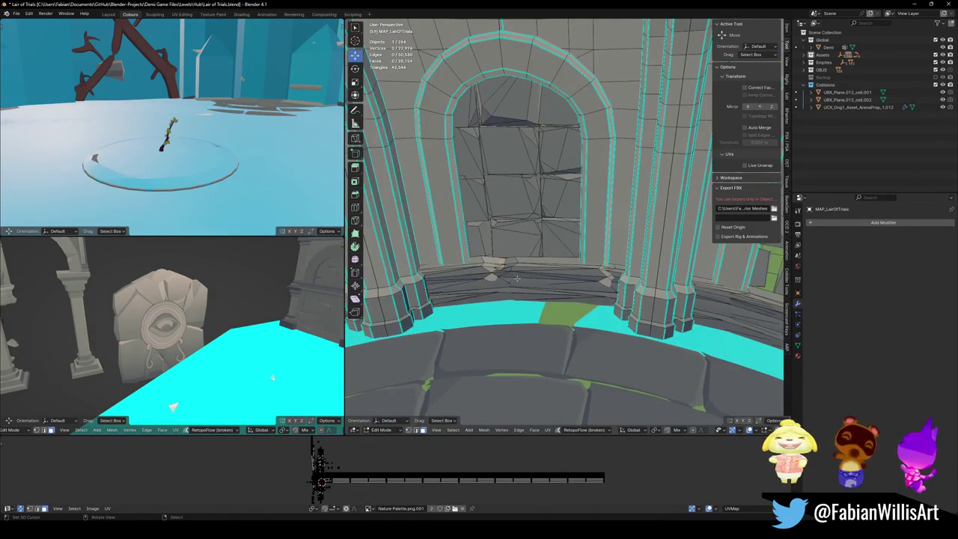
key(h)
mouse_move(516, 278)
middle_down()
mouse_move(584, 249)
mouse_move(572, 261)
middle_up()
key(l)
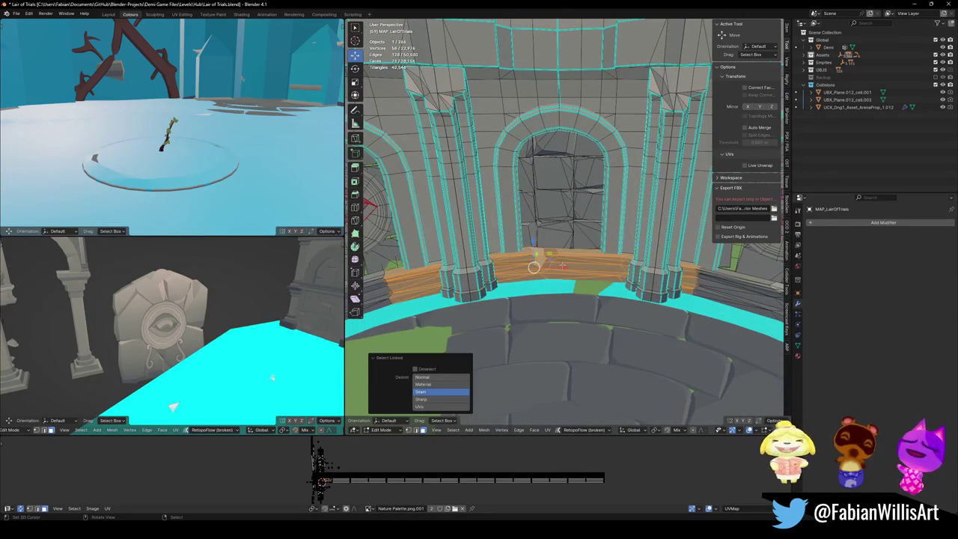
key(h)
middle_drag(566, 264, 554, 251)
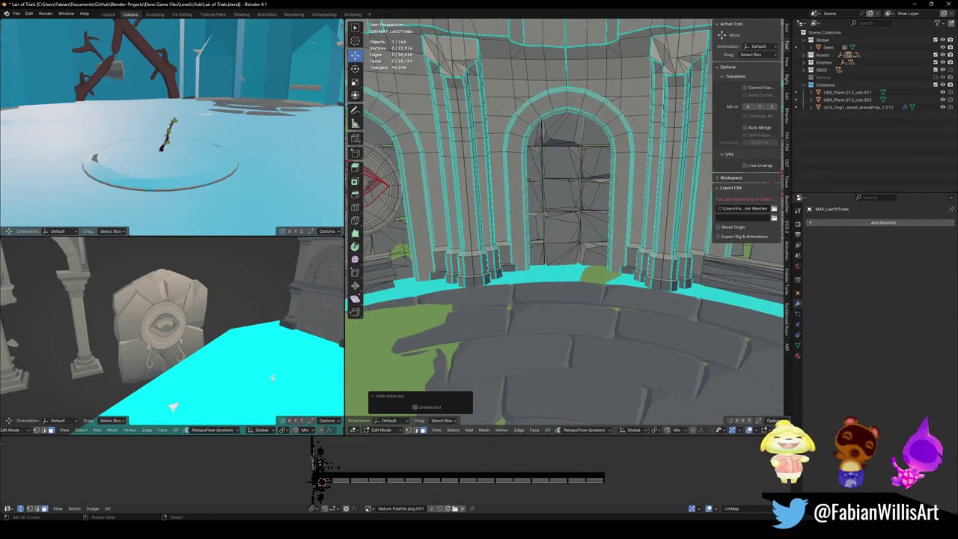
middle_drag(592, 224, 583, 240)
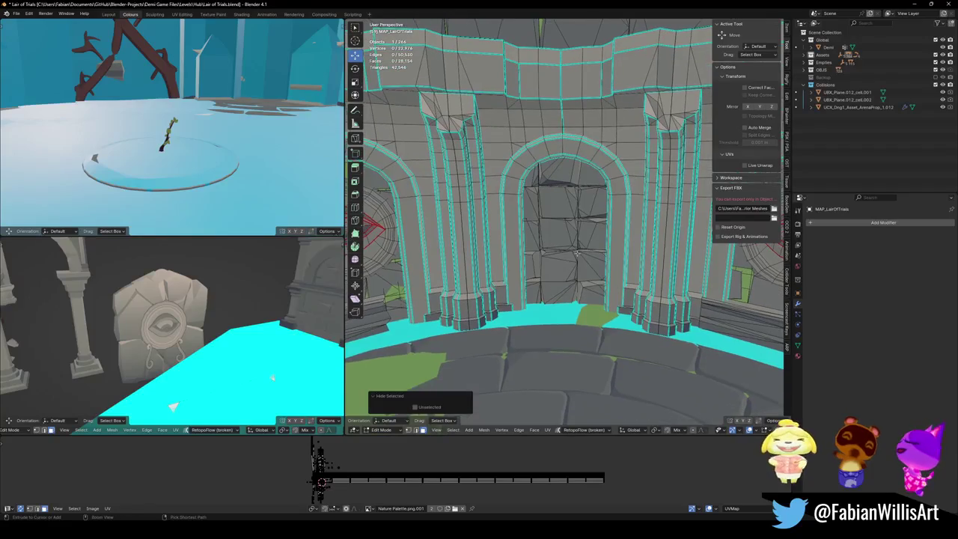
key(alt+h)
scroll(561, 262, down, 2)
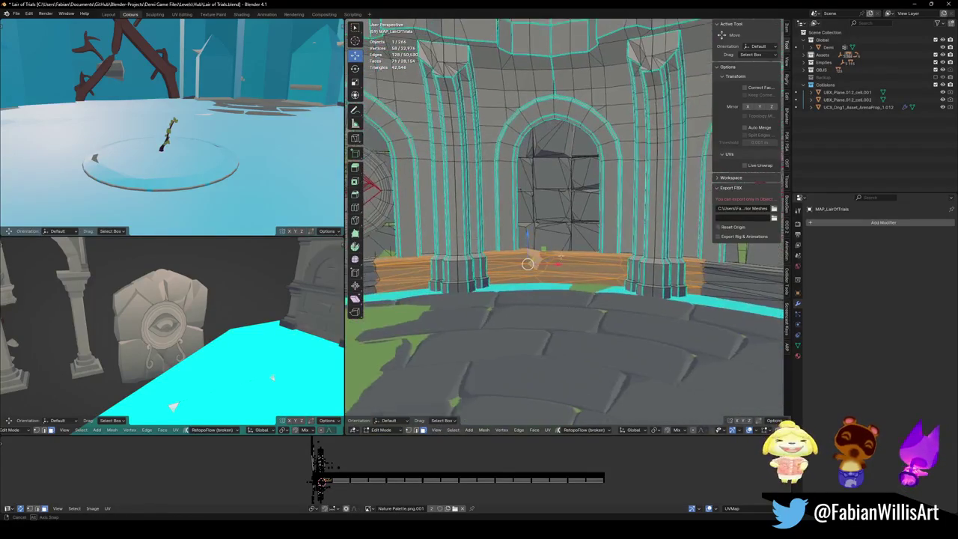
scroll(561, 263, down, 2)
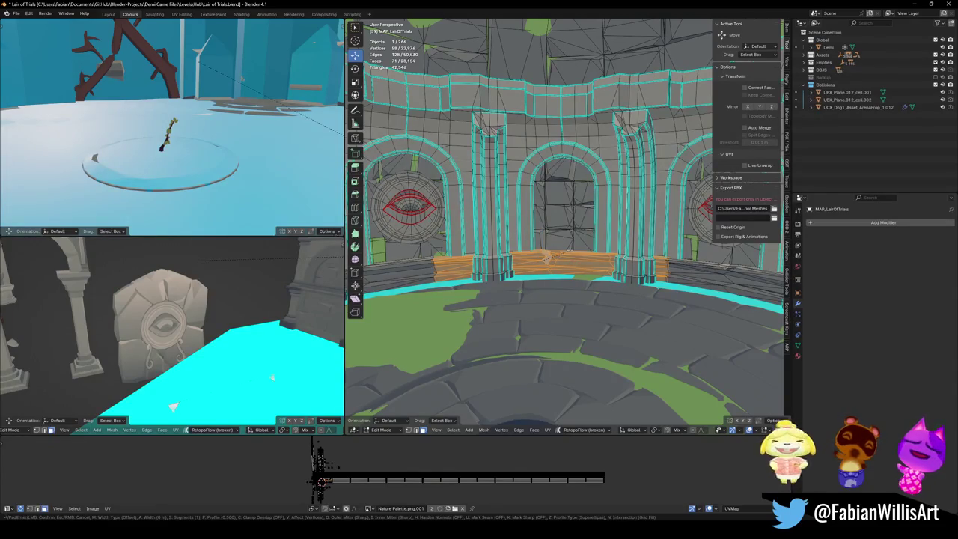
- Knife-cut across the doorway wall, rip the cut, and delete the 12 cut vertices
key(k)
key(k)
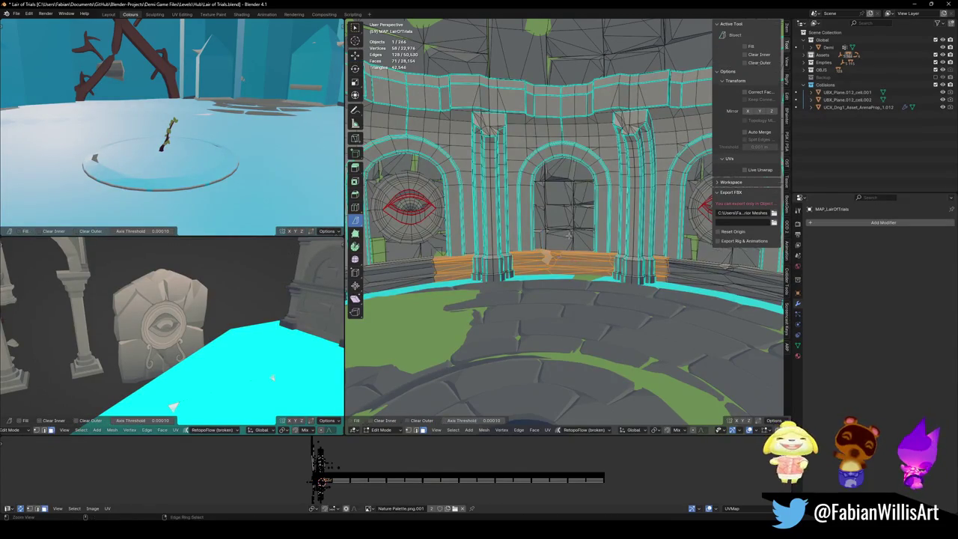
drag(564, 222, 557, 315)
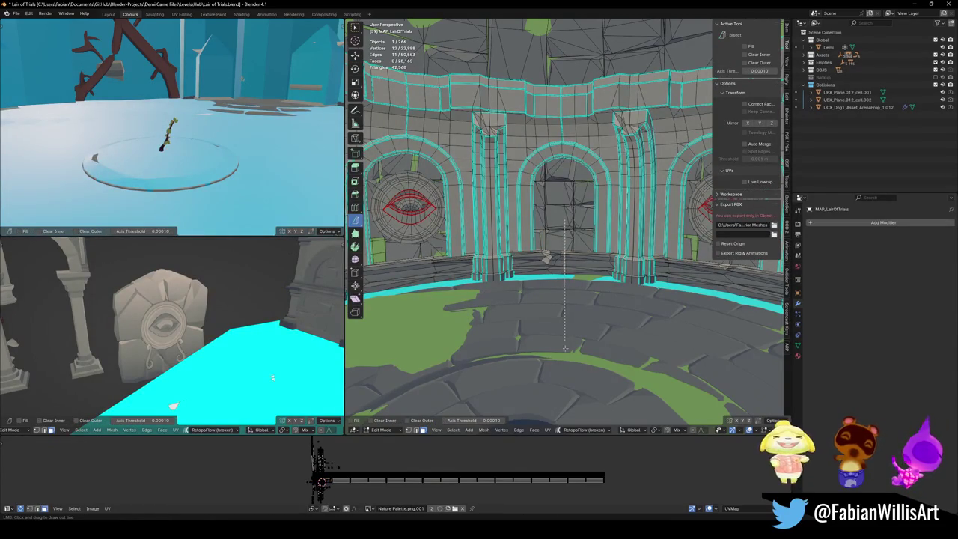
drag(566, 363, 567, 363)
key(v)
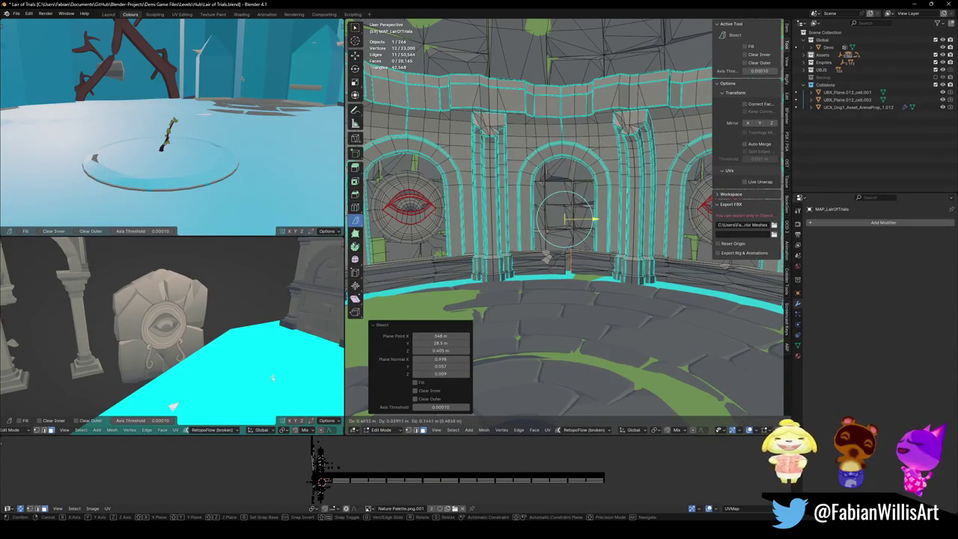
click(565, 258)
key(x)
click(597, 235)
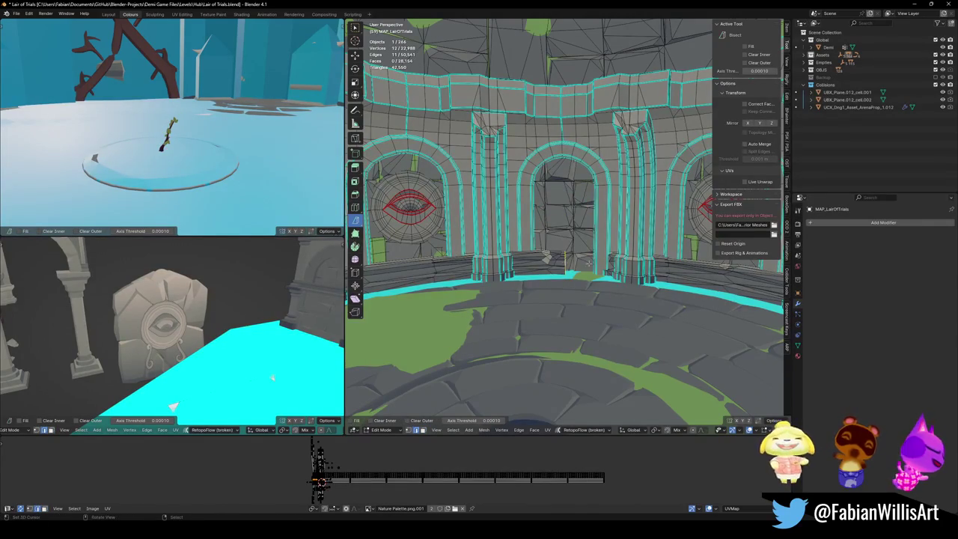
scroll(588, 263, up, 6)
scroll(578, 271, down, 3)
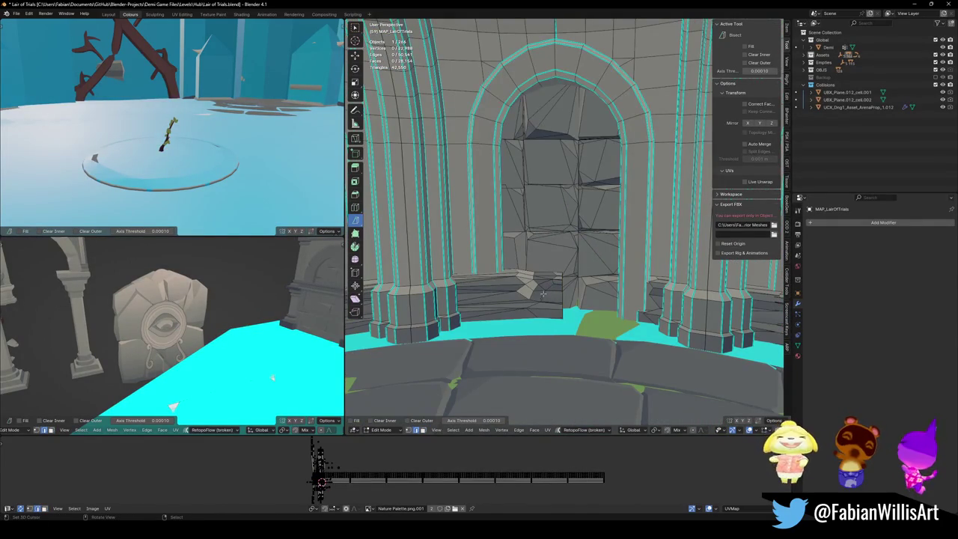
- Hide the stone slab, slice the step vertically, and delete the step geometry beside the cut
key(l)
mouse_move(544, 294)
middle_down()
mouse_move(566, 256)
mouse_move(524, 225)
middle_up()
key(h)
drag(522, 196, 523, 342)
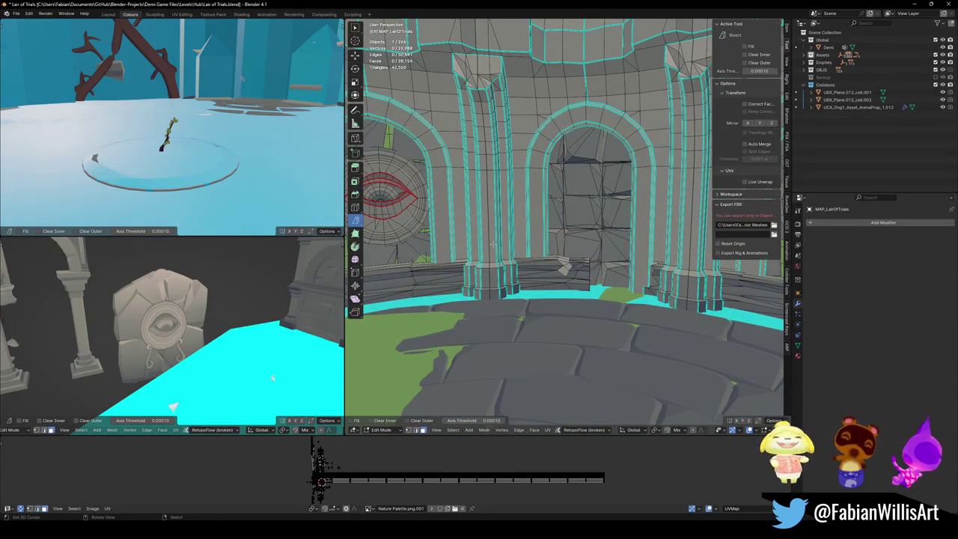
key(ctrl+z)
key(ctrl+z)
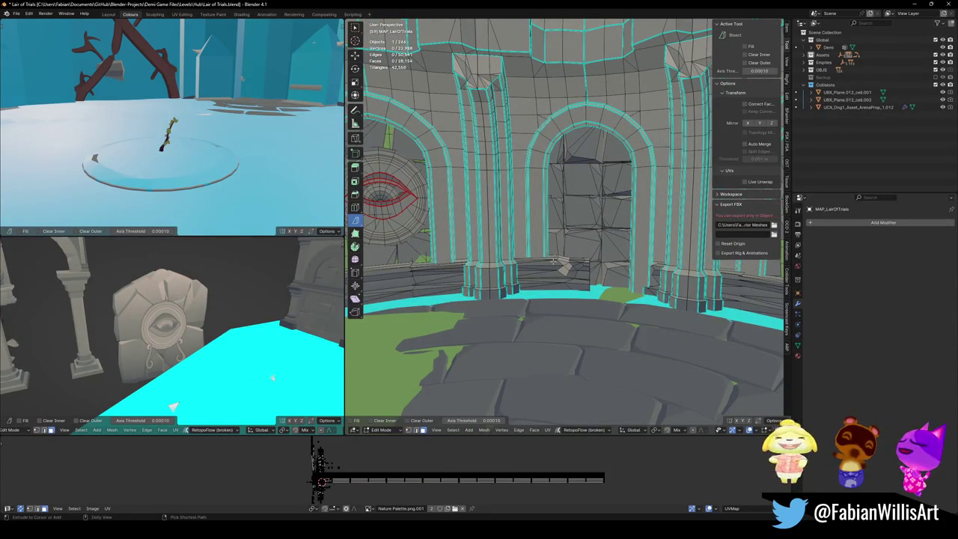
key(l)
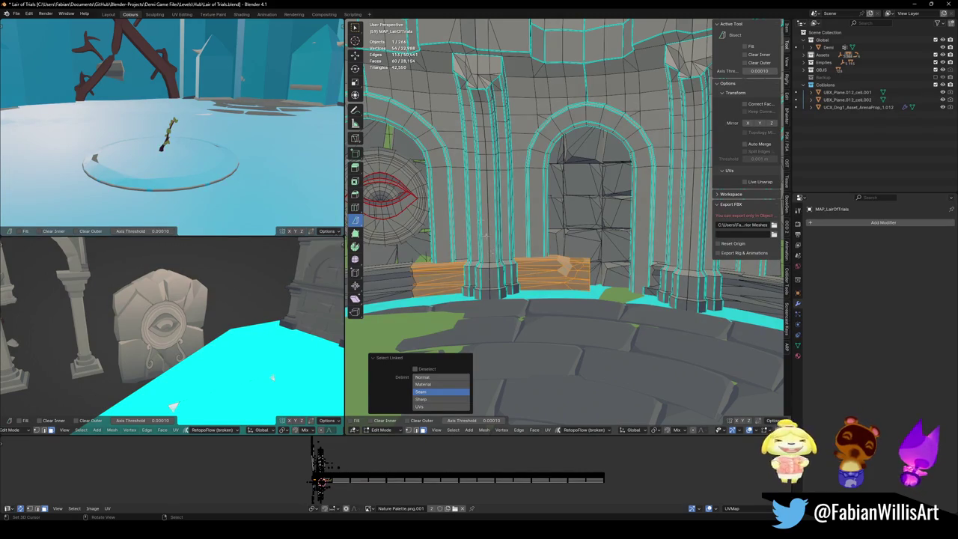
key(ctrl+z)
drag(487, 339, 488, 359)
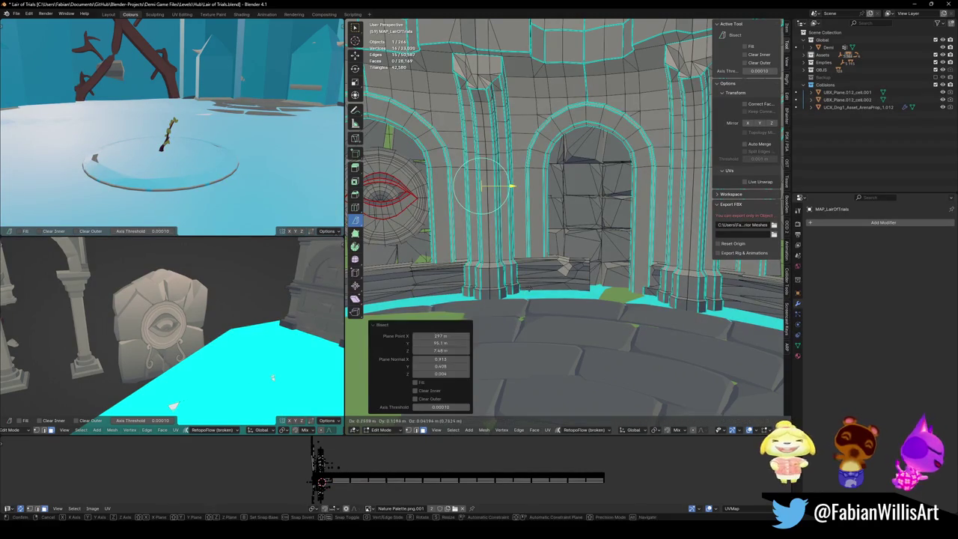
key(alt+a)
key(l)
key(x)
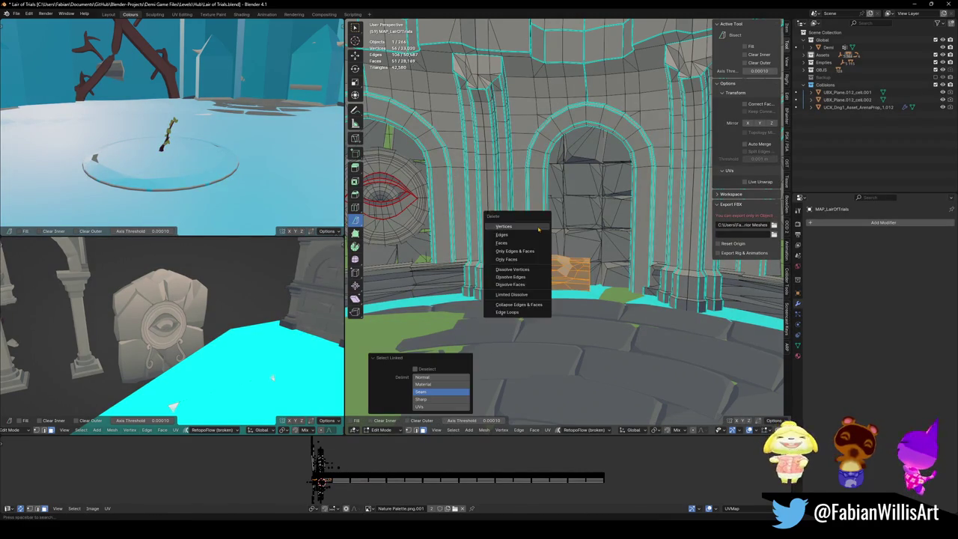
click(539, 224)
mouse_move(539, 224)
middle_down()
mouse_move(540, 258)
mouse_move(612, 296)
middle_up()
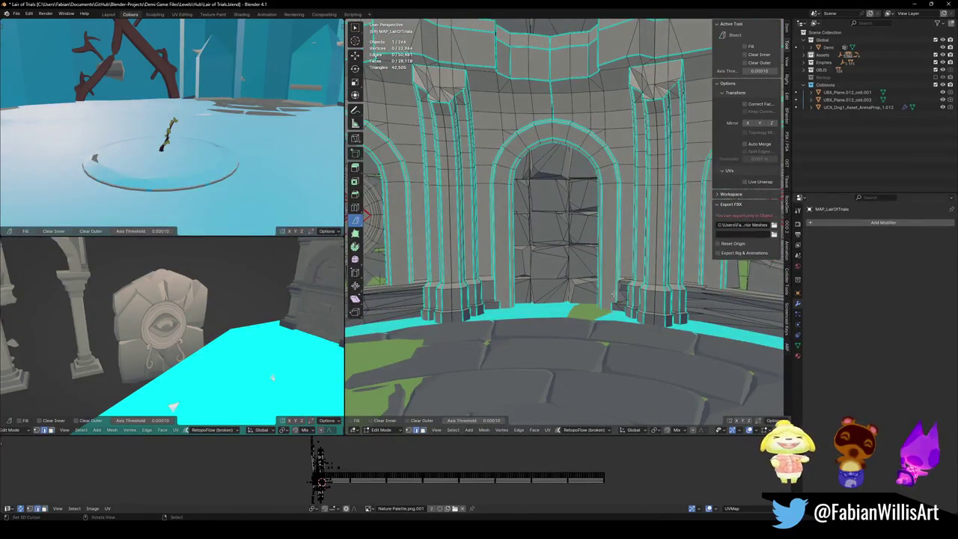
key(alt+a)
- Slide an edge along the doorway and hide the linked faces at the door bottom
key(g)
key(g)
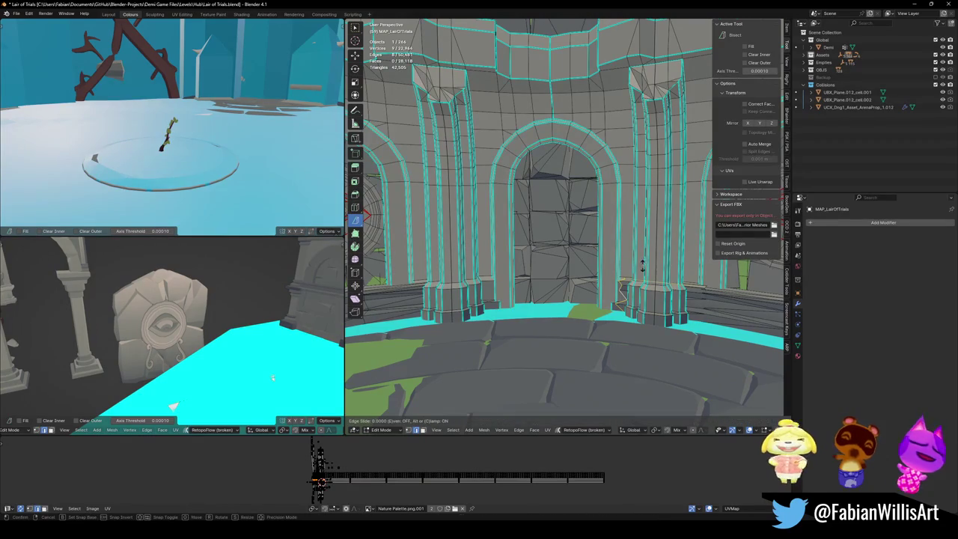
click(686, 271)
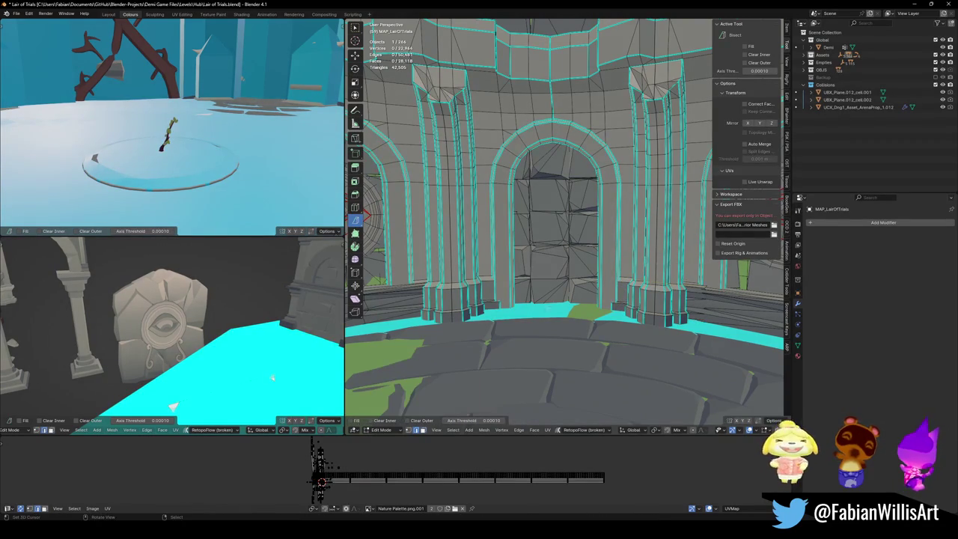
key(l)
key(l)
key(l)
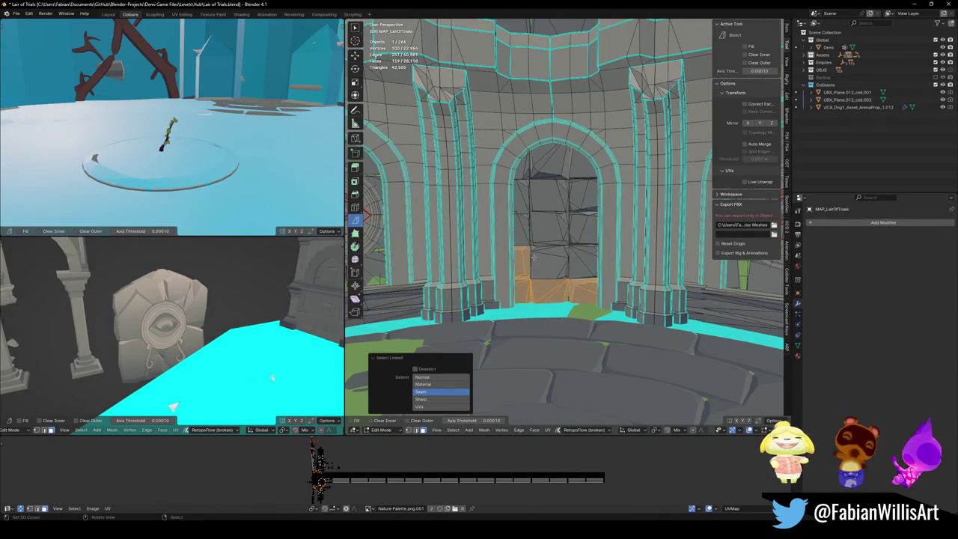
key(l)
key(l)
key(h)
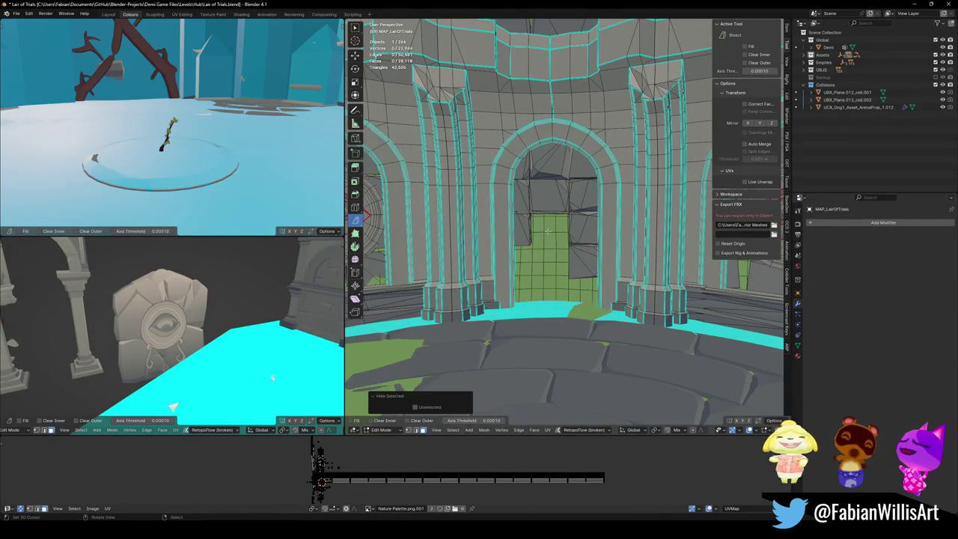
scroll(581, 280, up, 3)
scroll(582, 279, up, 2)
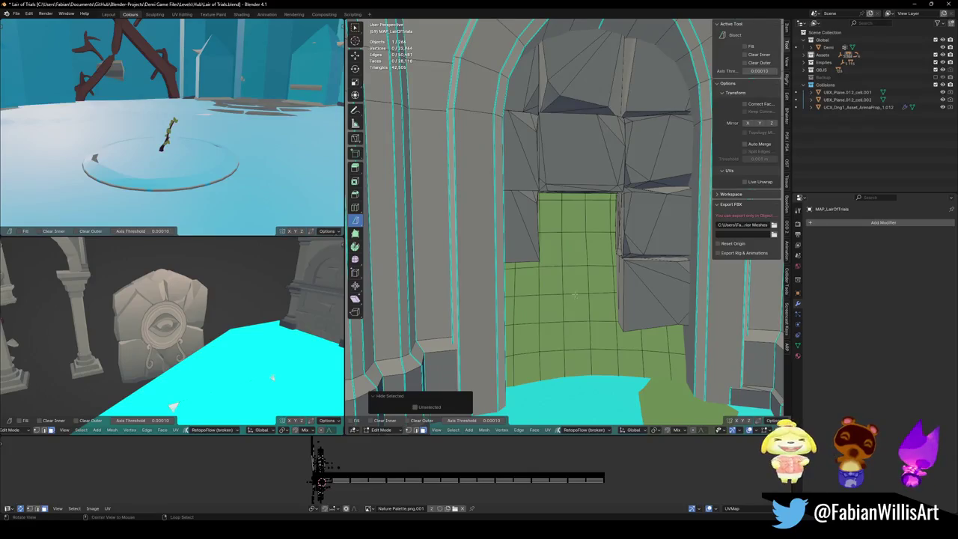
key(l)
scroll(573, 284, down, 3)
scroll(570, 281, up, 1)
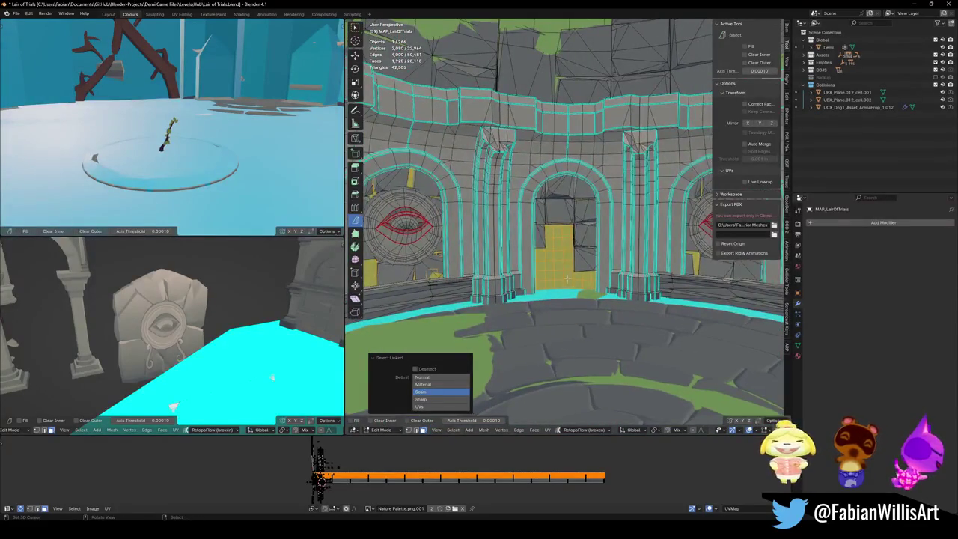
key(ctrl+z)
scroll(567, 278, up, 3)
- Select the doorway's floor faces column by column, delete them, and inspect the opened arch
alt+click(514, 343)
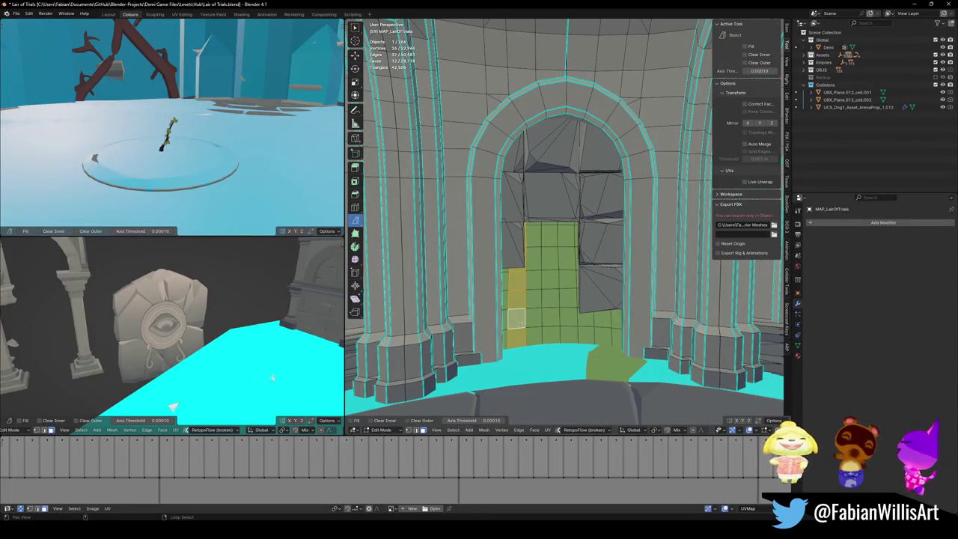
alt+shift+click(504, 329)
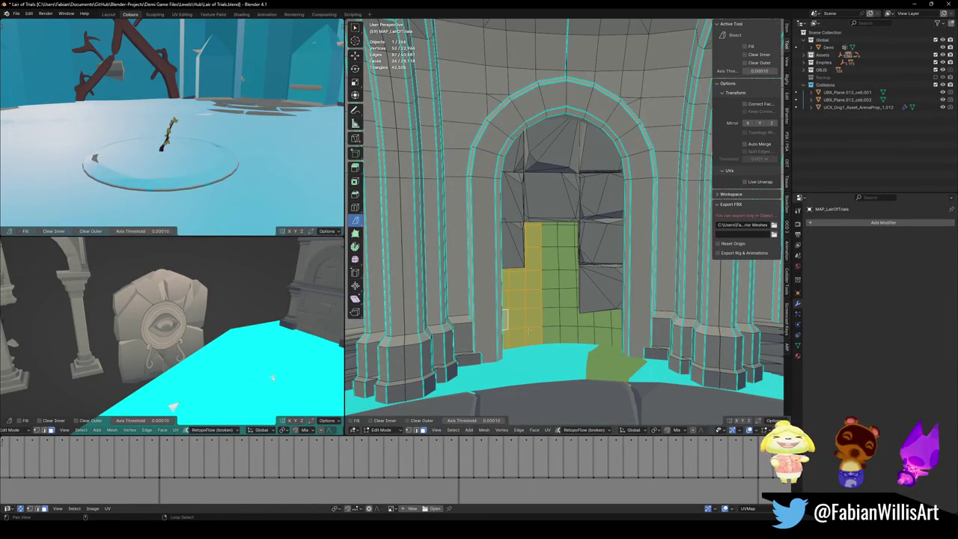
alt+shift+click(550, 322)
alt+shift+click(569, 322)
alt+shift+click(586, 335)
alt+shift+click(598, 326)
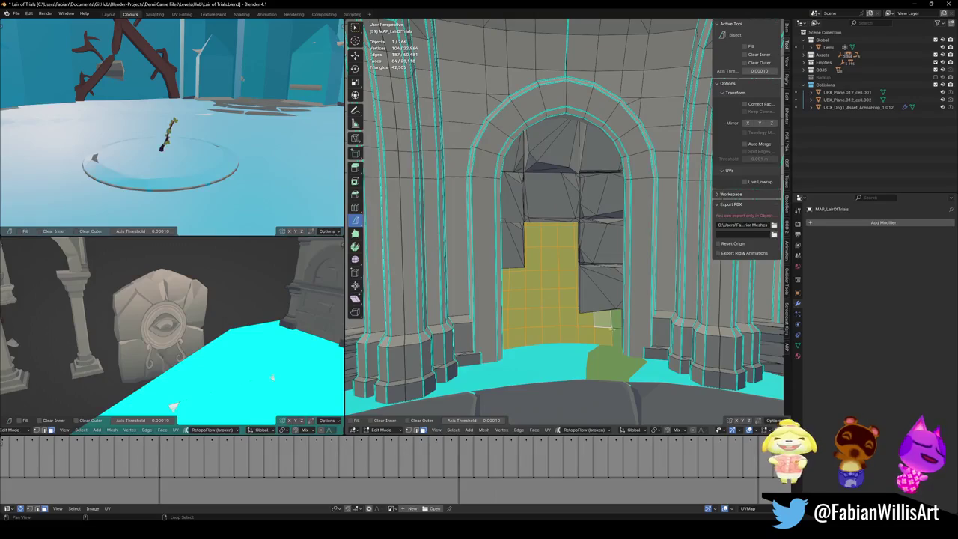
key(x)
click(595, 341)
scroll(571, 306, down, 5)
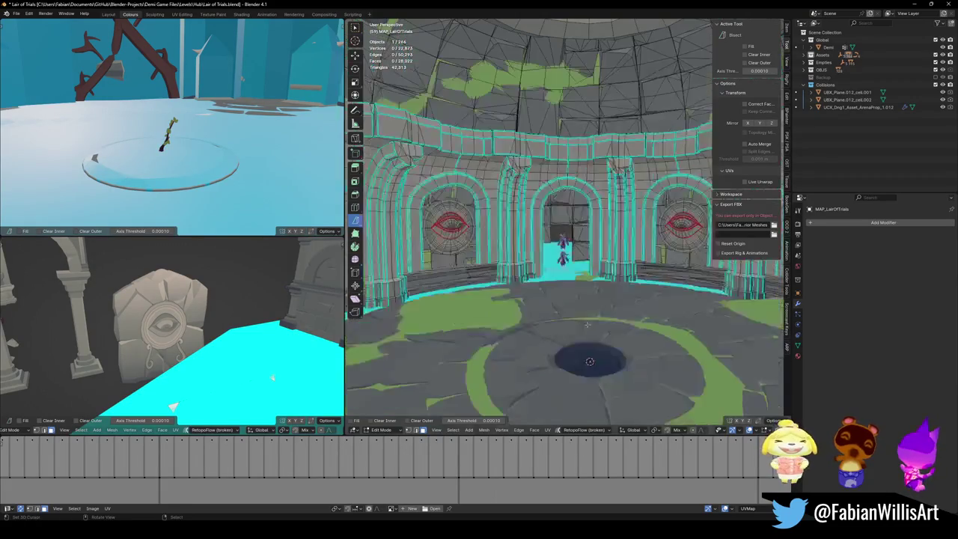
scroll(576, 284, up, 6)
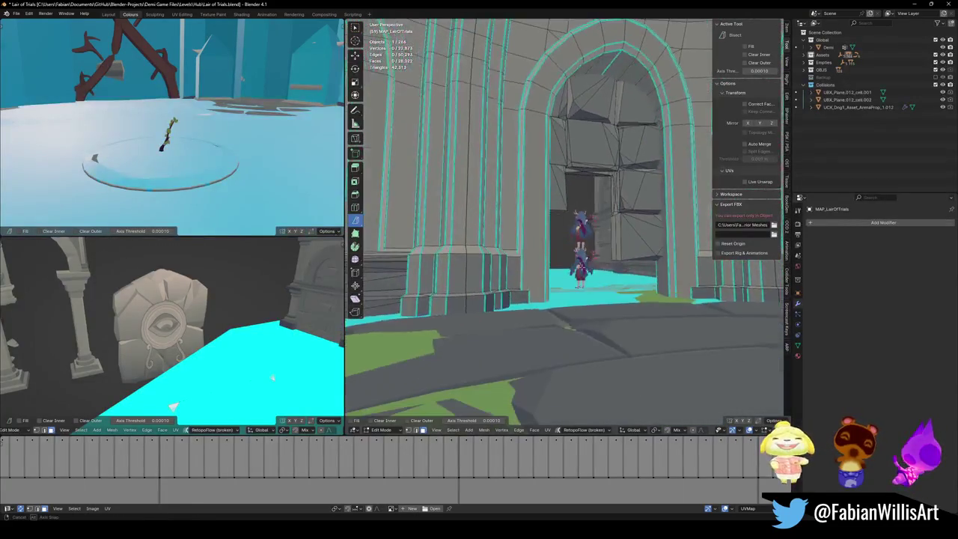
middle_drag(576, 285, 614, 277)
mouse_move(668, 212)
middle_down()
mouse_move(568, 275)
mouse_move(565, 262)
middle_up()
scroll(565, 258, down, 4)
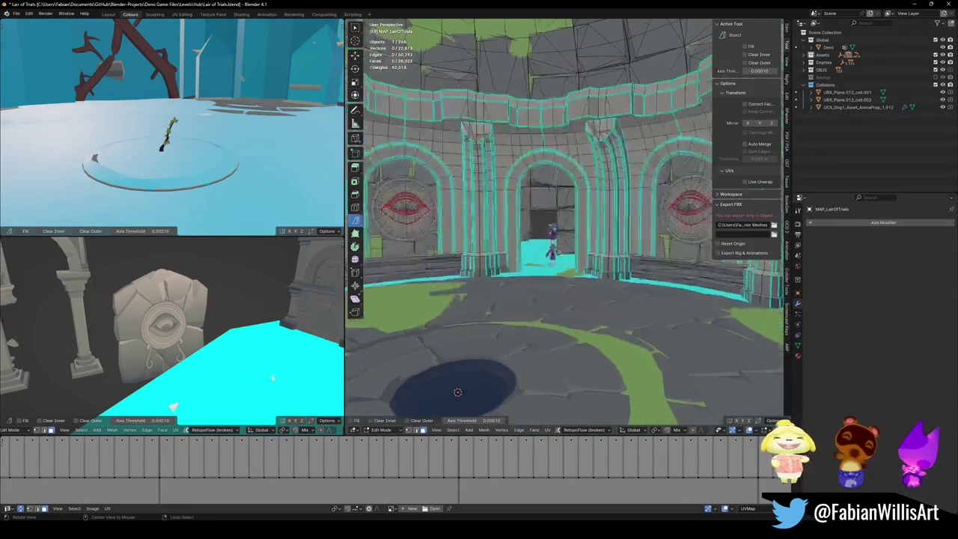
scroll(563, 254, up, 4)
scroll(563, 254, up, 1)
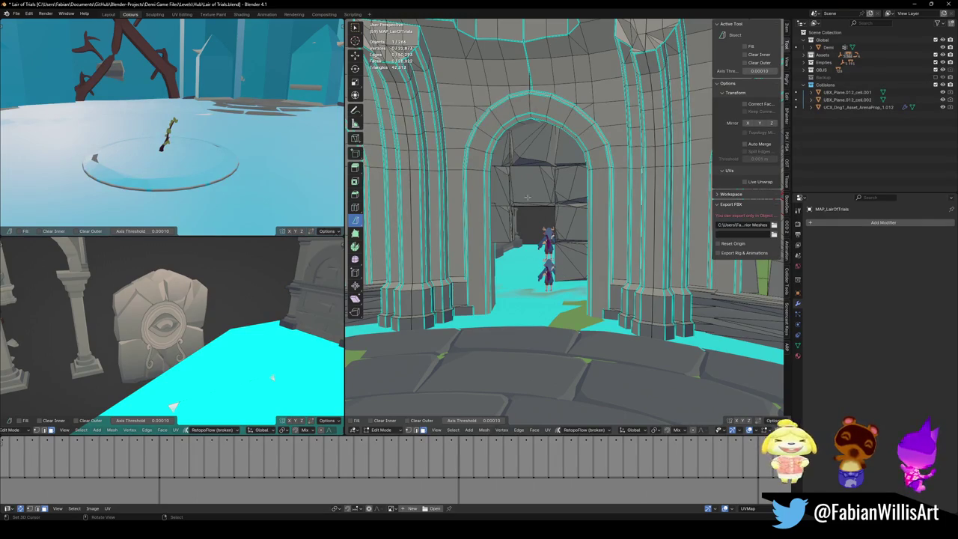
scroll(525, 195, up, 3)
- Delete the linked door-frame blocking pieces in the arch and reveal the hidden geometry
key(l)
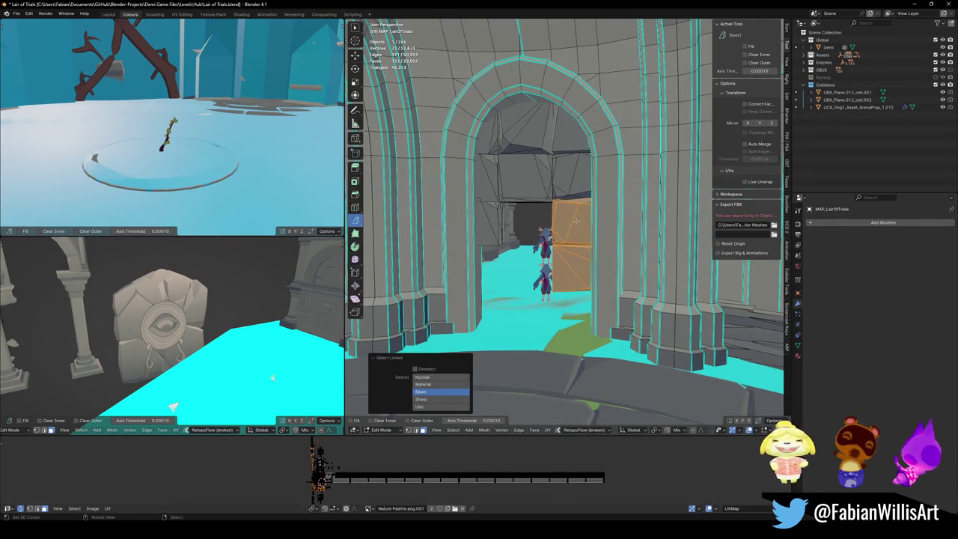
key(l)
key(l)
key(l)
key(l)
key(l)
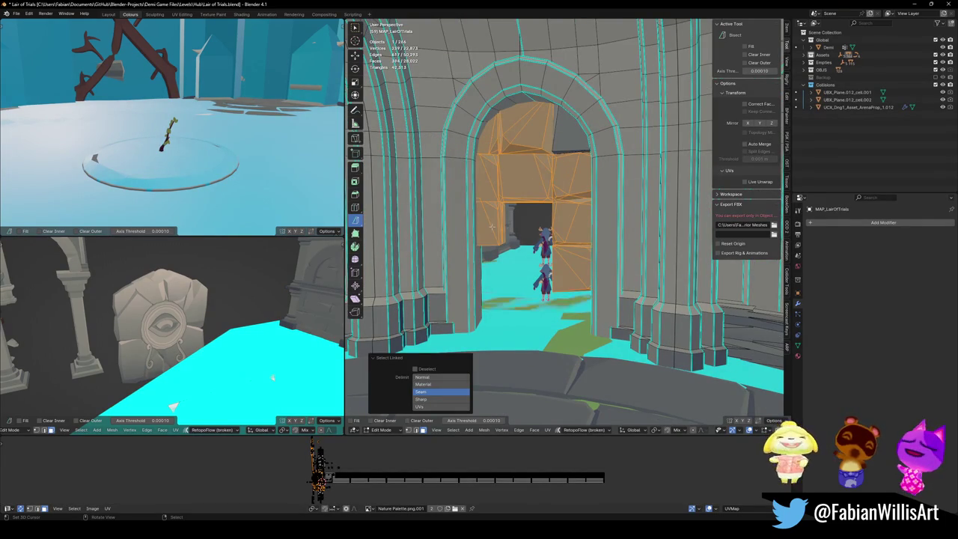
scroll(523, 239, down, 3)
scroll(554, 247, up, 1)
key(x)
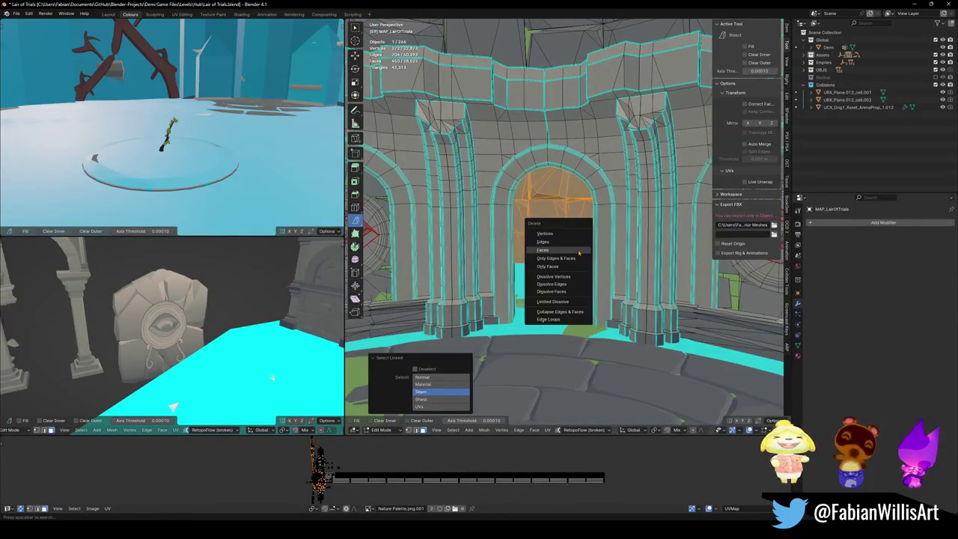
click(573, 232)
key(alt+h)
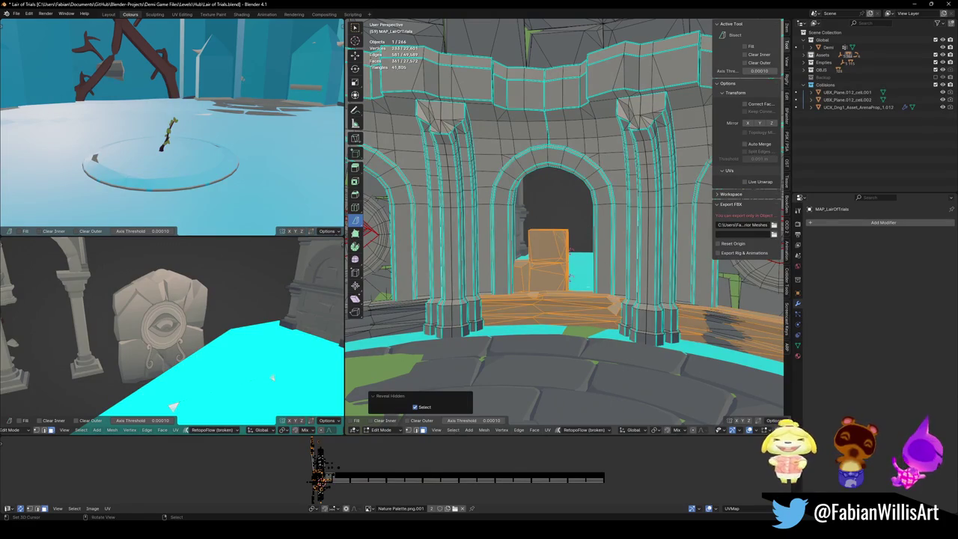
- Delete the stone floor band in front of the central arch
scroll(569, 277, down, 4)
scroll(564, 308, up, 4)
key(alt+a)
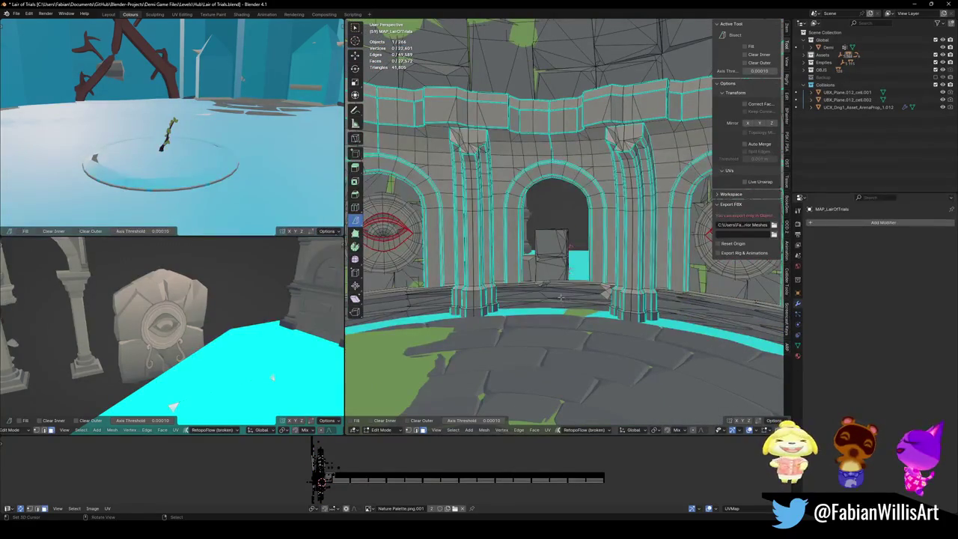
key(l)
key(x)
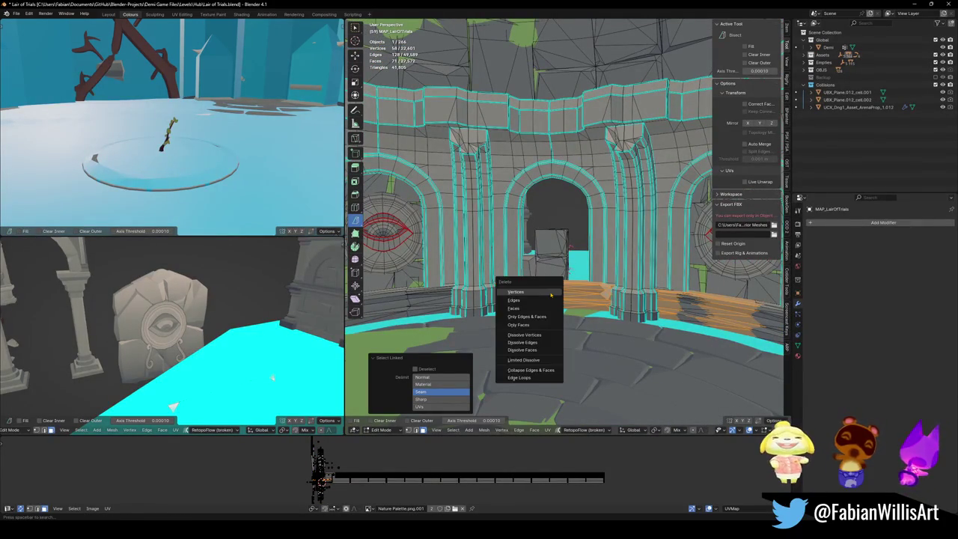
click(550, 291)
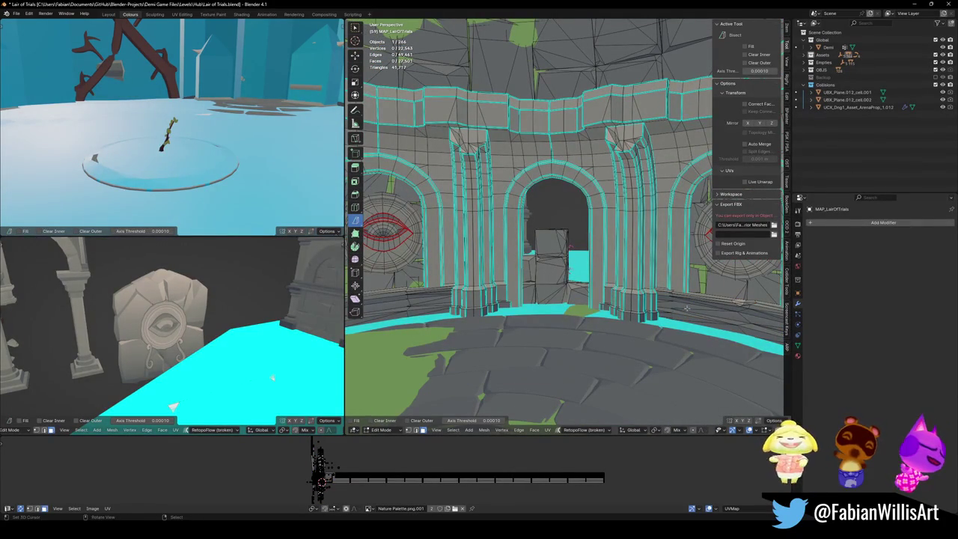
- Select the linked door-block pieces and delete their faces
middle_drag(669, 308, 553, 284)
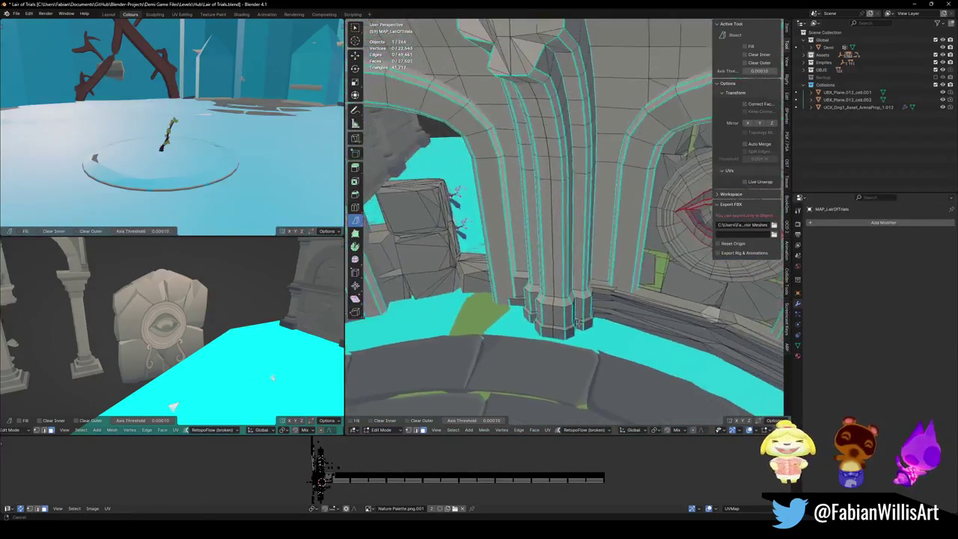
middle_drag(553, 284, 605, 286)
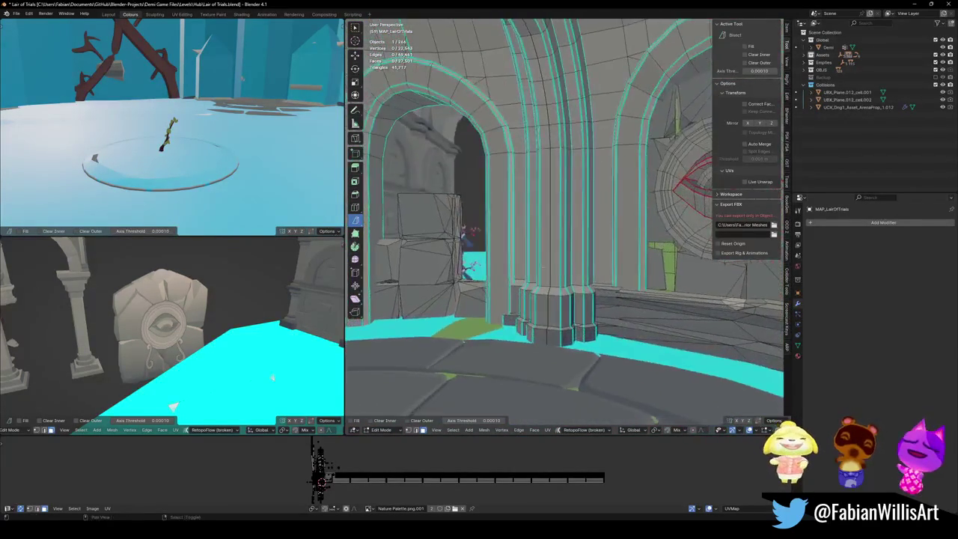
key(a)
key(alt+a)
key(l)
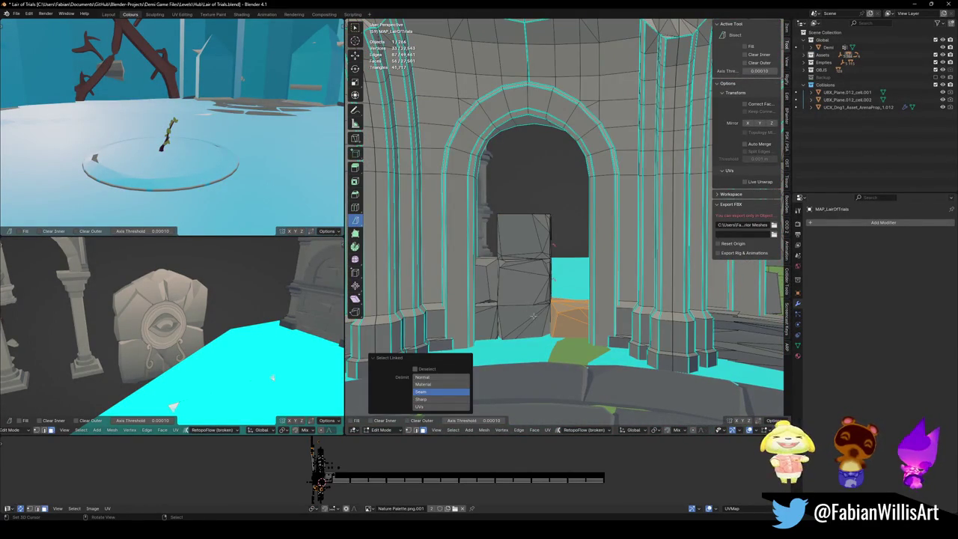
key(l)
key(l)
key(l)
key(x)
click(518, 282)
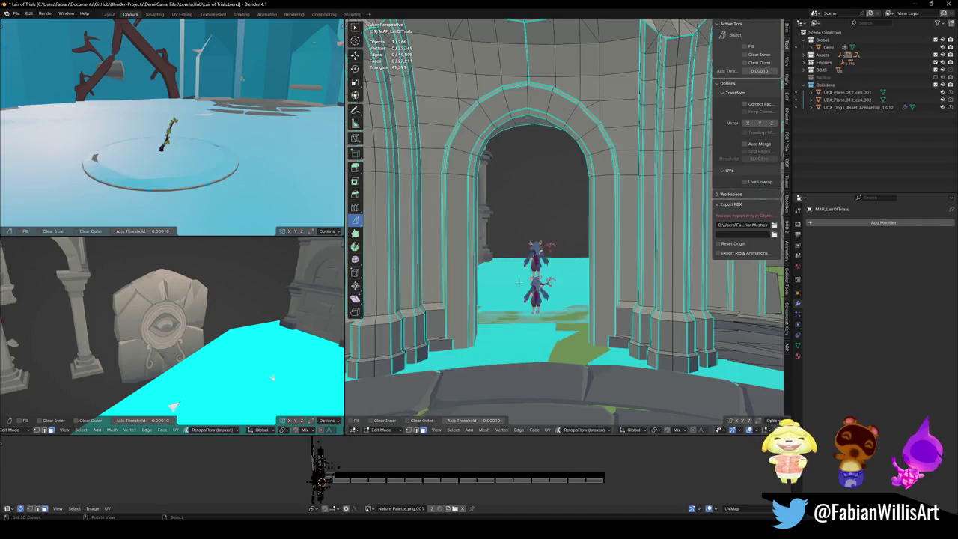
- Delete the stray vertices on the doorway column base
scroll(518, 282, up, 3)
mouse_move(519, 282)
middle_down()
mouse_move(673, 289)
mouse_move(628, 279)
middle_up()
scroll(672, 290, down, 6)
scroll(651, 285, up, 2)
scroll(628, 279, up, 3)
alt+click(629, 279)
key(g)
key(g)
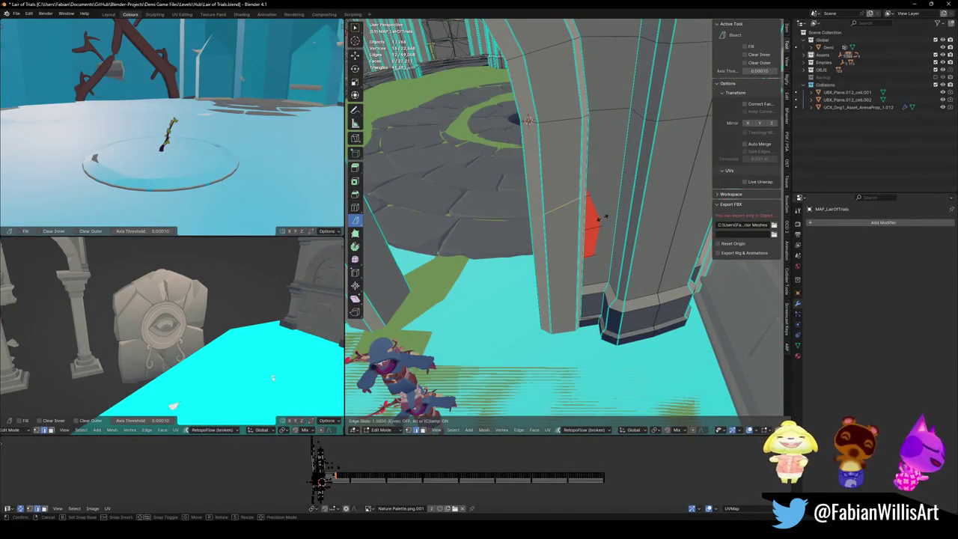
right_click(595, 218)
click(595, 219)
- Shift the pillar-base wall vertices about -0.122 m along Y and shrink/fatten its faces
mouse_move(595, 222)
middle_down()
mouse_move(588, 233)
mouse_move(586, 209)
middle_up()
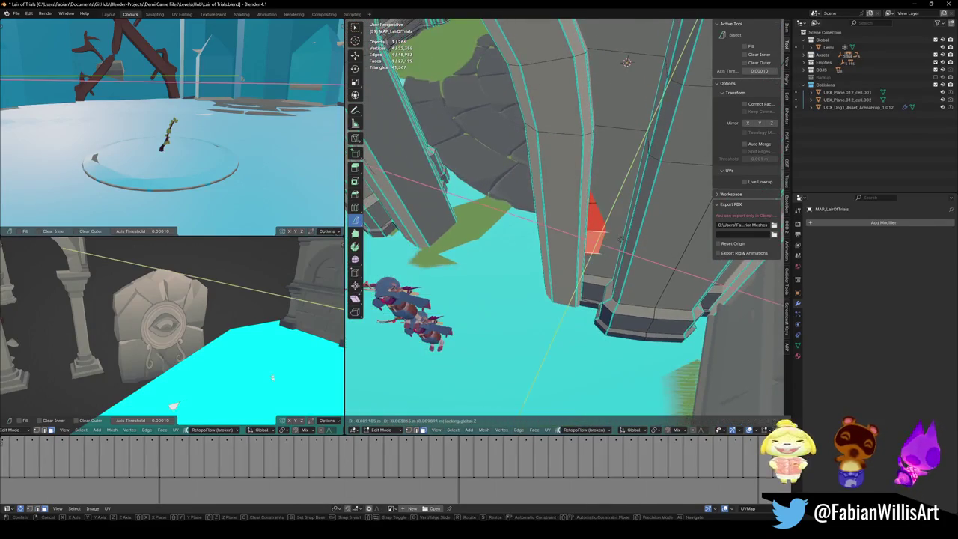
drag(585, 210, 591, 202)
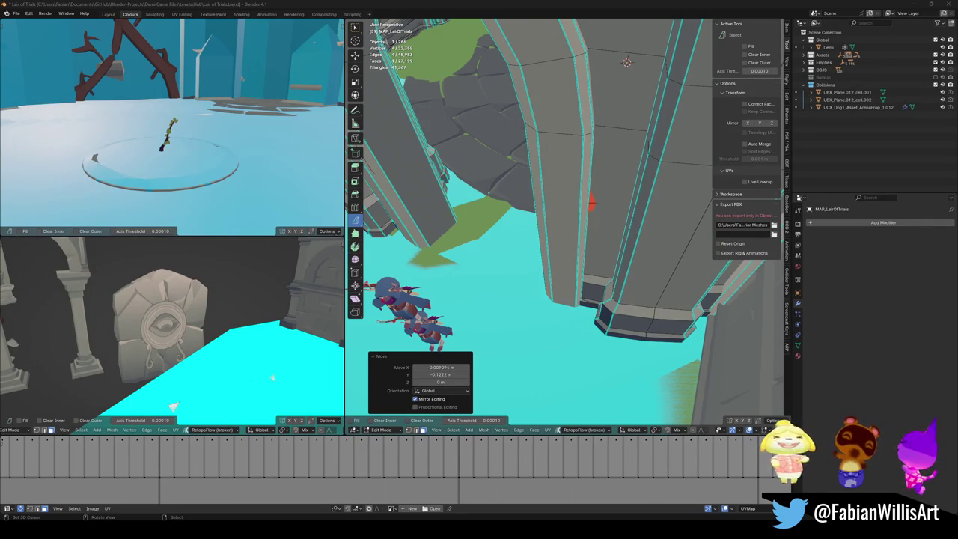
click(606, 212)
middle_drag(606, 211, 591, 223)
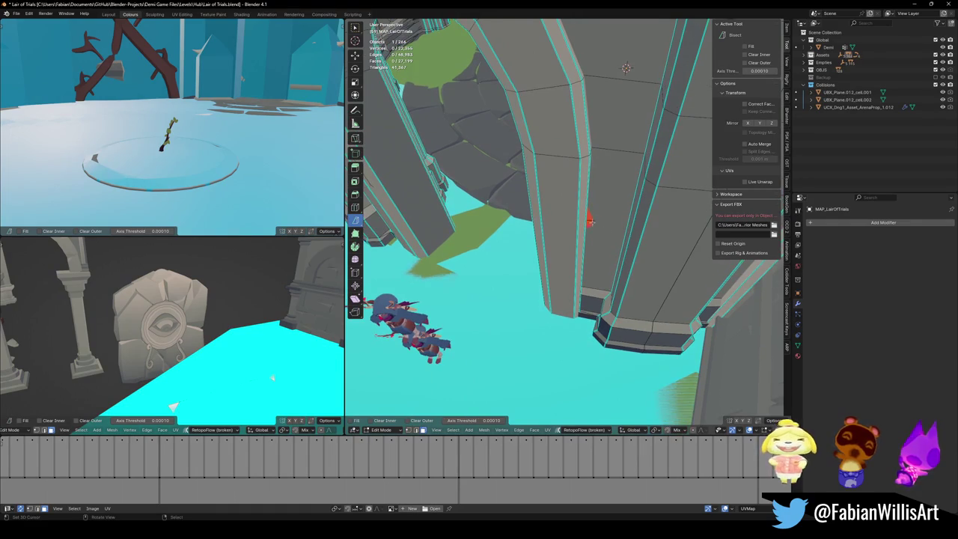
key(alt+s)
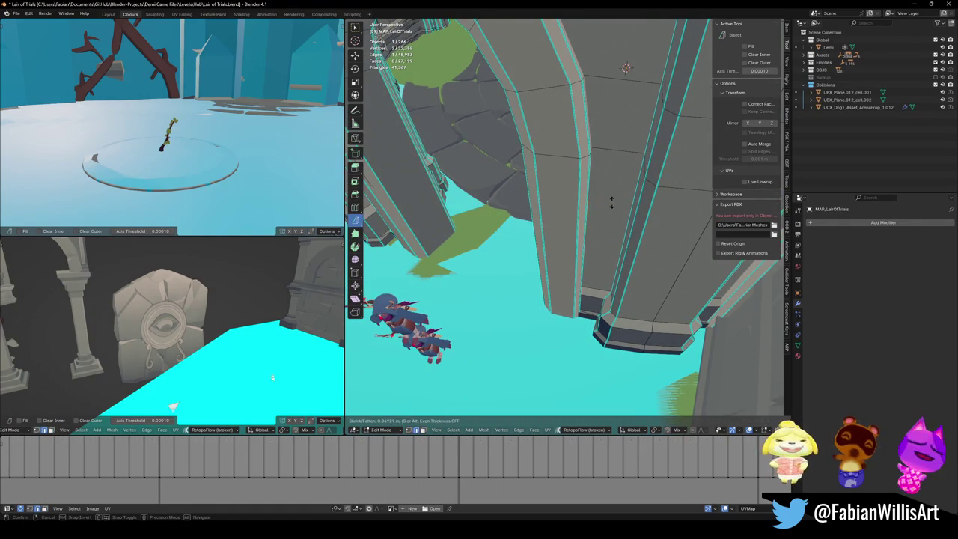
click(610, 203)
mouse_move(610, 203)
middle_down()
mouse_move(569, 240)
mouse_move(568, 224)
middle_up()
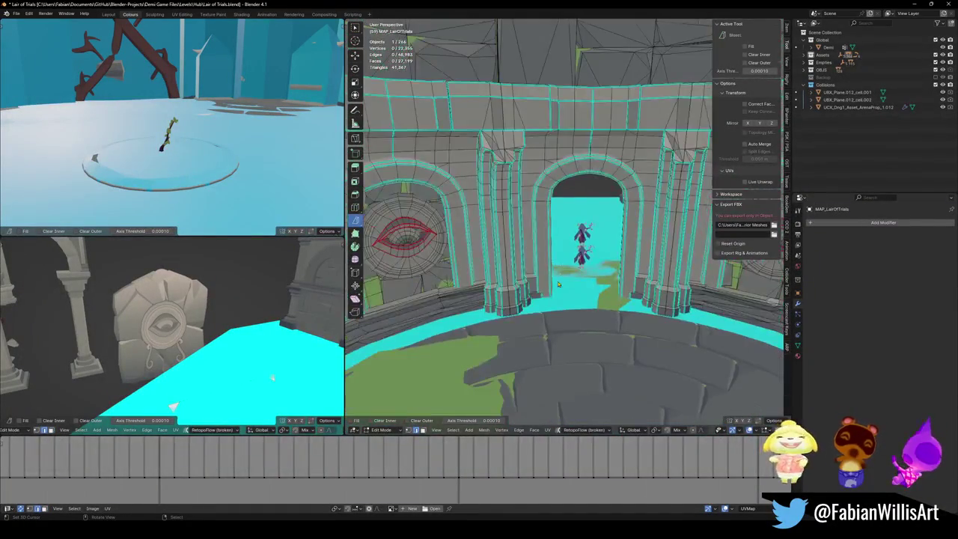
- In Object Mode, move Floor.001 3.225 m along the Z axis to its new height
key(Tab)
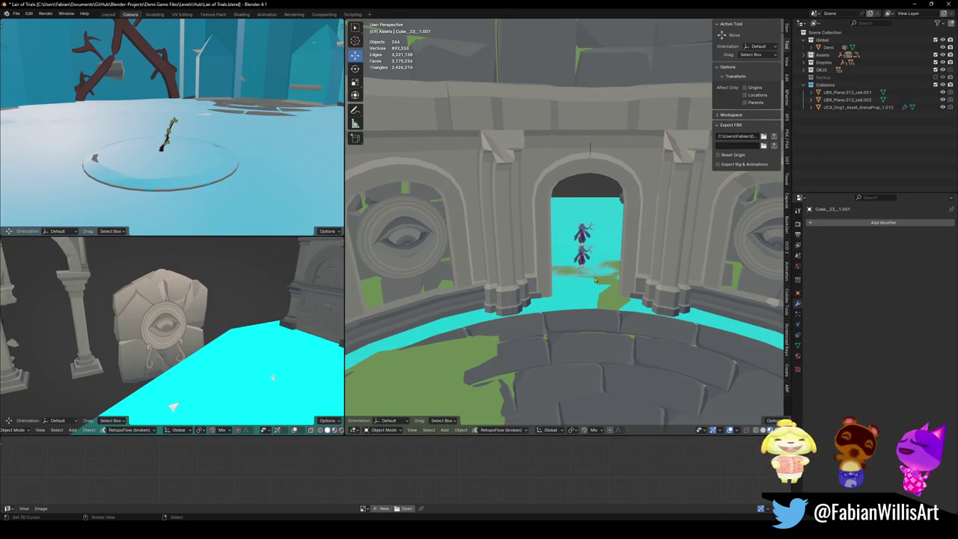
mouse_move(583, 274)
middle_down()
mouse_move(552, 259)
mouse_move(592, 277)
mouse_move(562, 252)
middle_up()
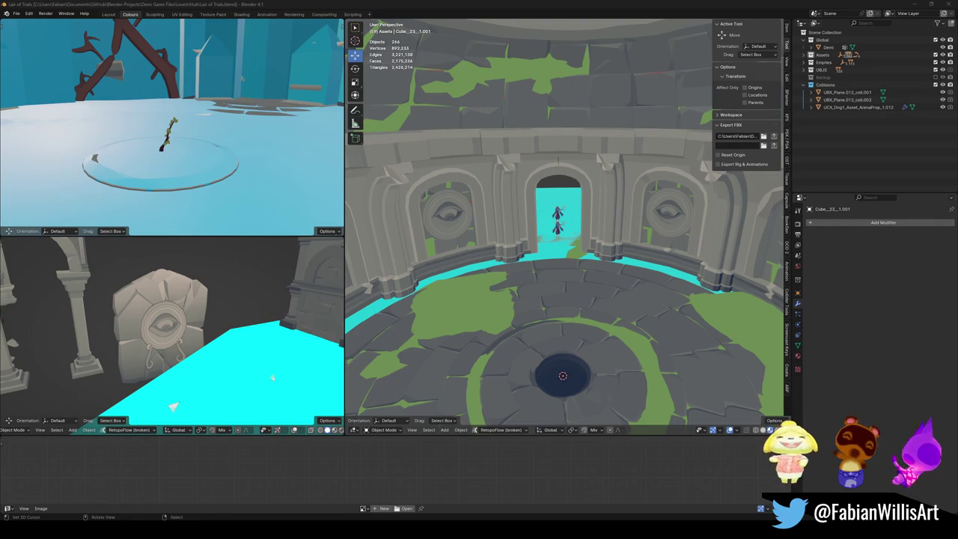
middle_drag(546, 244, 585, 306)
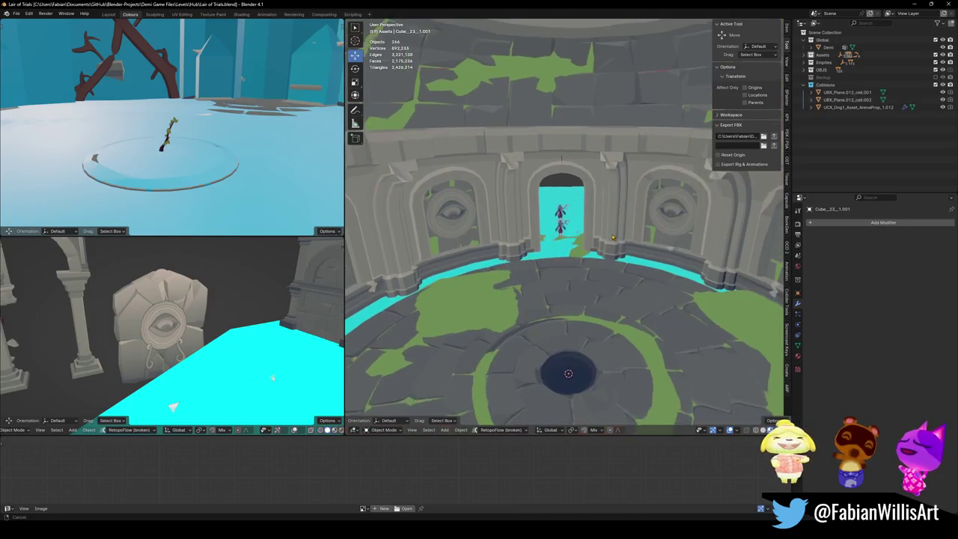
alt+middle_click(575, 278)
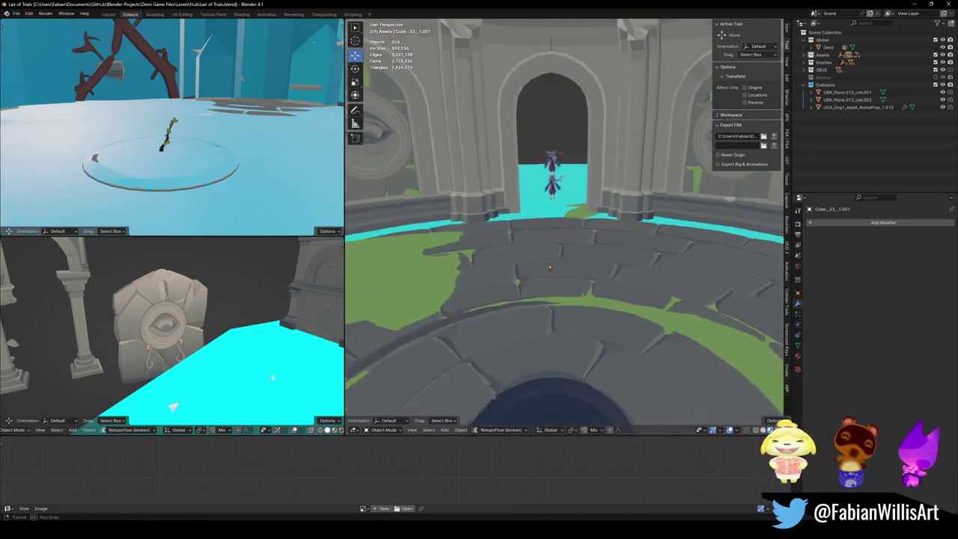
mouse_move(564, 263)
middle_down()
mouse_move(527, 271)
mouse_move(547, 267)
middle_up()
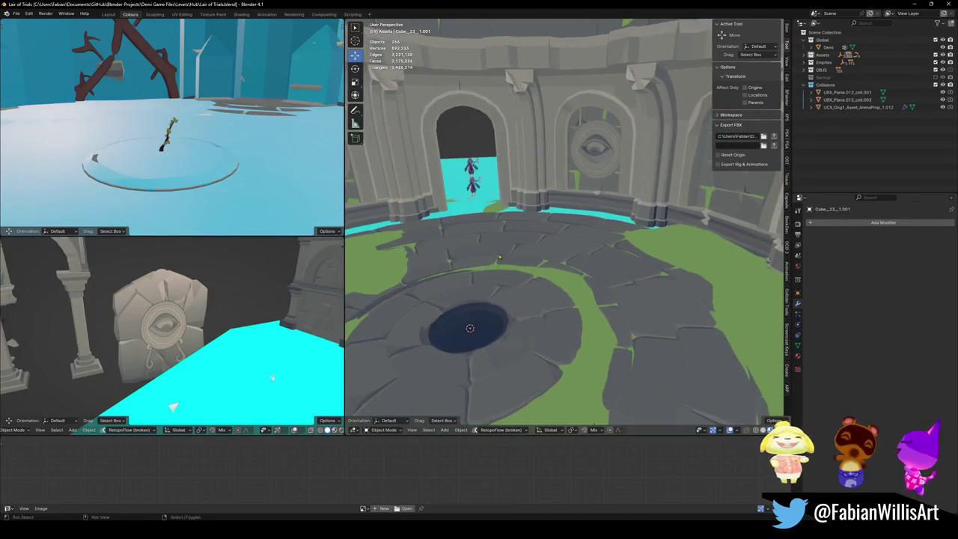
click(553, 317)
mouse_move(553, 317)
middle_down()
mouse_move(553, 292)
mouse_move(633, 337)
mouse_move(624, 309)
mouse_move(587, 294)
mouse_move(604, 336)
middle_up()
key(g)
key(z)
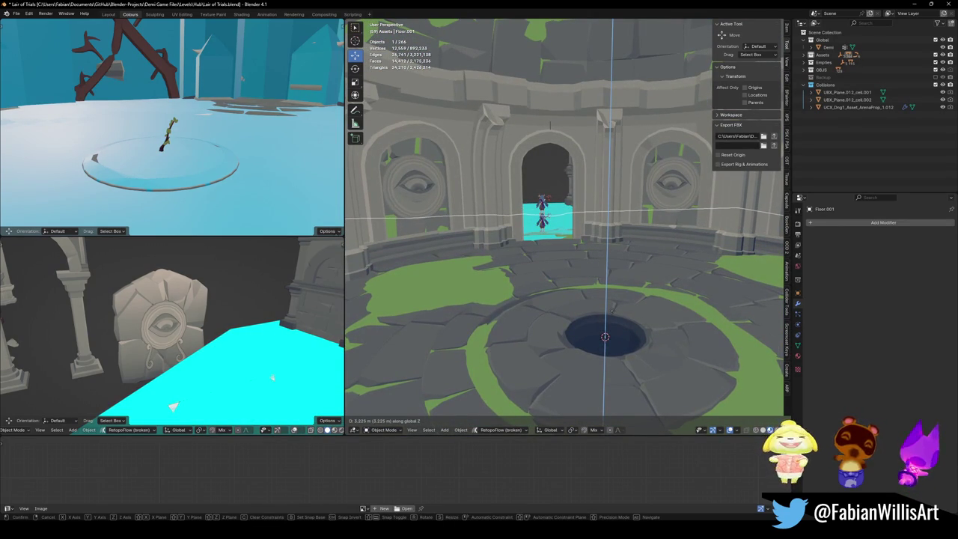
click(604, 337)
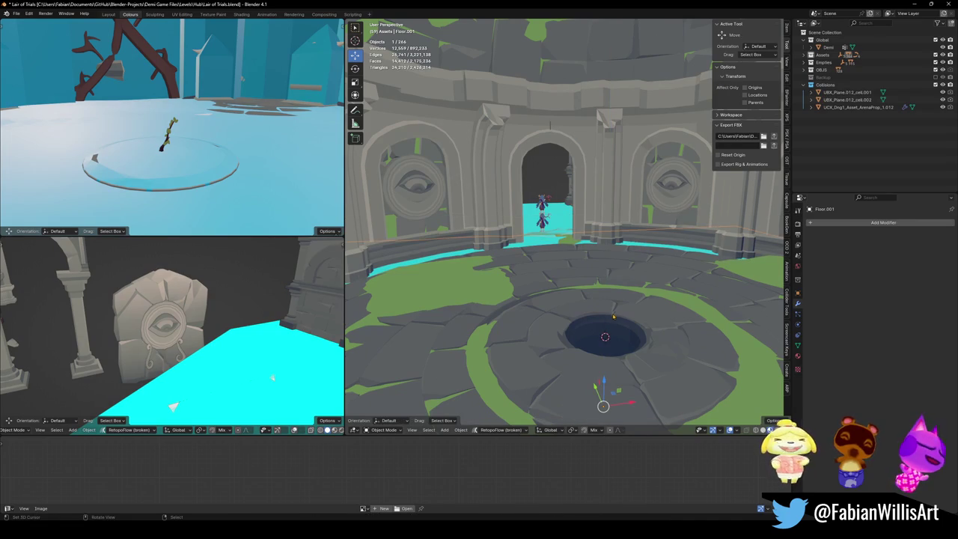
middle_drag(613, 321, 591, 374)
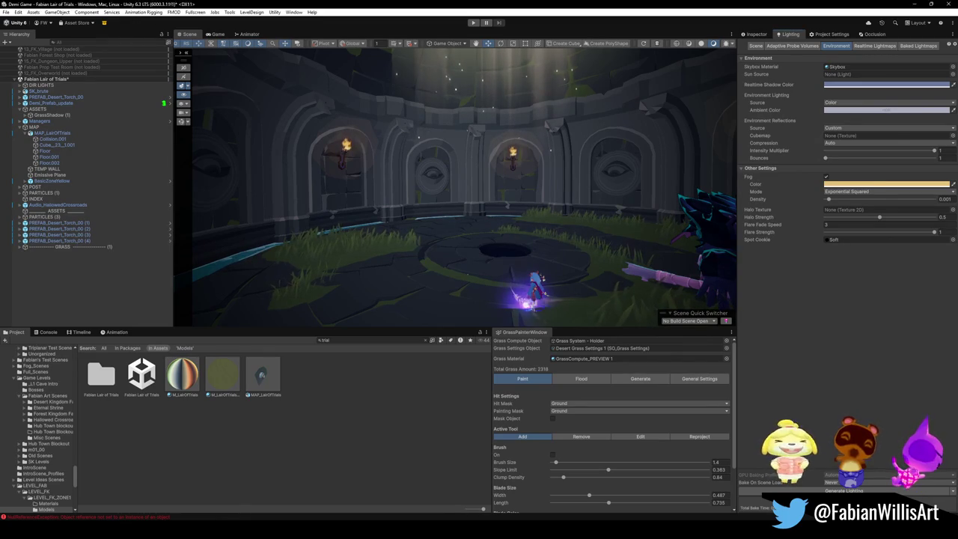
- Start walk navigation and move forward through the central doorway
key(shift+grave)
key(w)
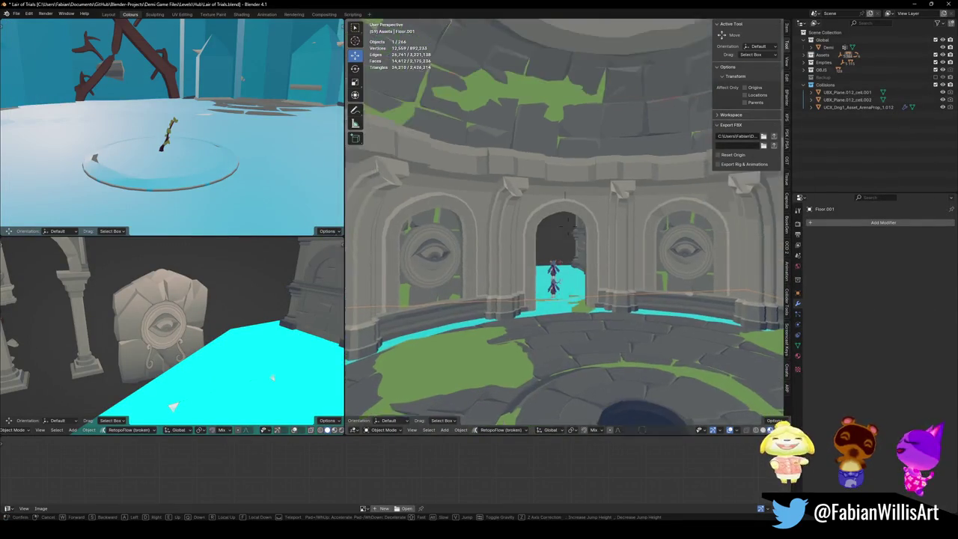
key(w)
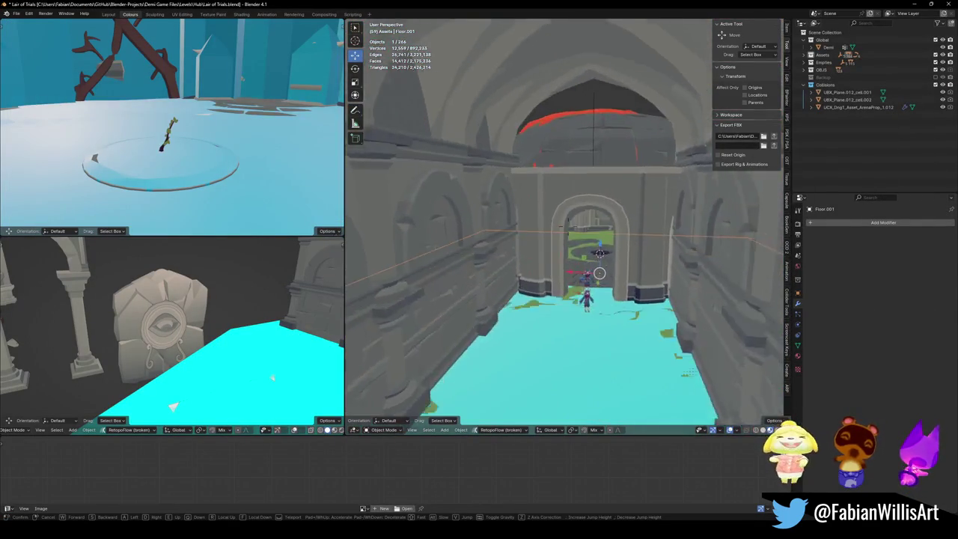
key(s)
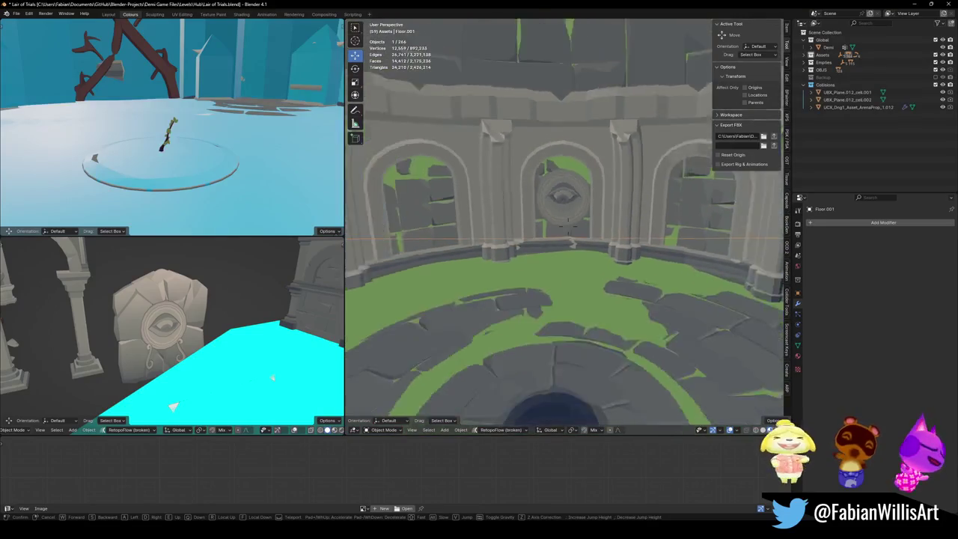
key(w)
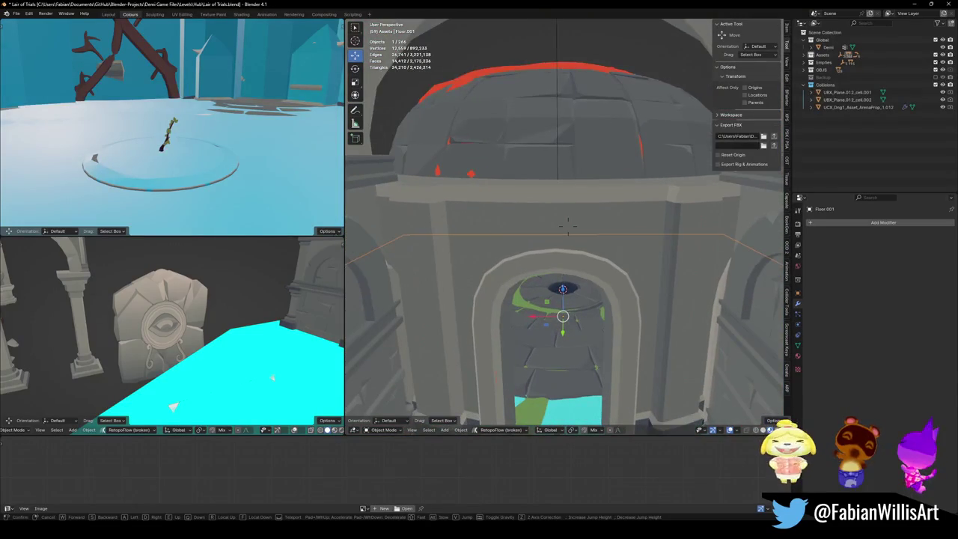
key(s)
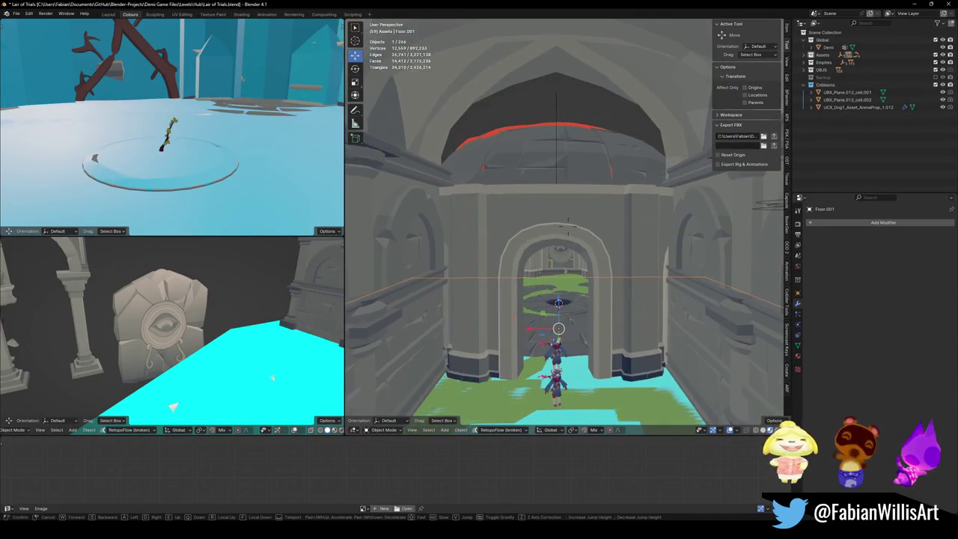
key(w)
key(s)
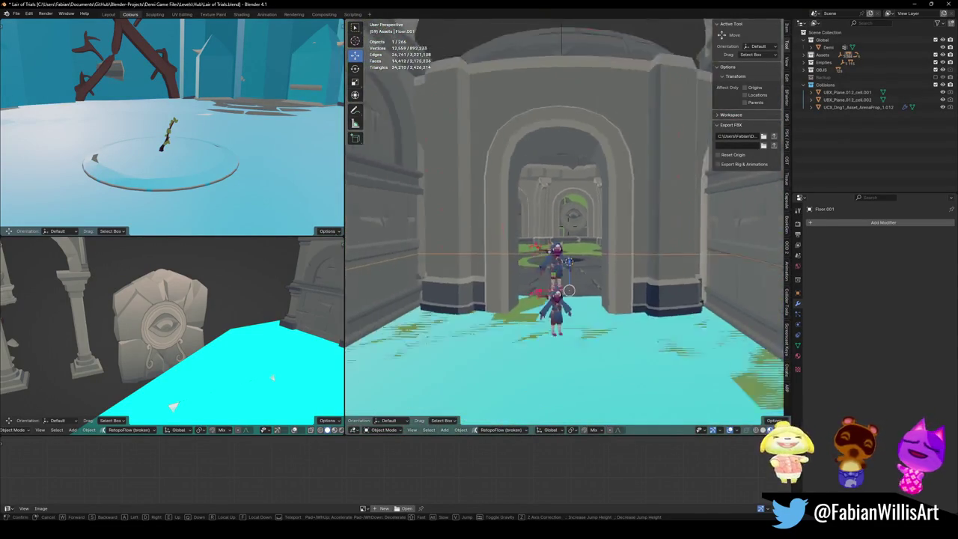
key(s)
click(568, 294)
click(642, 234)
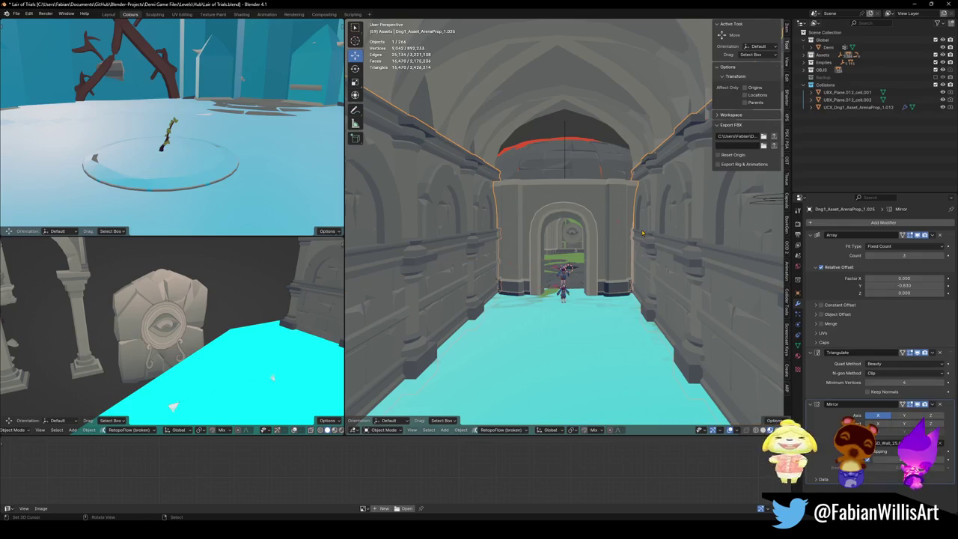
- Shrink SD_Wall_25.006 twice and lower it along Z to -6.5746 m
click(625, 163)
key(s)
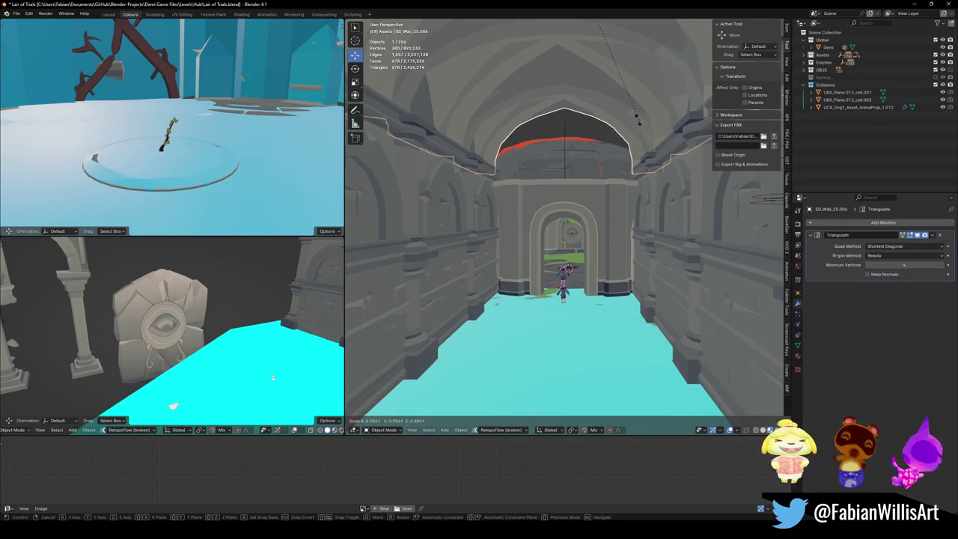
click(622, 55)
key(g)
key(z)
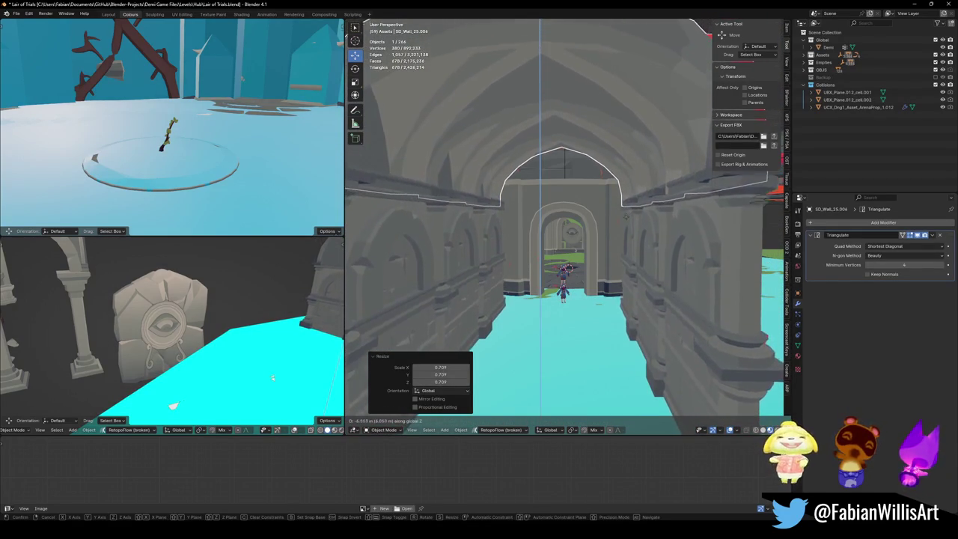
click(614, 149)
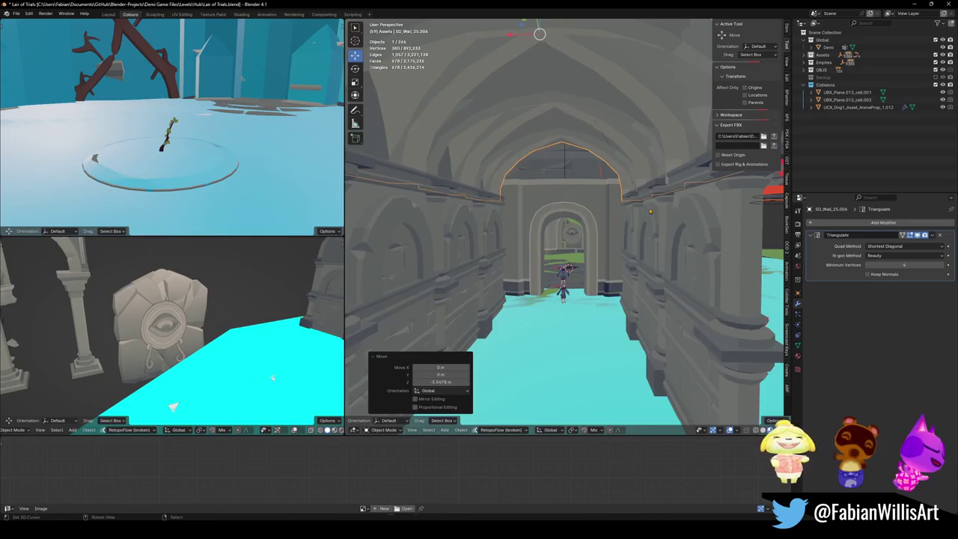
key(s)
click(612, 129)
key(g)
key(z)
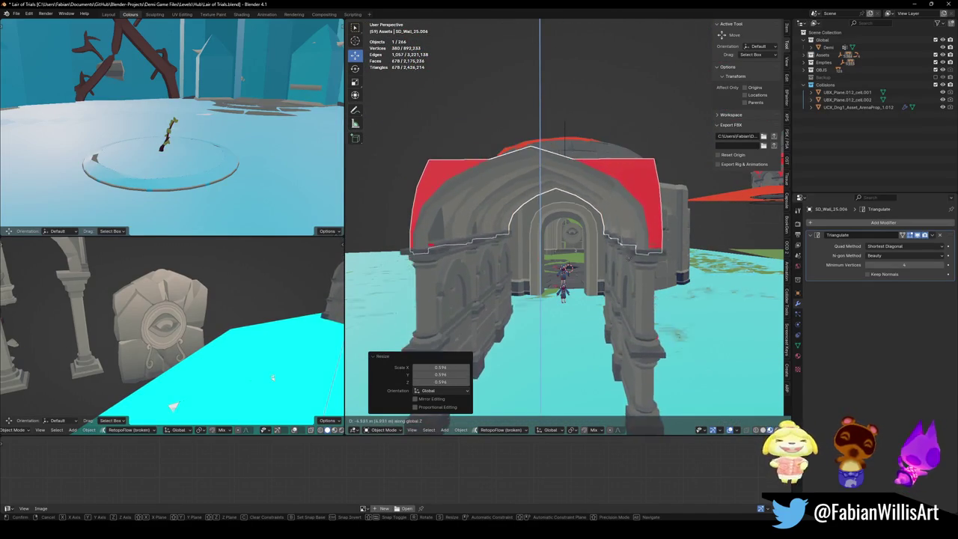
click(565, 154)
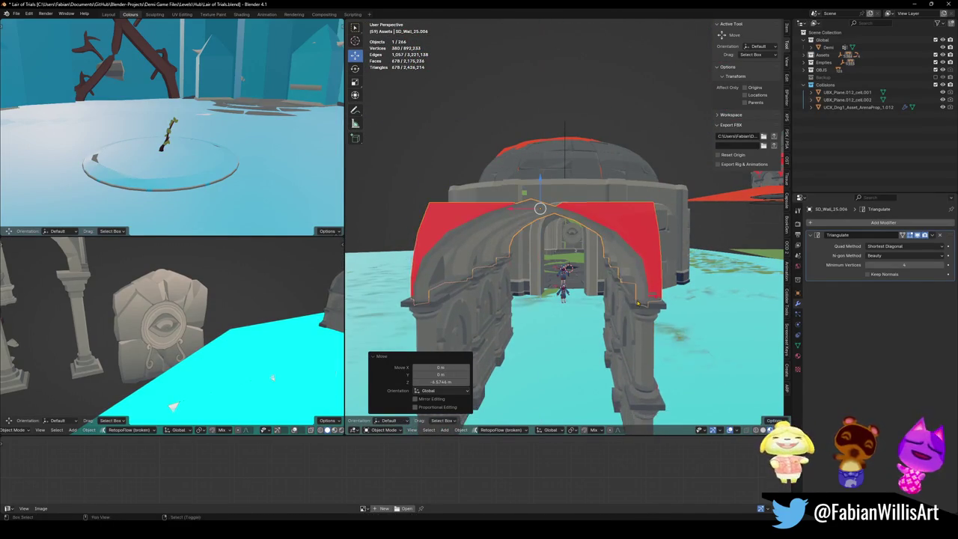
- Walk around the wall to inspect its red-backed outside
key(shift+grave)
key(w)
key(s)
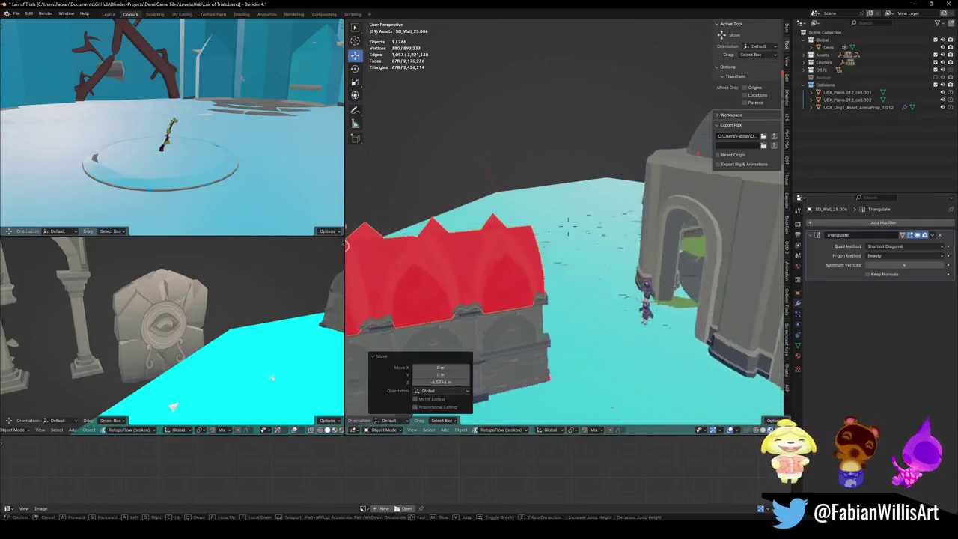
click(634, 299)
scroll(634, 297, up, 4)
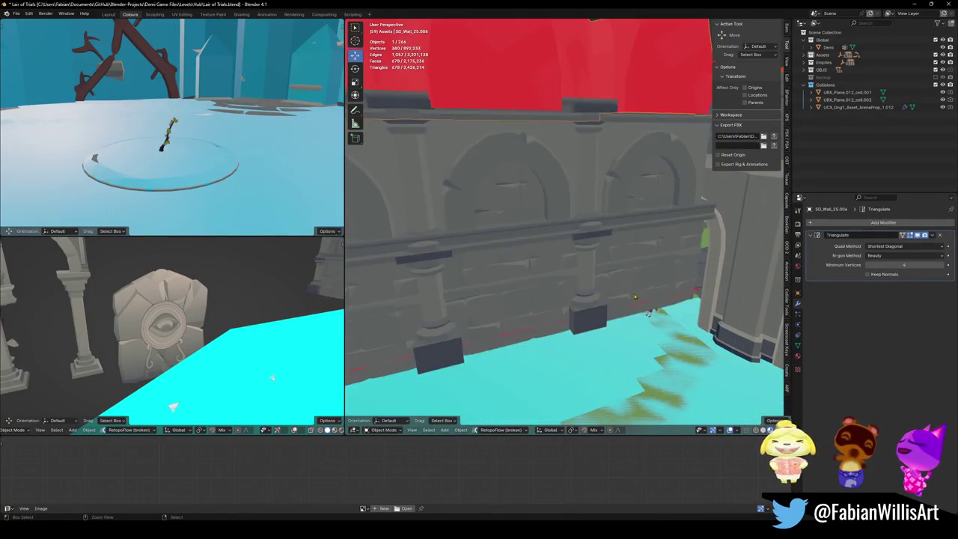
scroll(637, 292, up, 3)
mouse_move(669, 259)
middle_down()
mouse_move(548, 275)
mouse_move(566, 271)
middle_up()
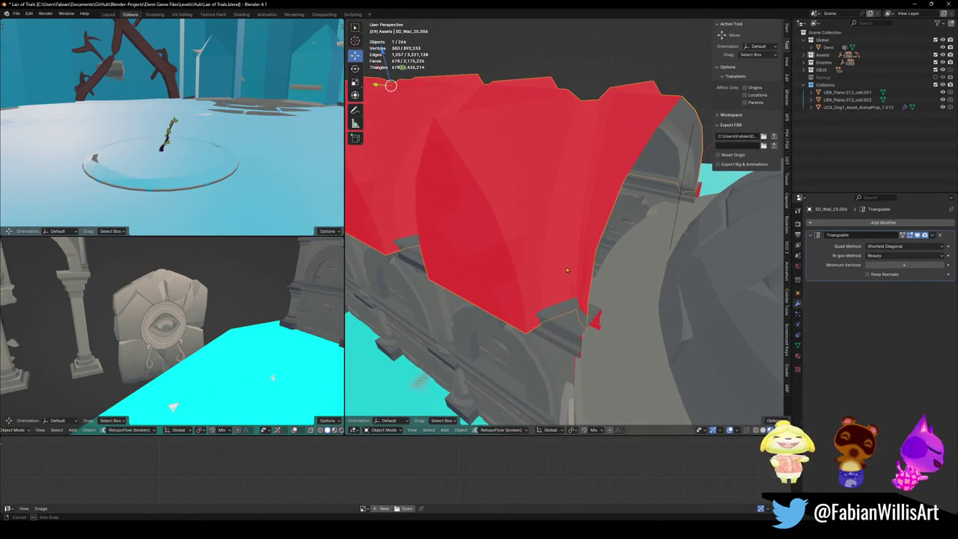
- Readjust the wall's Z height to -6.4227 m, then lower it once more
key(g)
key(z)
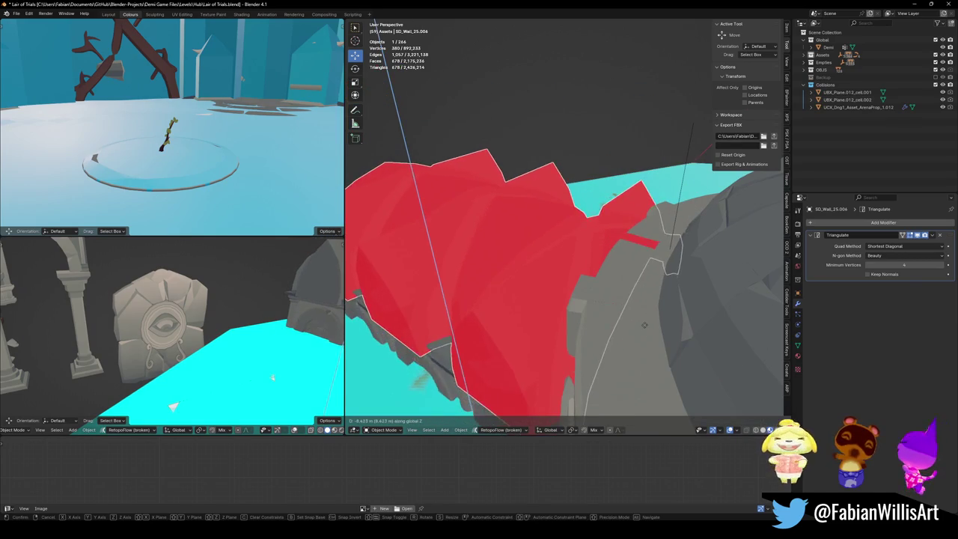
click(628, 309)
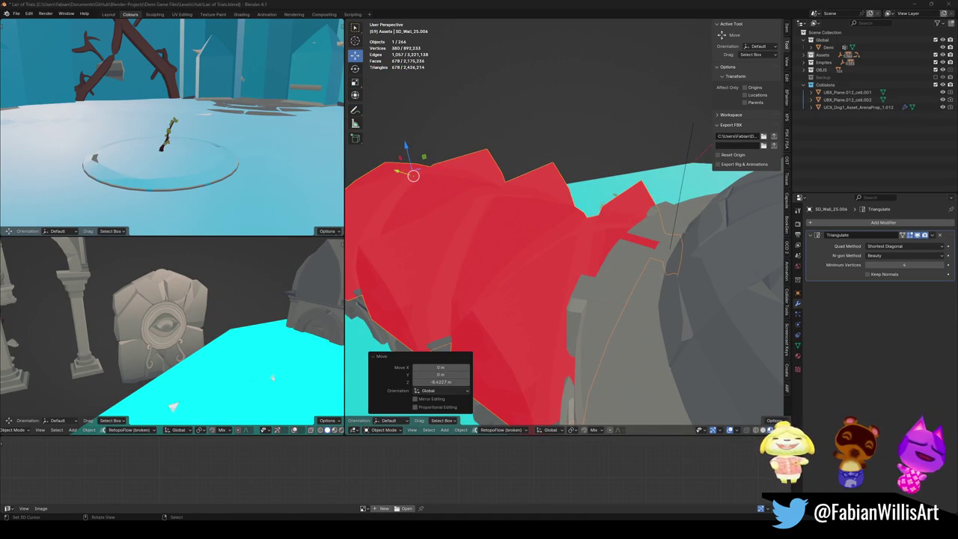
middle_drag(566, 271, 553, 247)
key(g)
key(z)
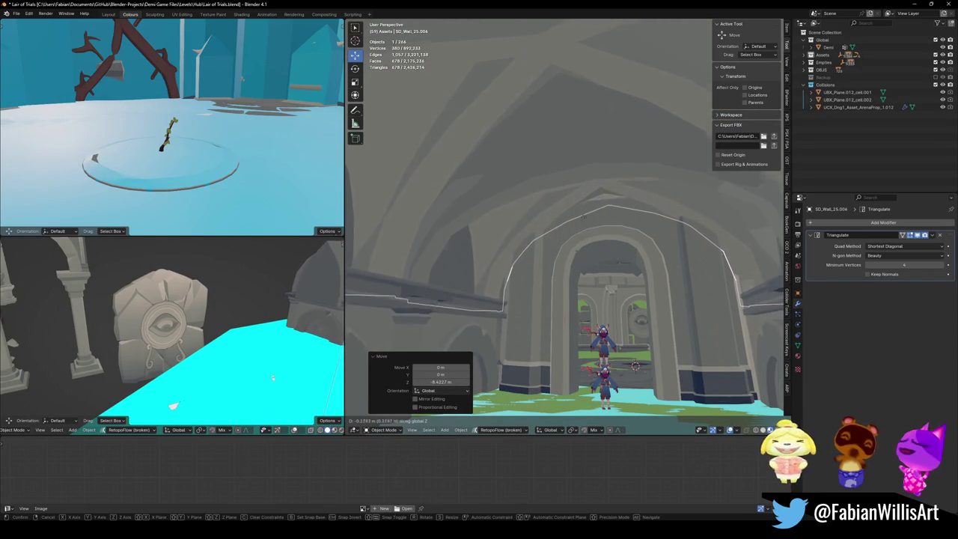
click(607, 215)
- Set the wall's origin to the 3D cursor
key(Tab)
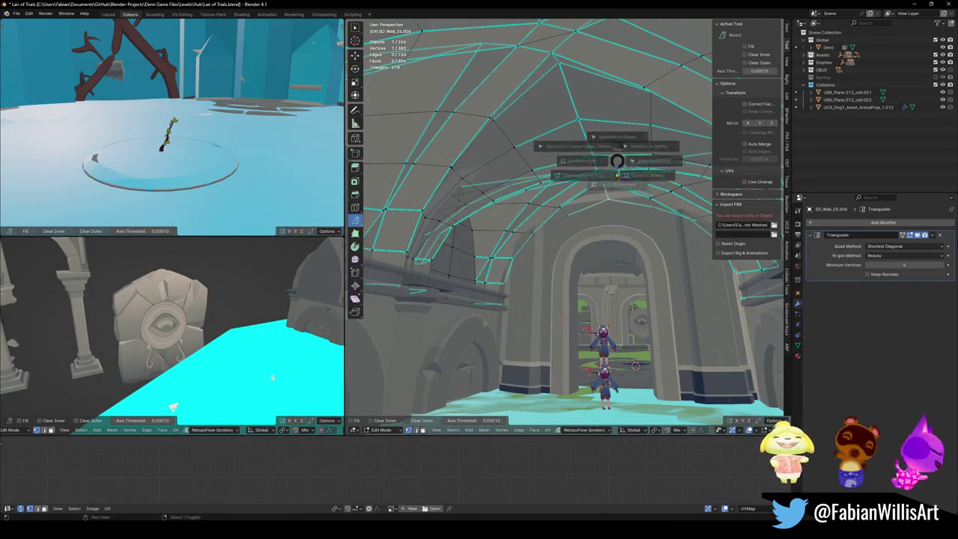
key(Tab)
right_click(599, 251)
click(673, 273)
key(s)
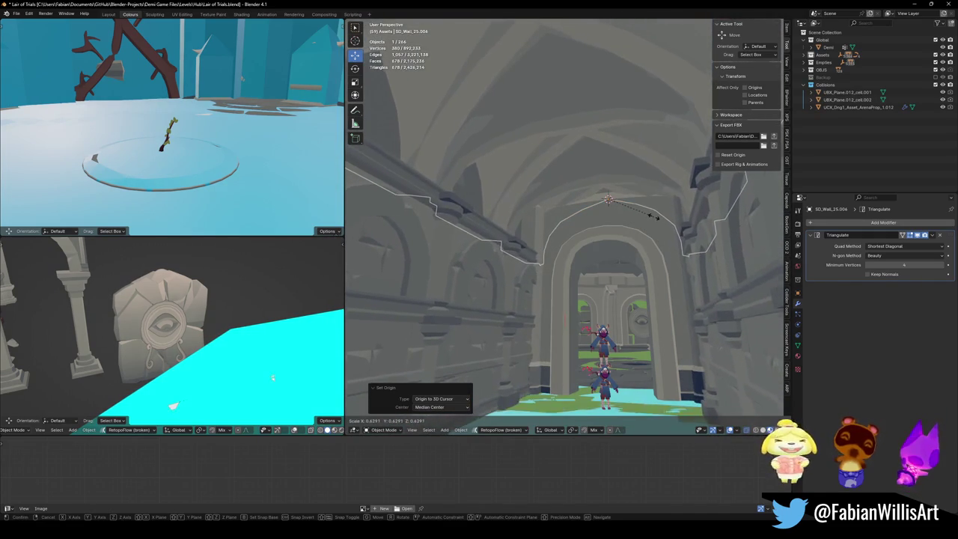
key(Escape)
key(shift+grave)
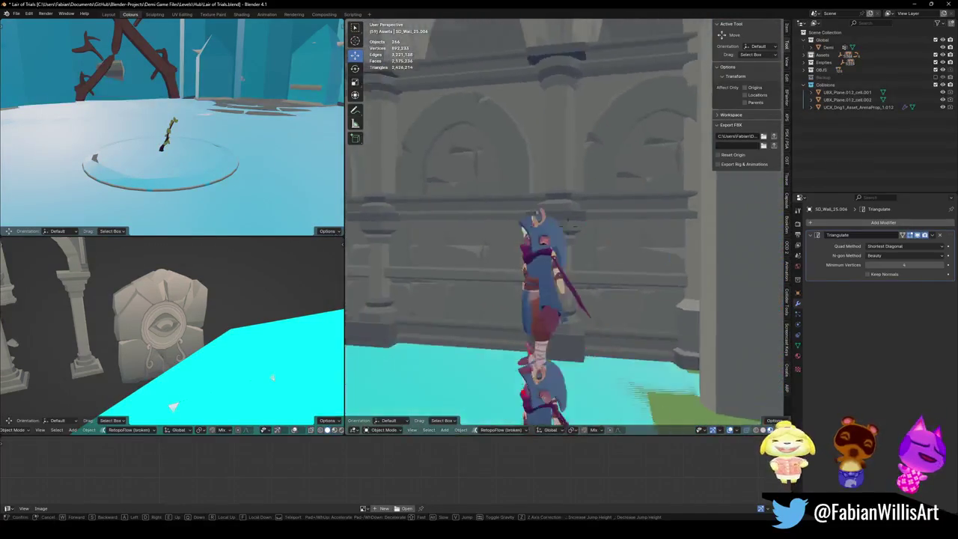
key(s)
key(w)
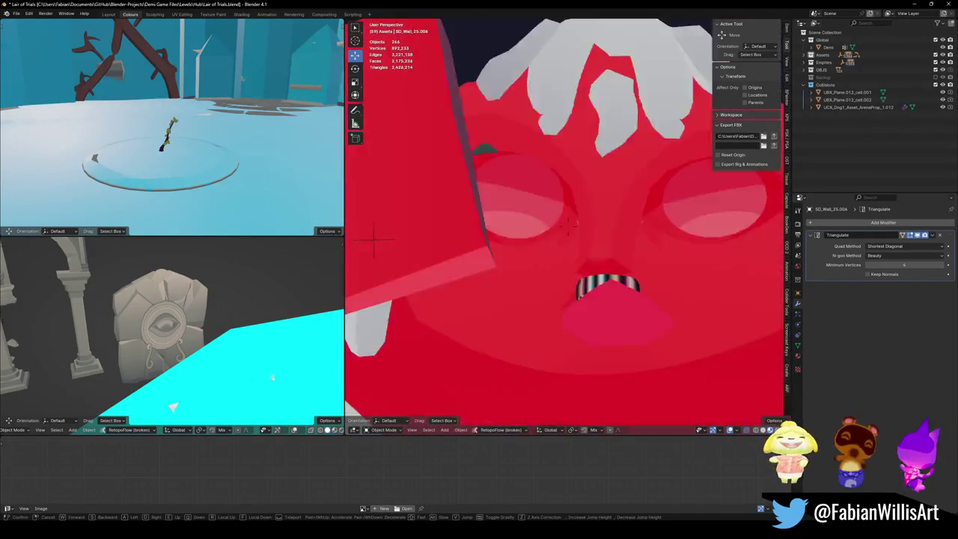
key(s)
key(w)
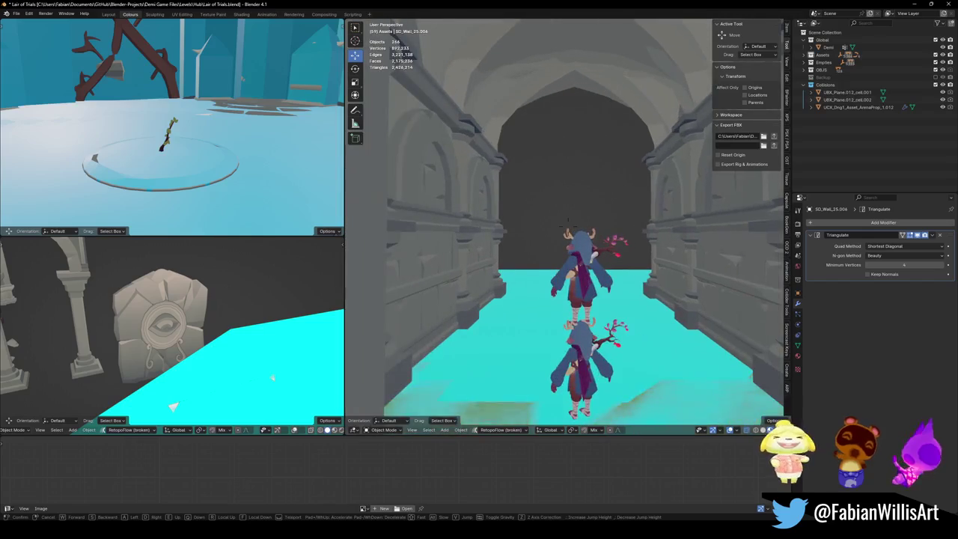
key(s)
key(w)
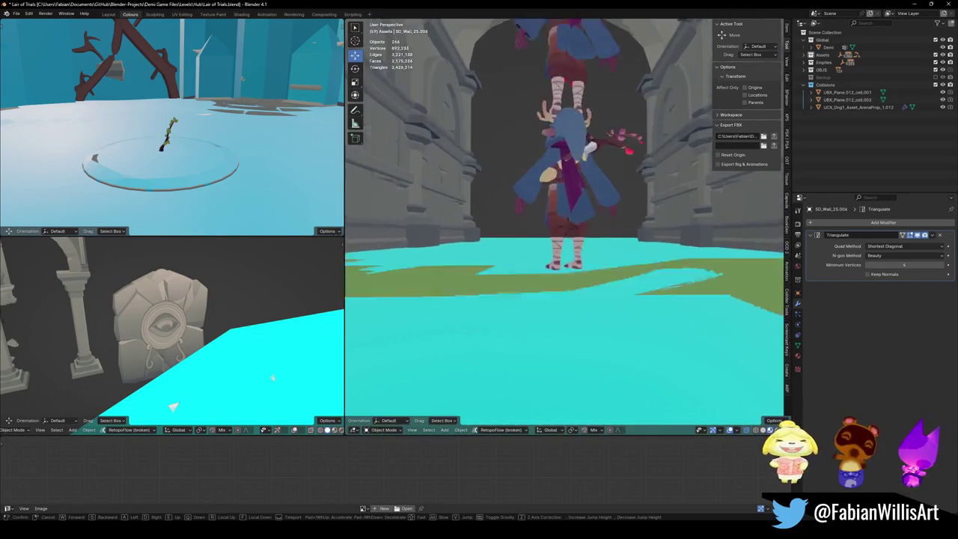
key(w)
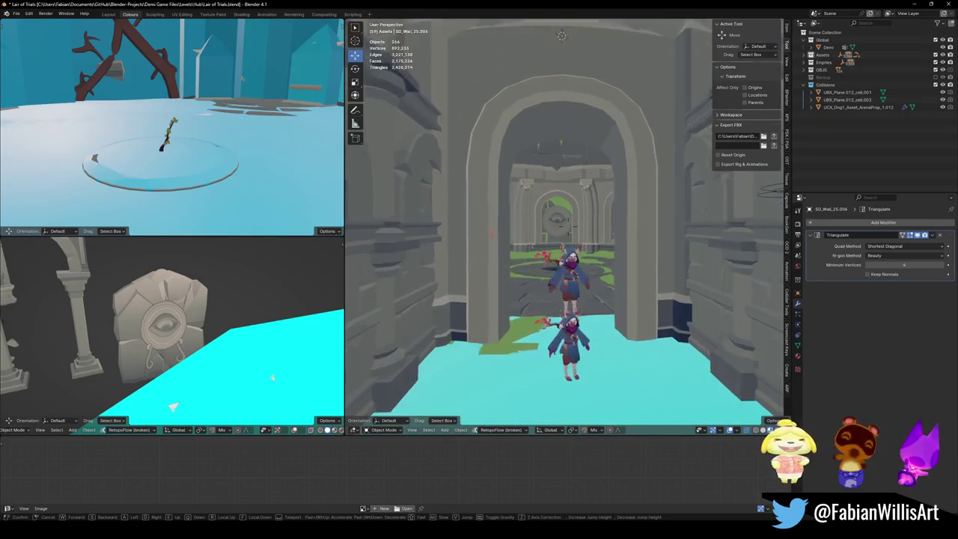
key(w)
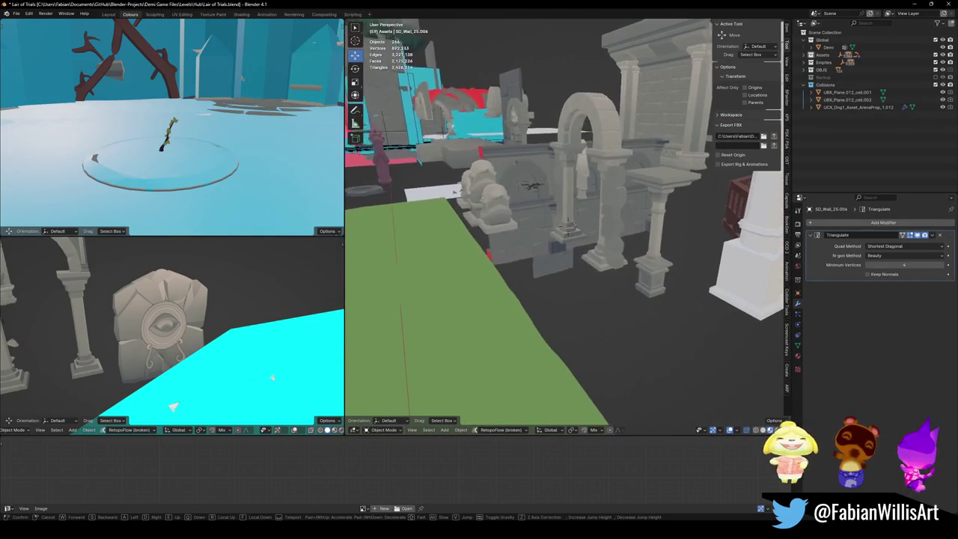
key(w)
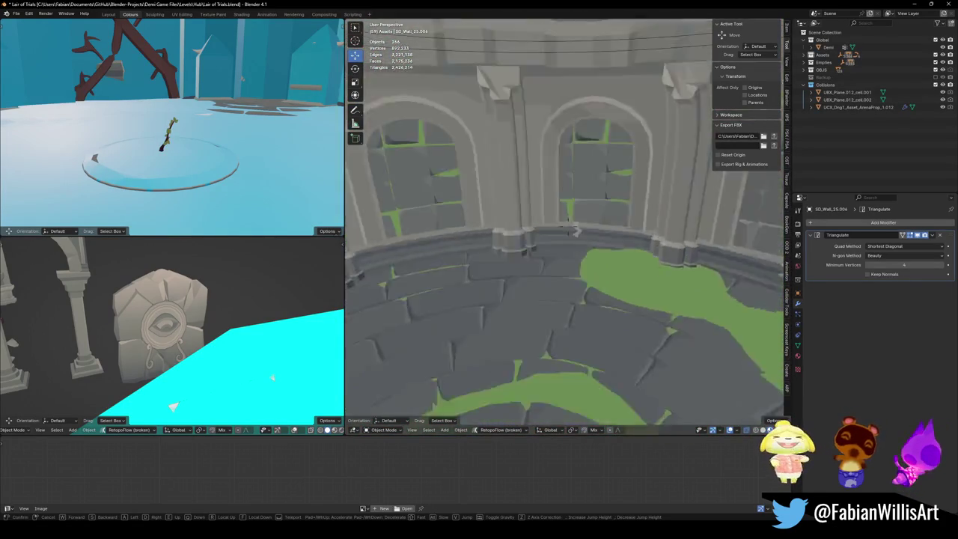
key(s)
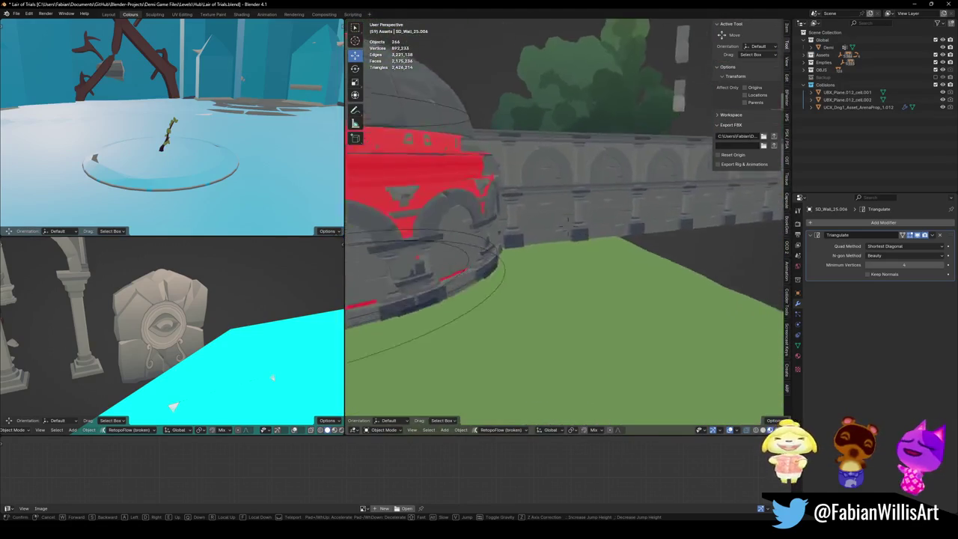
key(w)
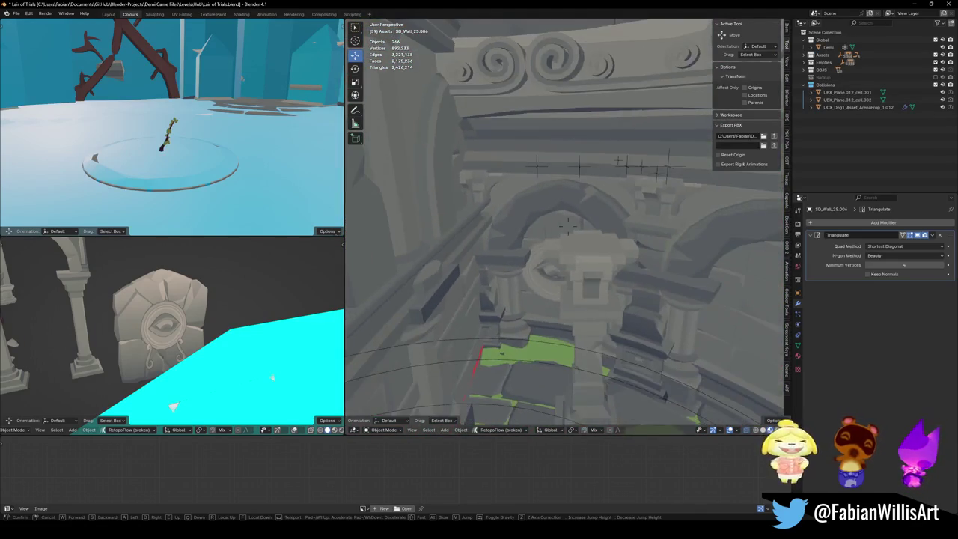
key(s)
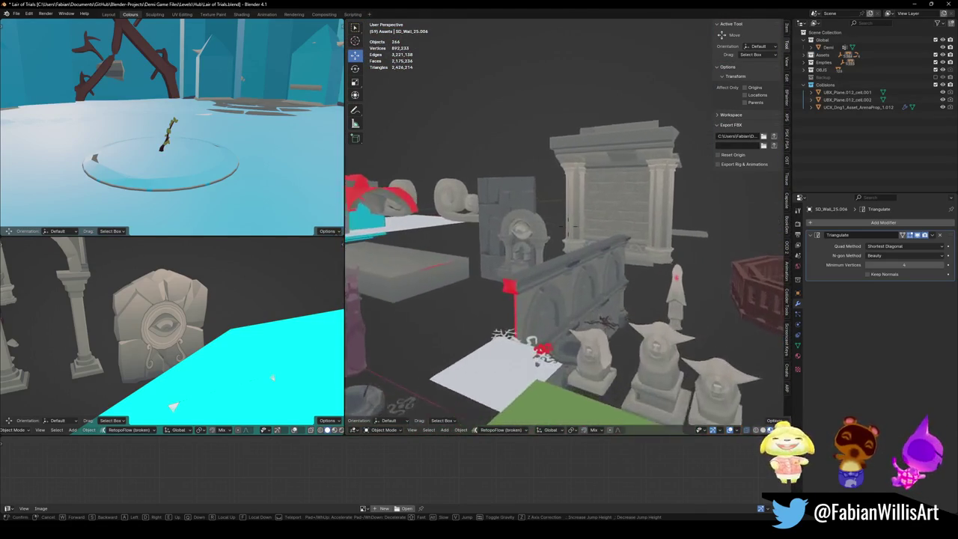
key(s)
key(w)
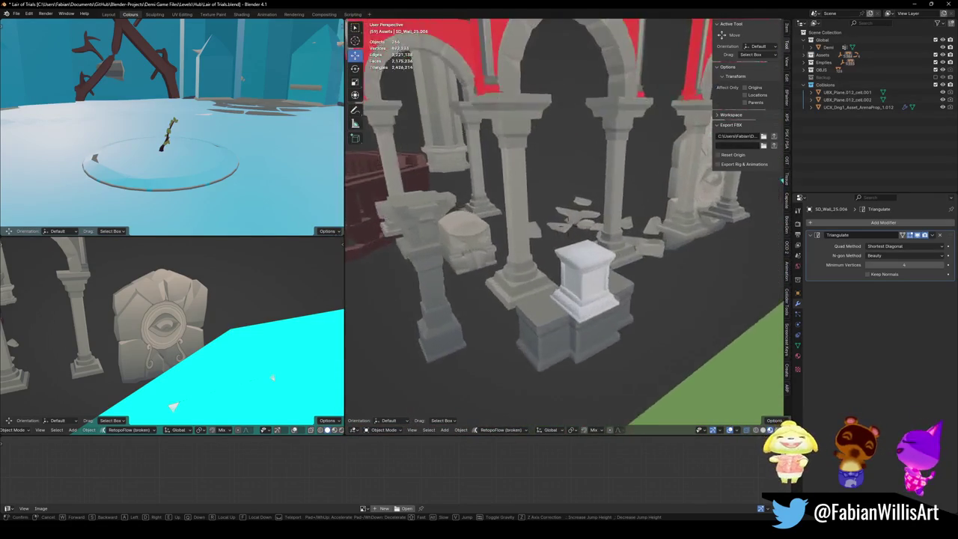
key(s)
key(w)
key(w)
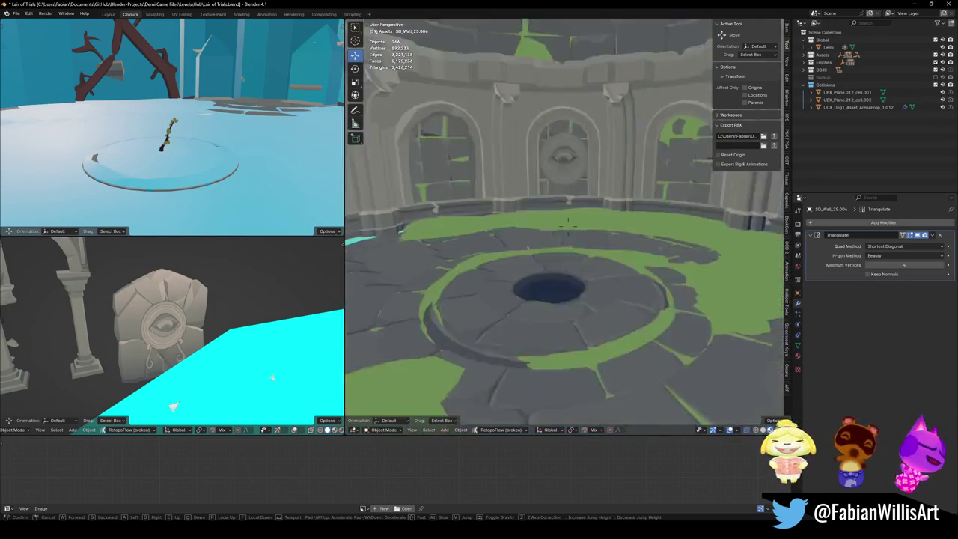
key(s)
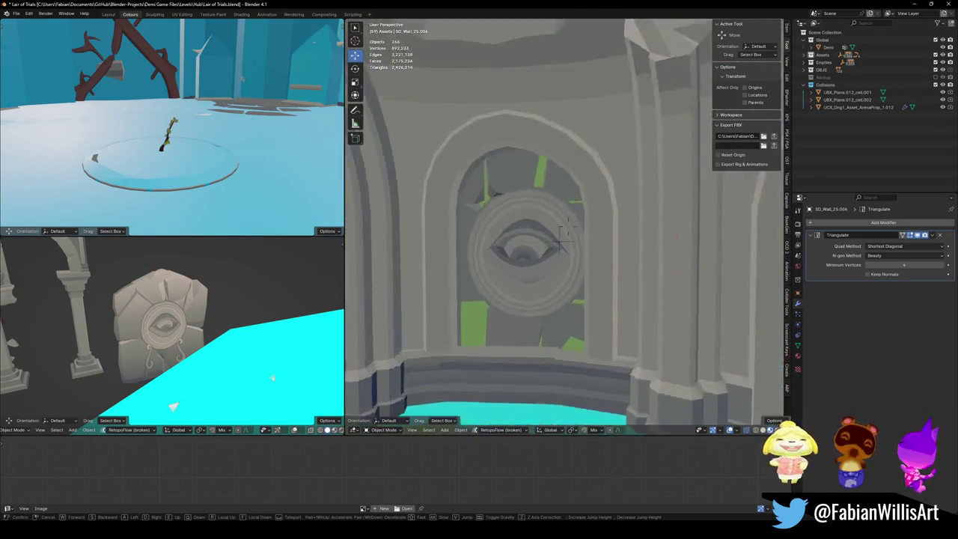
- Rotate the right red-topped arch about Z and select both arch pieces
click(671, 218)
click(610, 227)
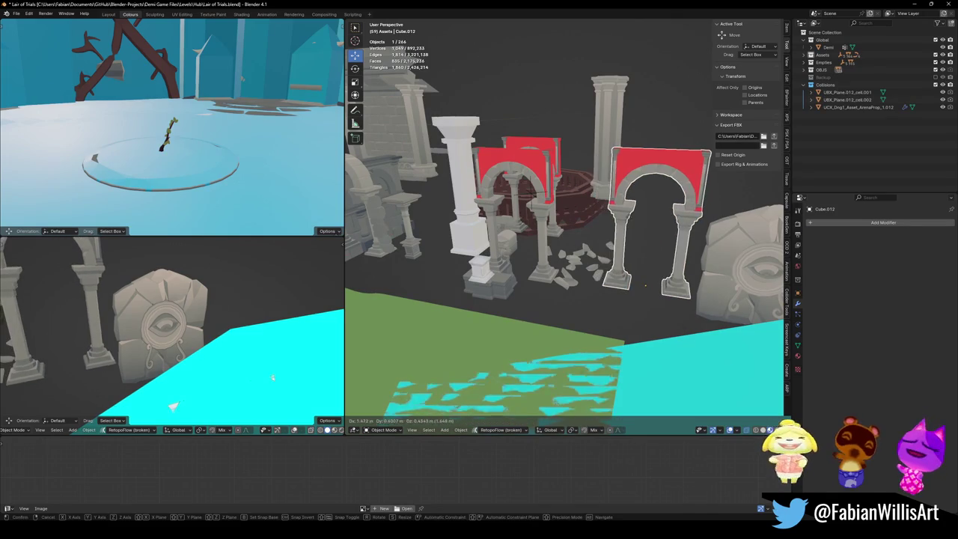
key(r)
key(z)
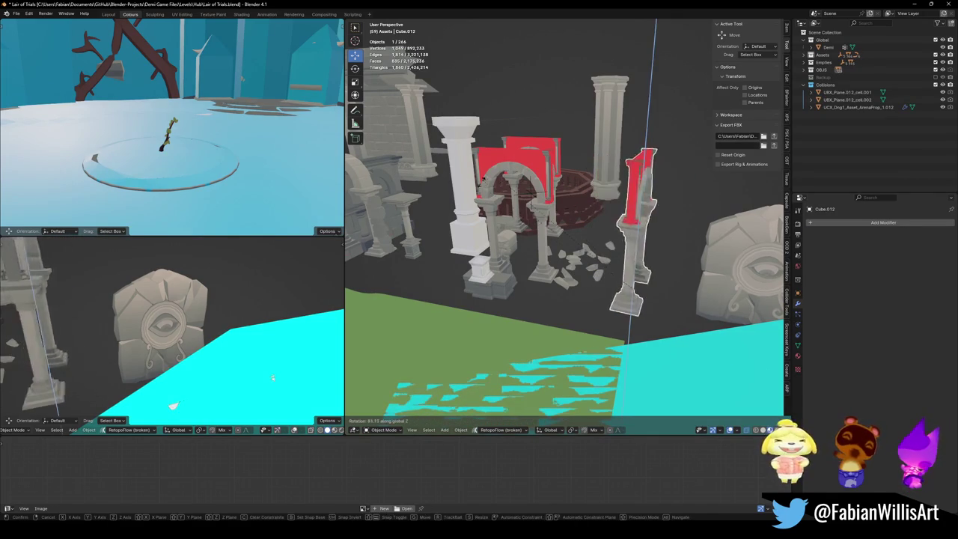
click(530, 297)
middle_drag(531, 298, 573, 262)
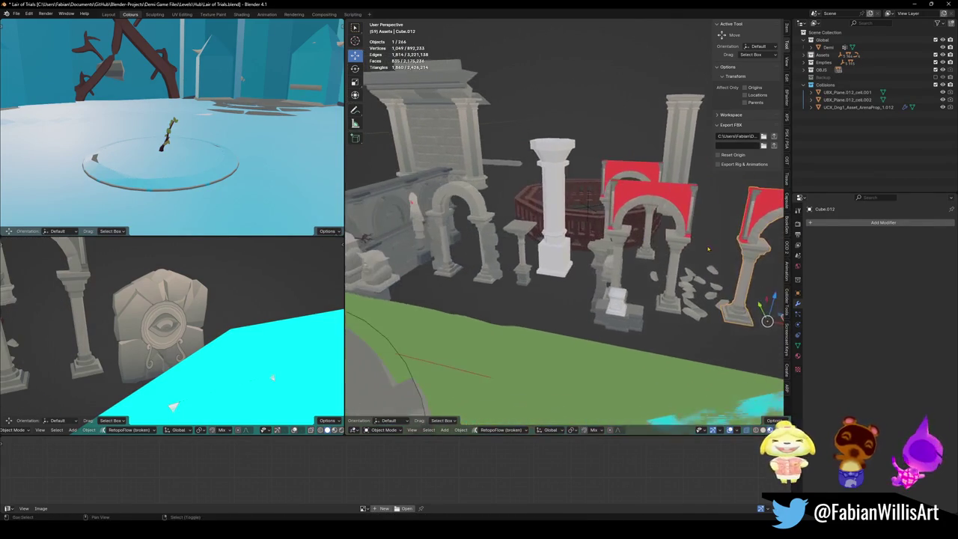
shift+click(571, 263)
- Duplicate the two arch pieces and snap the copies to the 3D cursor at the doorway
key(shift+grave)
key(w)
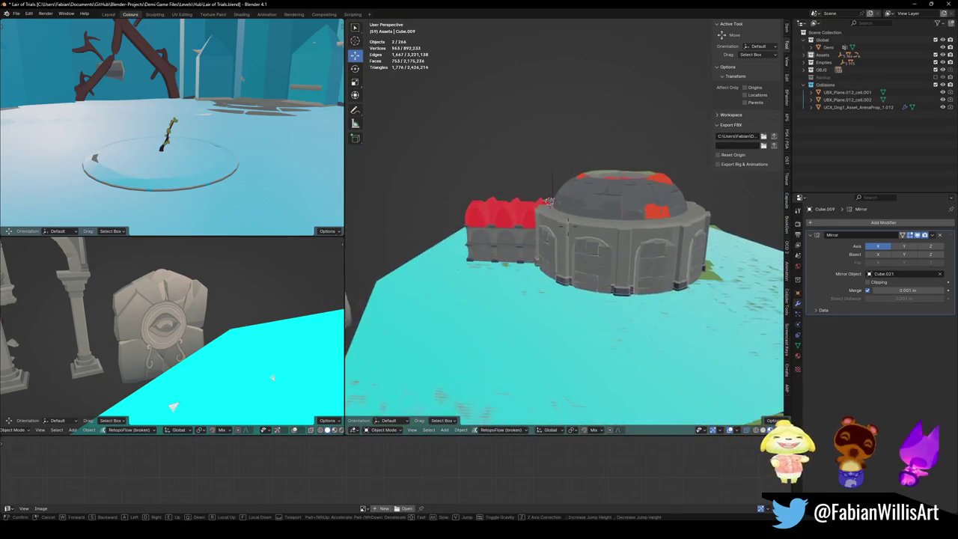
click(521, 265)
key(shift+d)
right_click(521, 265)
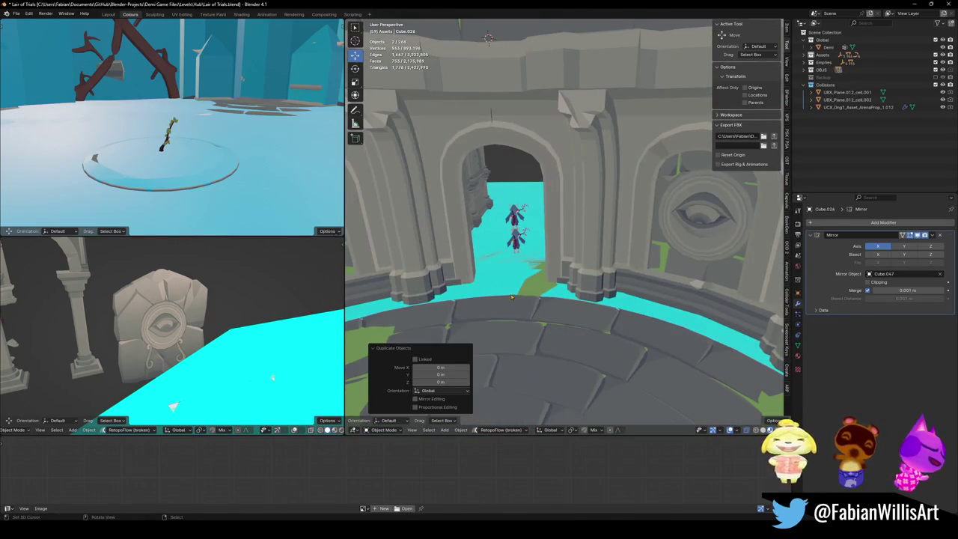
shift+right_click(510, 293)
key(shift+s)
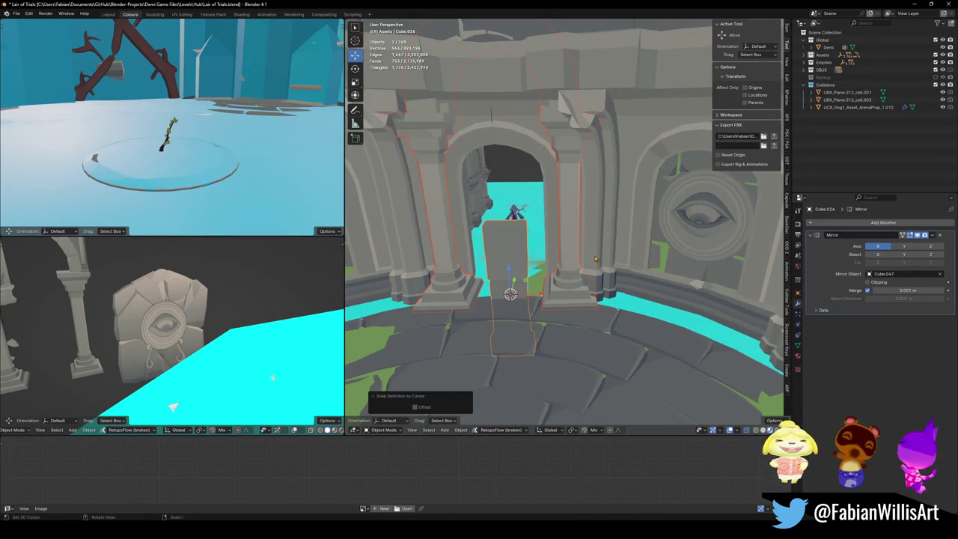
key(h)
key(alt+h)
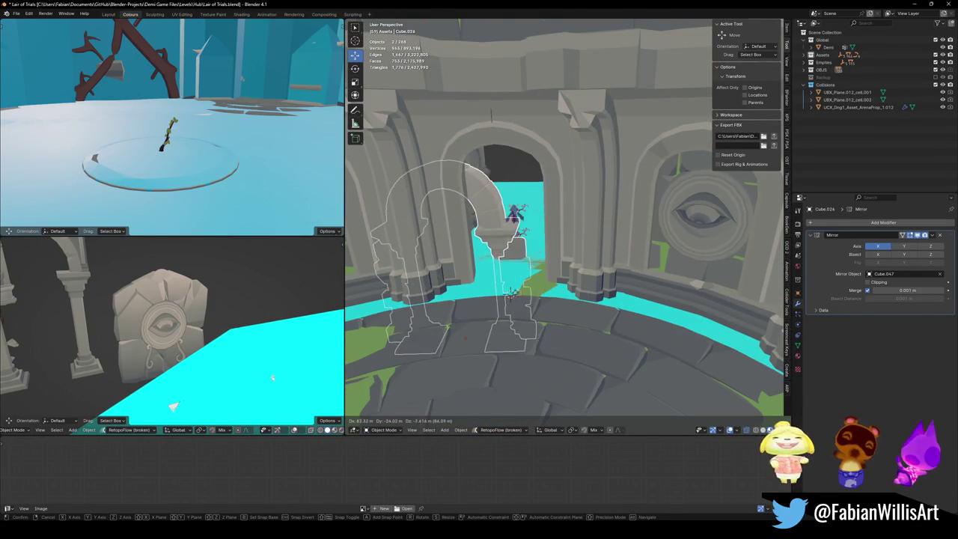
- Move the copied arch into the doorway on the floor plane and scale it to 0.749
key(g)
key(z)
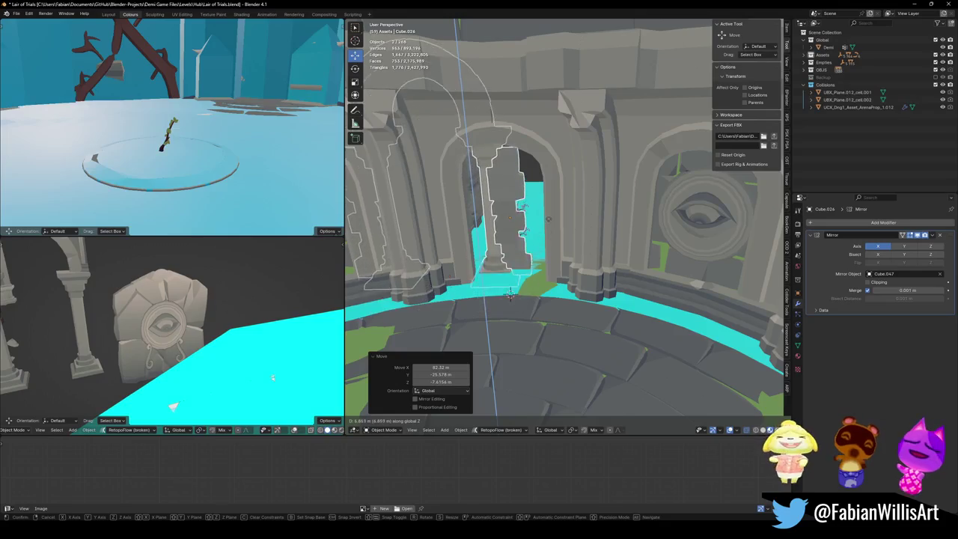
key(shift+z)
click(599, 220)
key(s)
click(615, 232)
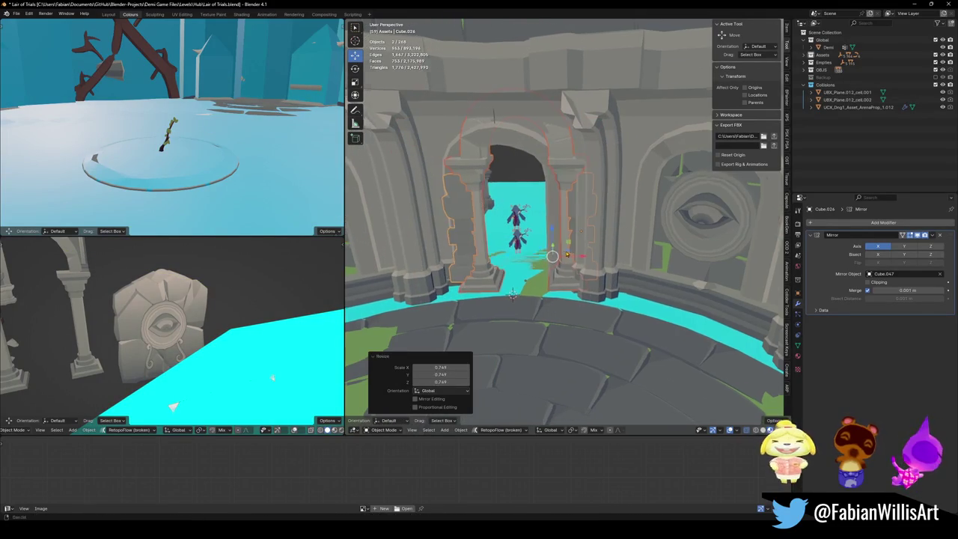
middle_drag(614, 232, 670, 257)
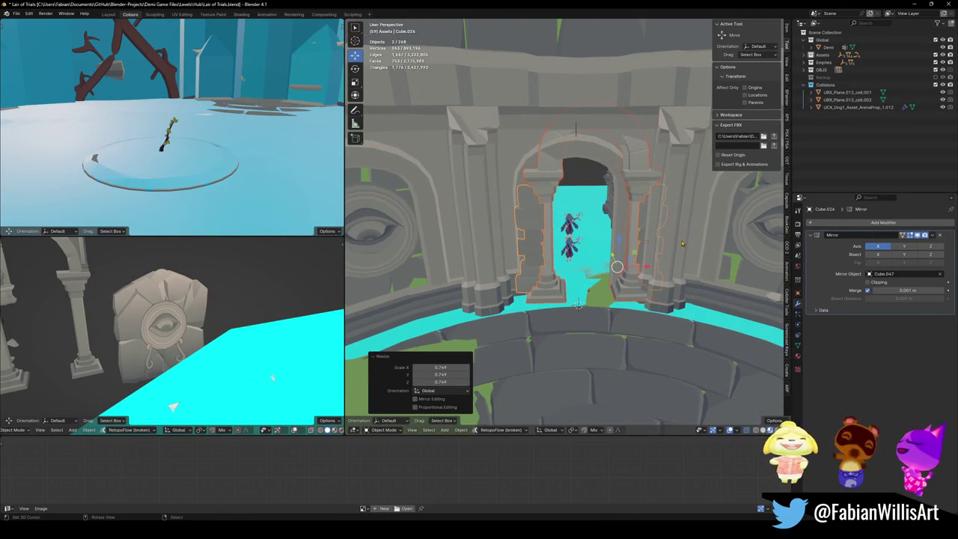
- Turn the arch -2.79° about Z and adjust its height in the doorway
key(s)
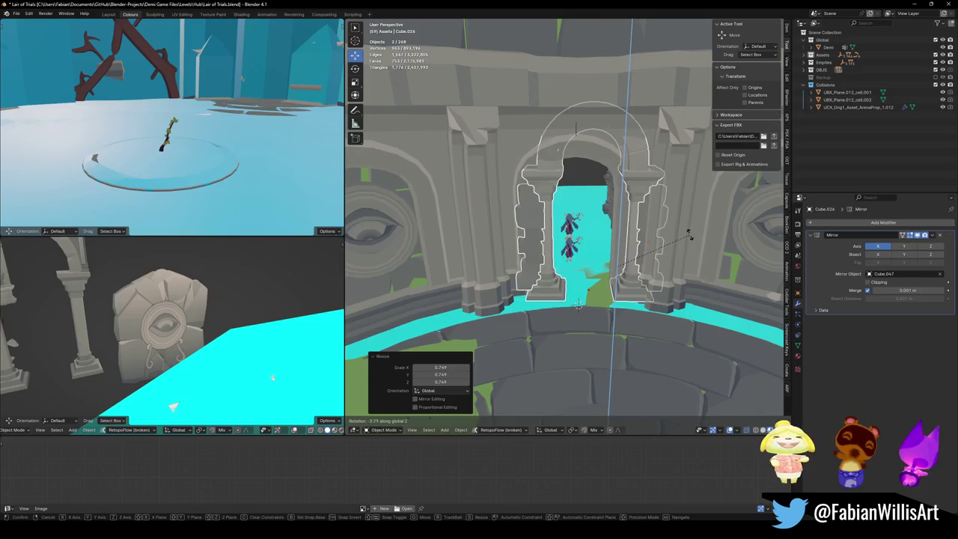
click(689, 236)
key(g)
key(shift+z)
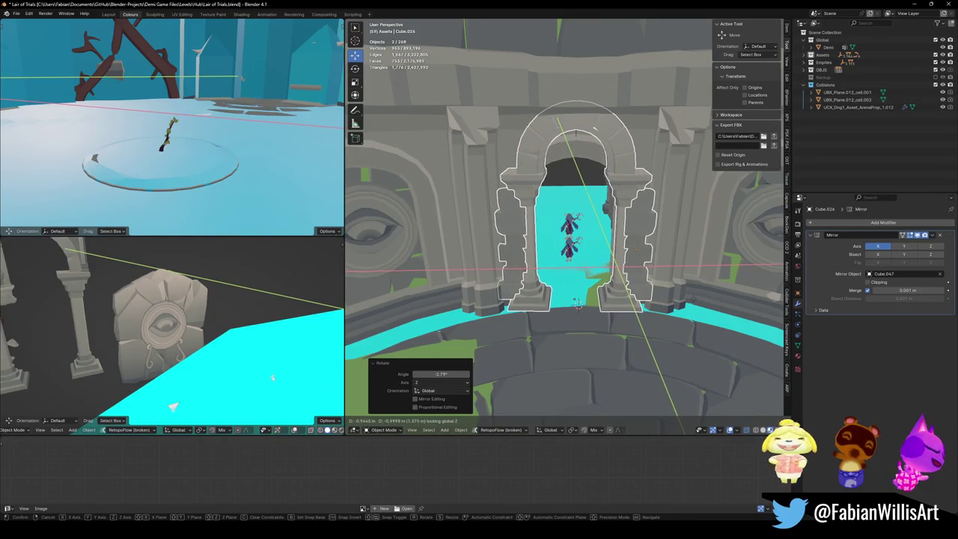
click(577, 303)
key(alt+a)
mouse_move(577, 303)
middle_down()
mouse_move(618, 264)
mouse_move(625, 225)
middle_up()
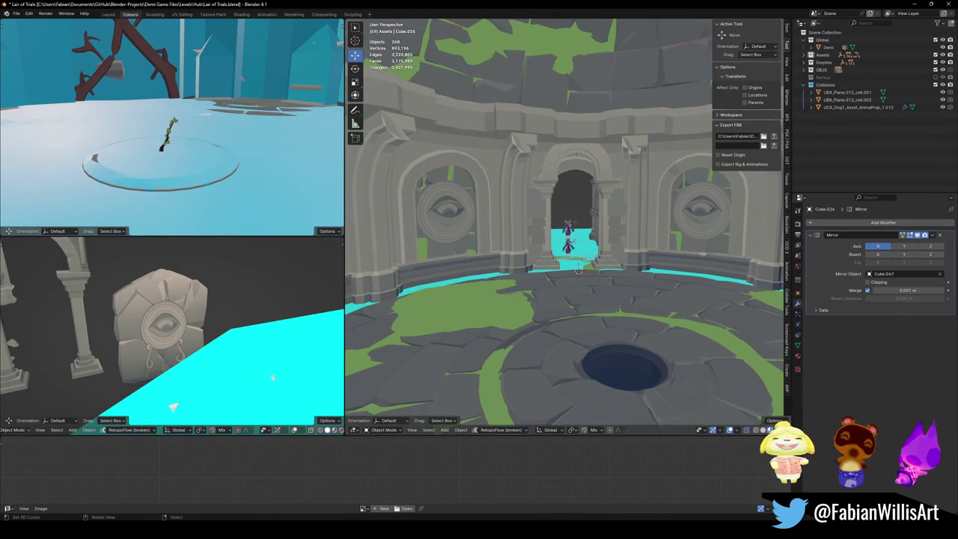
- Rotate the doorway arch about Z, scale it to 0.942 and lower it 0.417 m
scroll(427, 275, up, 3)
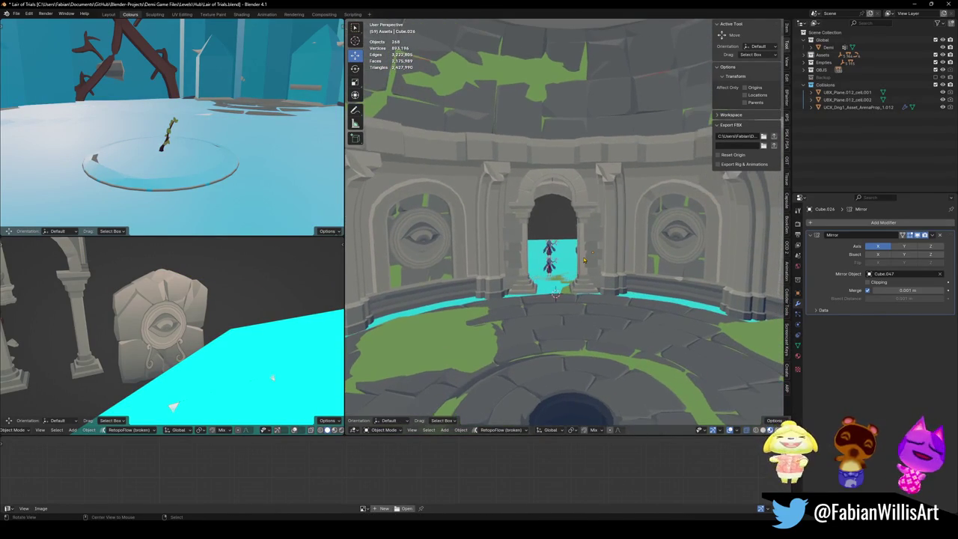
middle_drag(427, 275, 583, 258)
click(582, 259)
key(r)
key(z)
click(612, 253)
key(s)
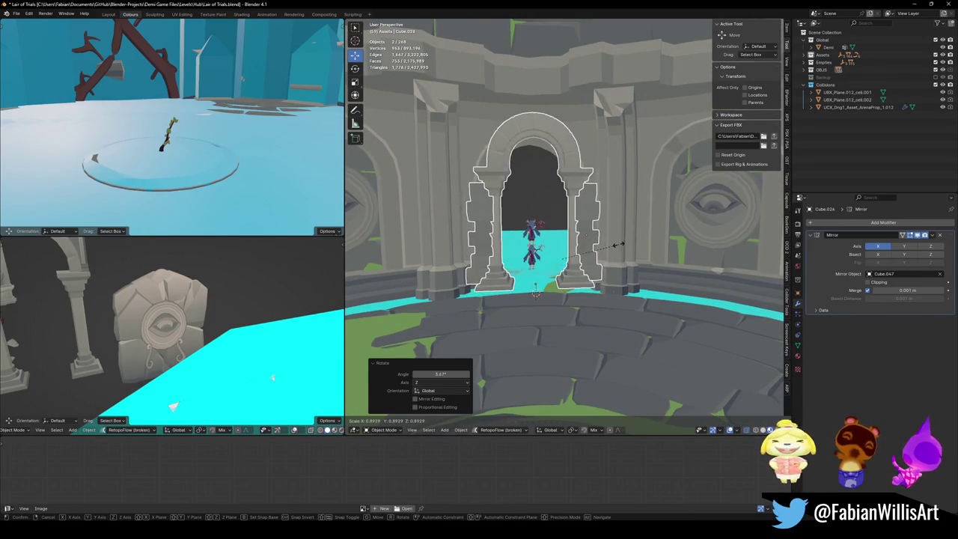
click(618, 247)
key(g)
key(z)
click(598, 259)
- Reselect the doorway arch and shift it 0.114 m along X
mouse_move(599, 258)
middle_down()
mouse_move(589, 261)
mouse_move(600, 241)
mouse_move(591, 255)
middle_up()
key(alt+a)
click(591, 255)
key(g)
key(x)
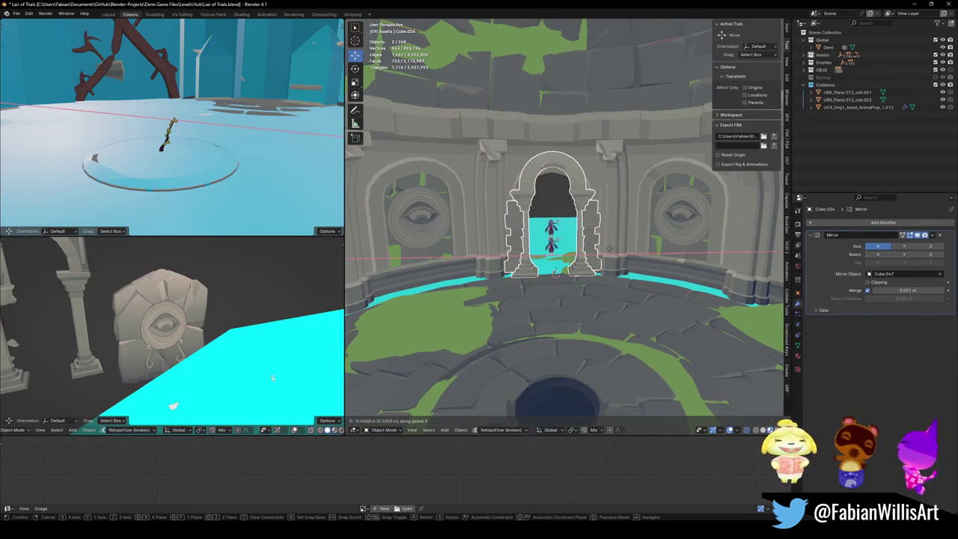
click(571, 255)
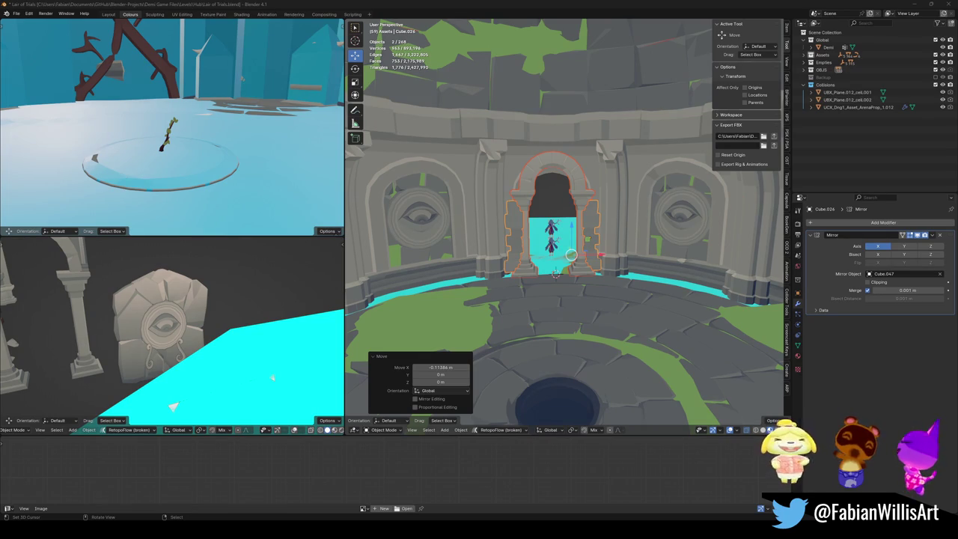
- Viewing the doorway head-on, nudge the arch along X and turn it 1.32° about Z
scroll(695, 320, up, 4)
middle_drag(696, 320, 639, 289)
middle_drag(568, 290, 535, 332)
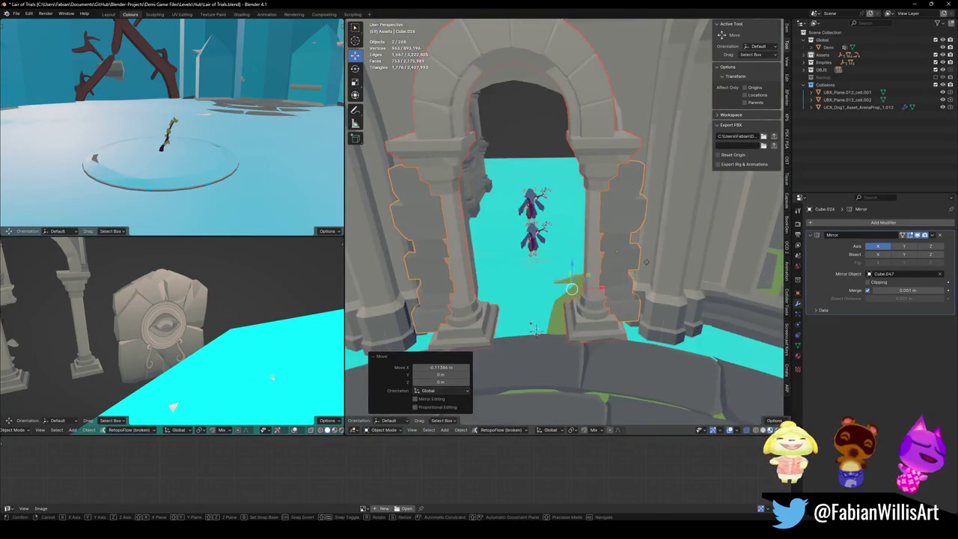
key(g)
key(x)
click(641, 262)
key(r)
key(z)
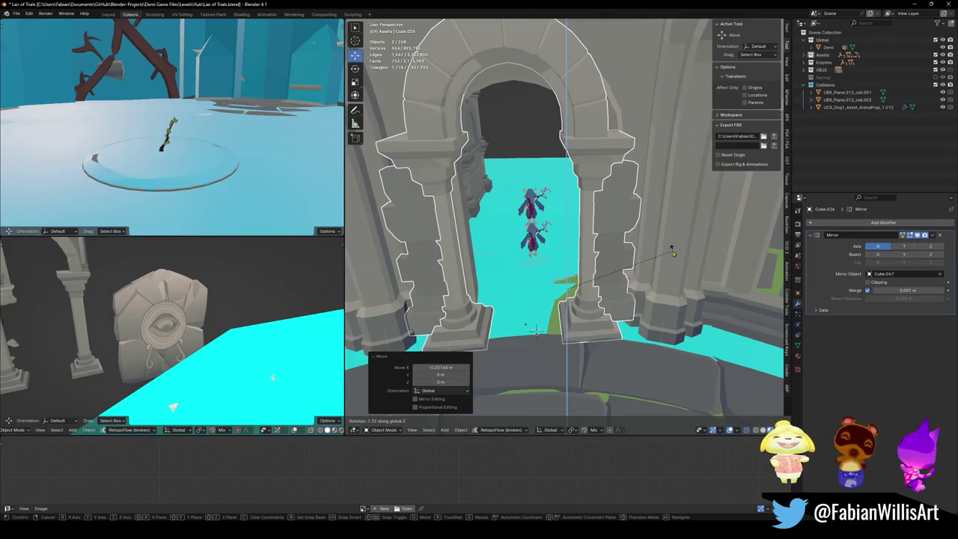
click(625, 269)
- Delete the redundant doorway piece
scroll(613, 266, down, 4)
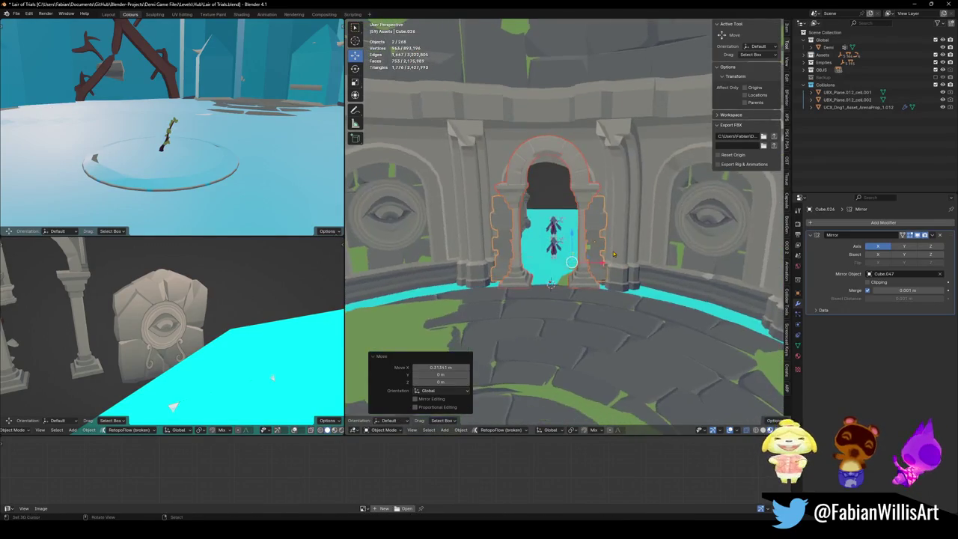
key(alt+a)
mouse_move(605, 264)
middle_down()
mouse_move(617, 250)
mouse_move(601, 273)
middle_up()
key(Delete)
- Try rotating and shifting arch Cube.047 along X, cancelling both adjustments
click(591, 263)
key(r)
key(z)
key(Escape)
key(alt+a)
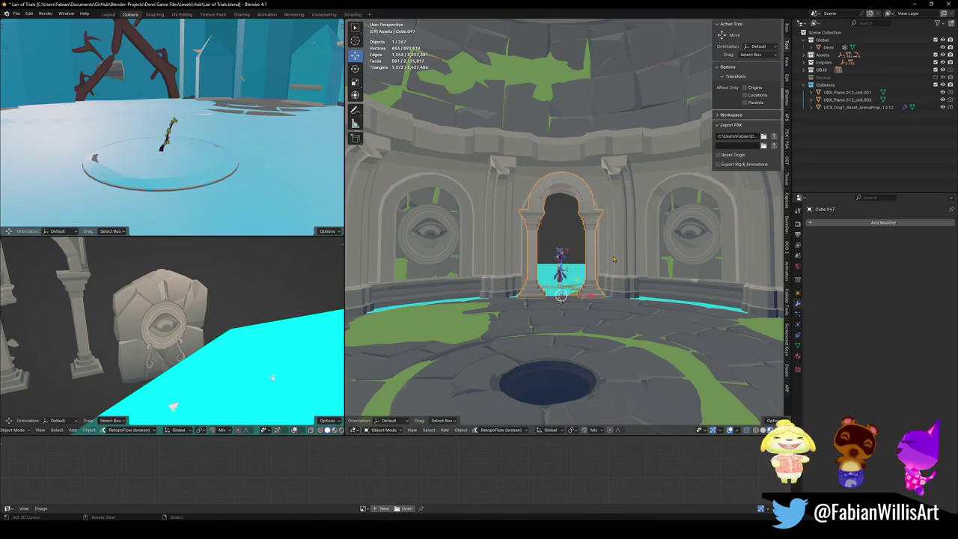
key(g)
key(x)
key(Escape)
key(alt+a)
mouse_move(607, 256)
middle_down()
mouse_move(574, 277)
mouse_move(612, 281)
middle_up()
- Walk toward the arches and eye medallion, stopping to look down the corridor
key(shift+grave)
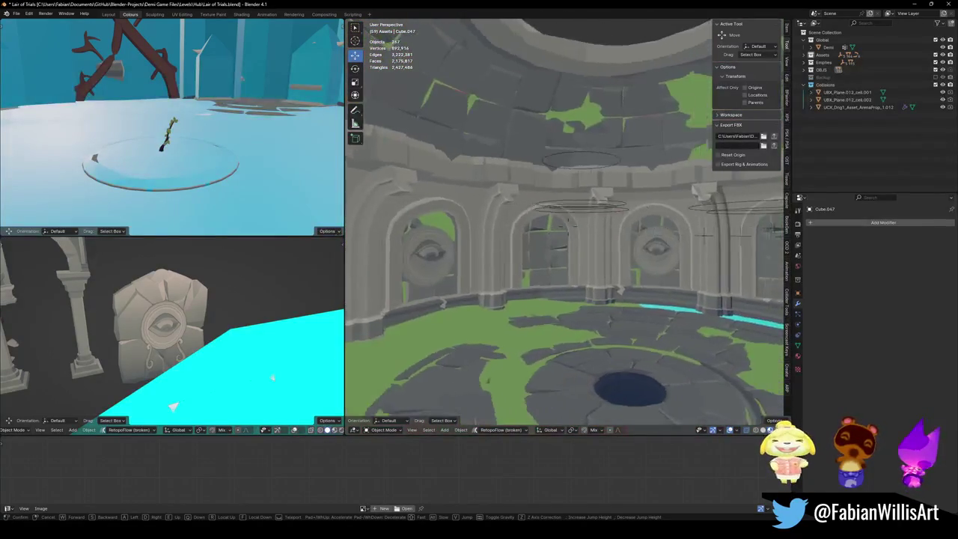
key(w)
key(w)
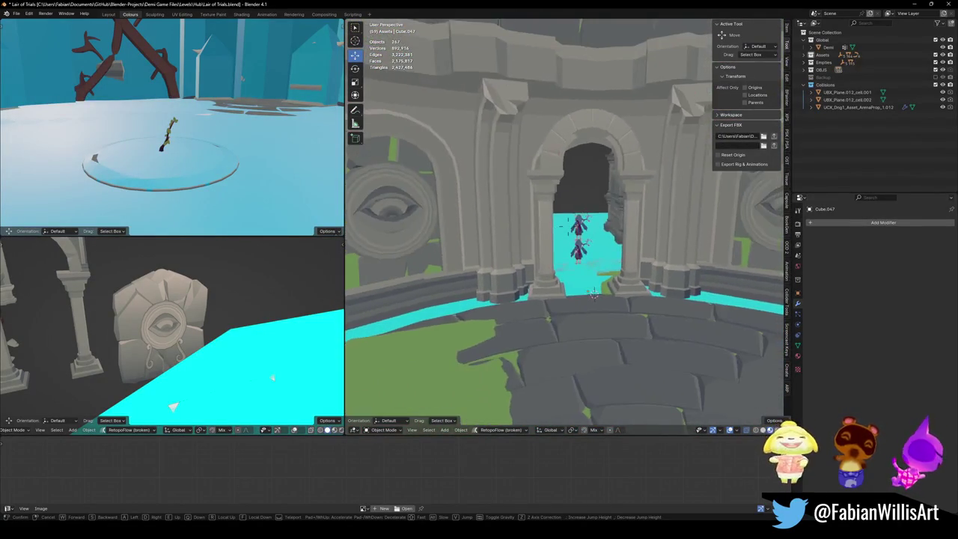
click(658, 258)
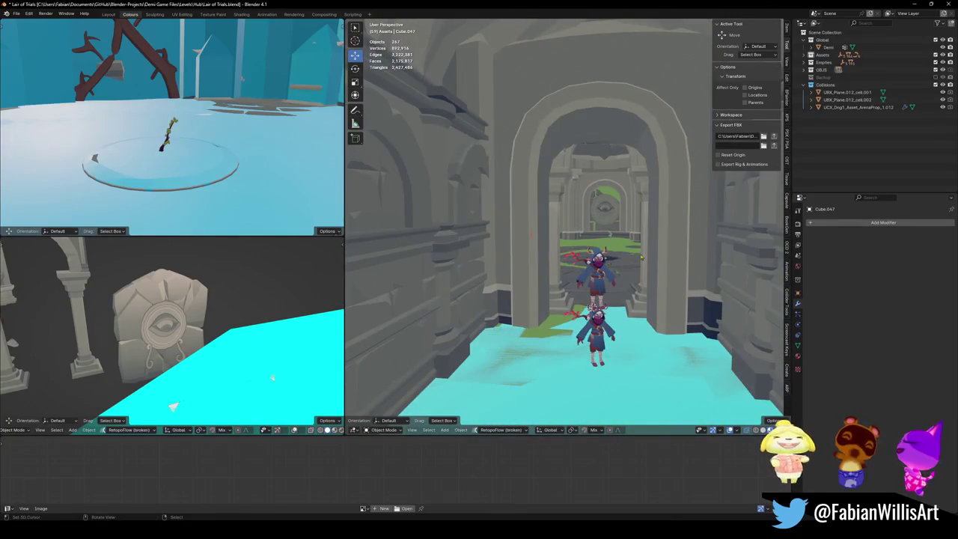
- Turn the corridor arch -0.622° about Z and place a duplicate further along Y
key(r)
key(z)
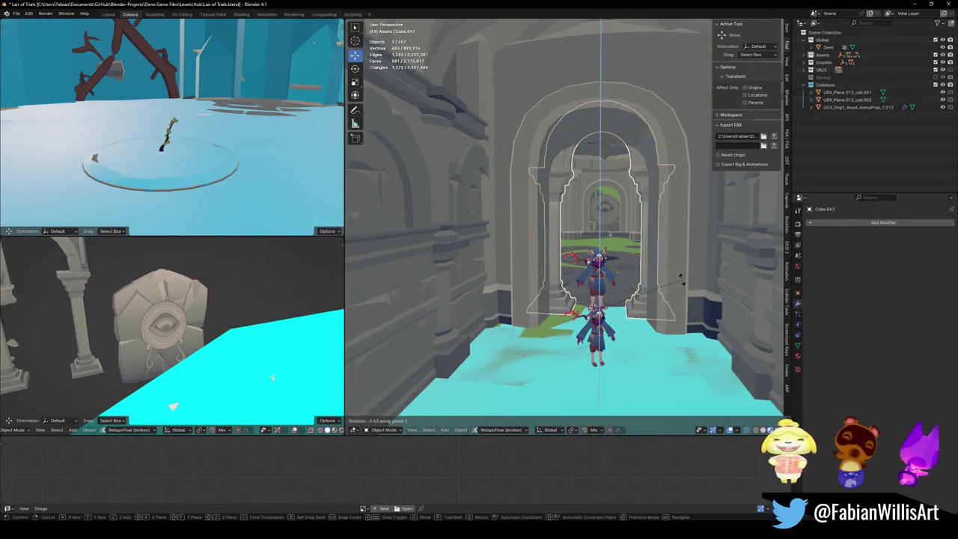
click(682, 277)
key(shift+d)
key(y)
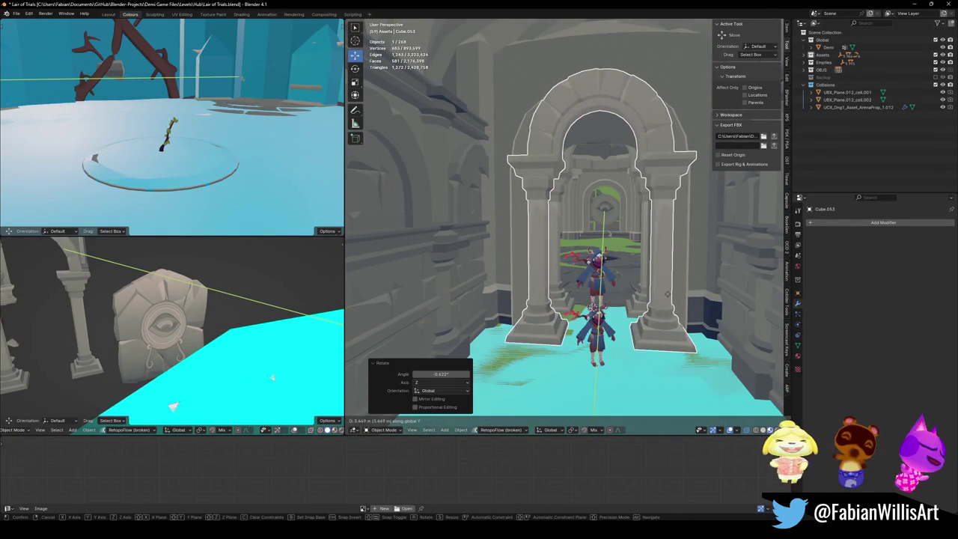
key(Return)
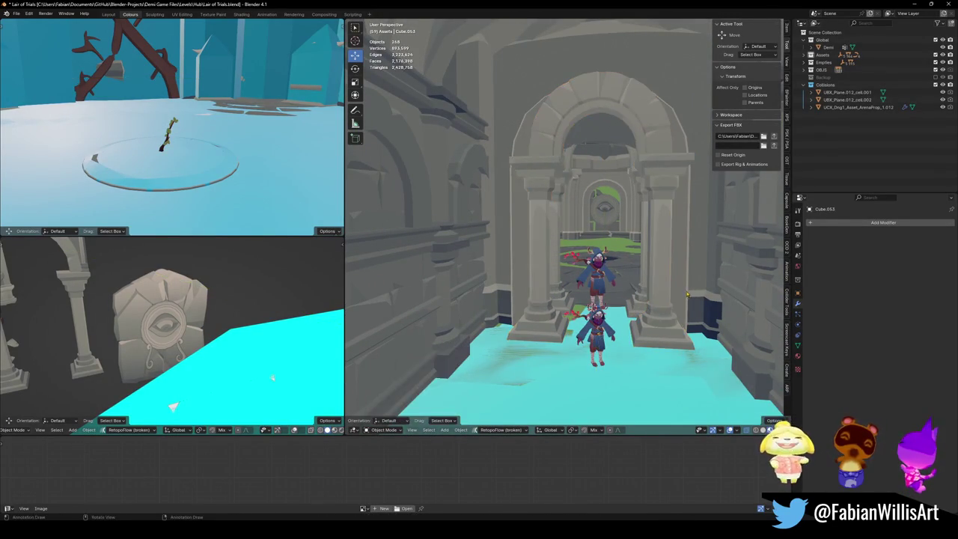
- Walk forward into the corridor to check the arches
key(shift+grave)
key(w)
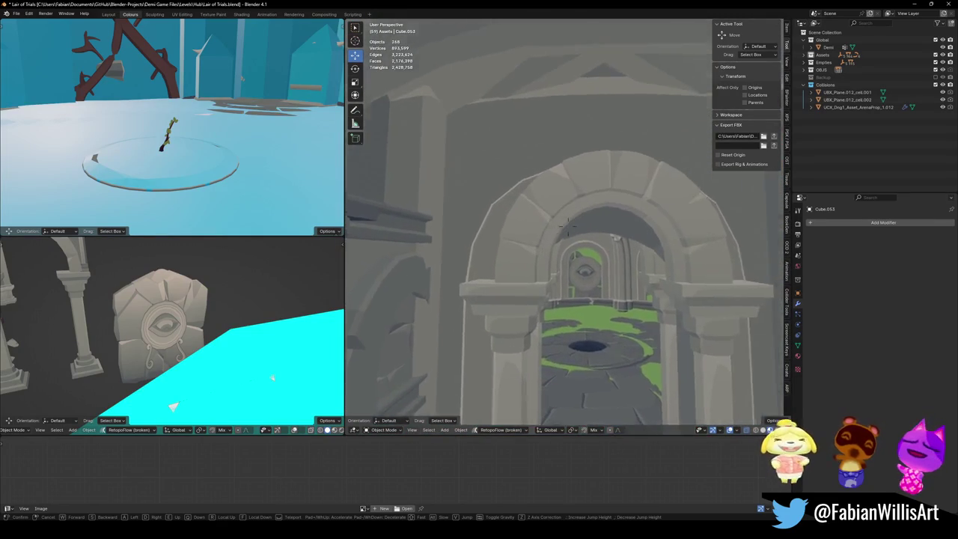
click(576, 142)
- Select corridor wall SD_Wall_25.004 and begin moving it along Y
click(633, 214)
key(g)
key(y)
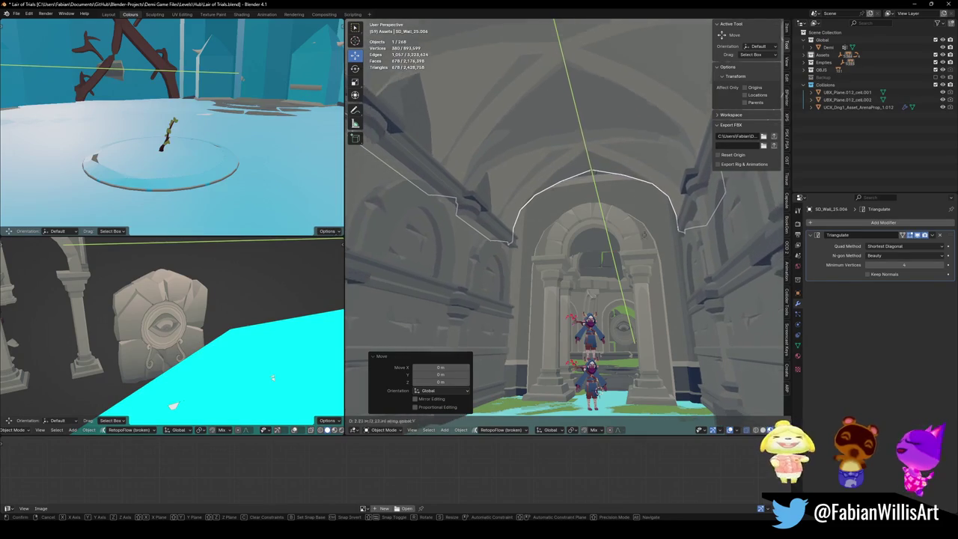
- Slide the wall 3.48 m along Y, walk-test the arch twice and save Lair of Trials
click(629, 172)
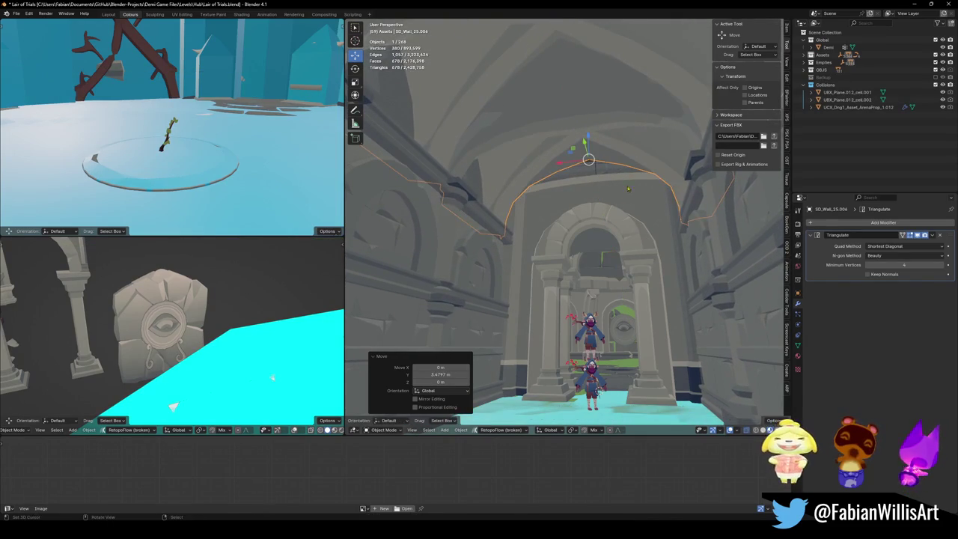
key(shift+grave)
key(w)
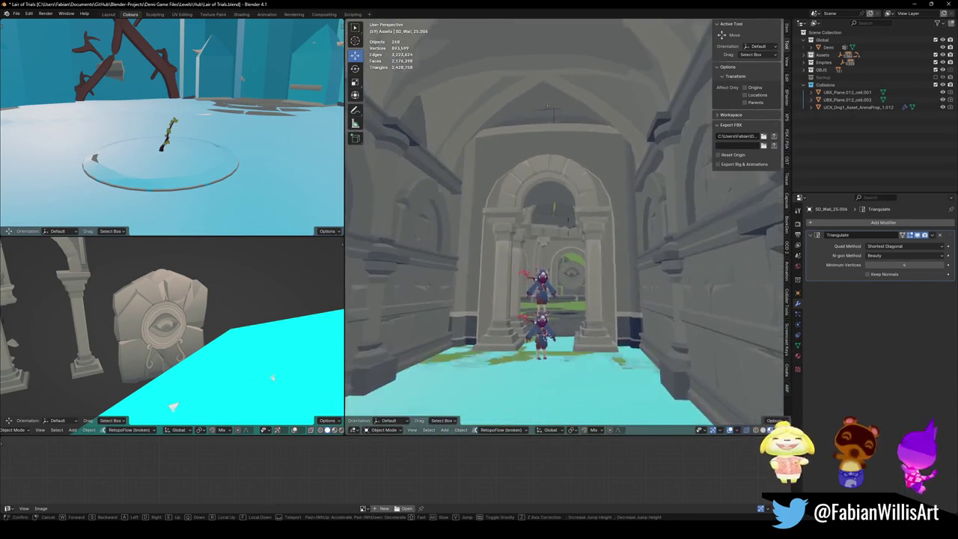
click(639, 270)
key(ctrl+s)
key(shift+grave)
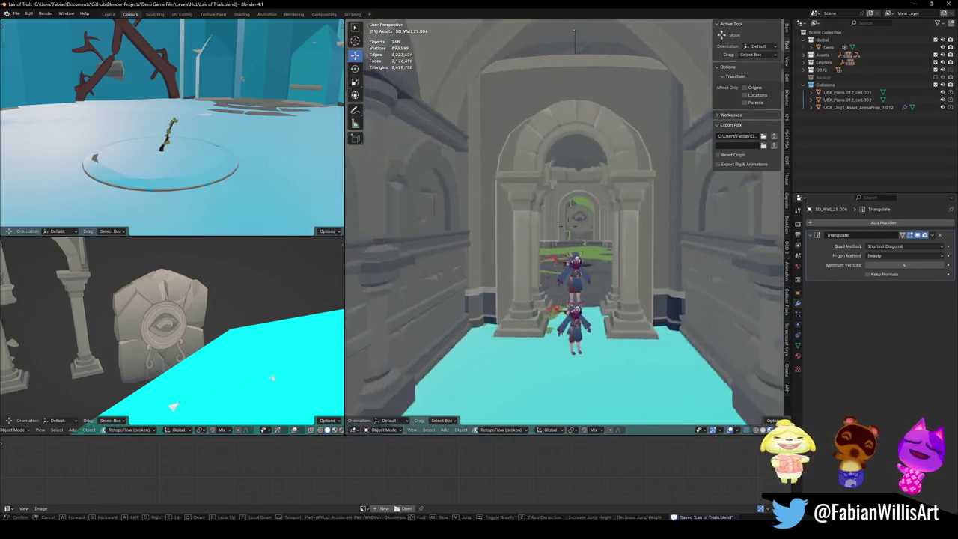
click(595, 84)
- Scale the arched vault piece to about 1.033 and raise it about 5.62 m along Z
click(595, 84)
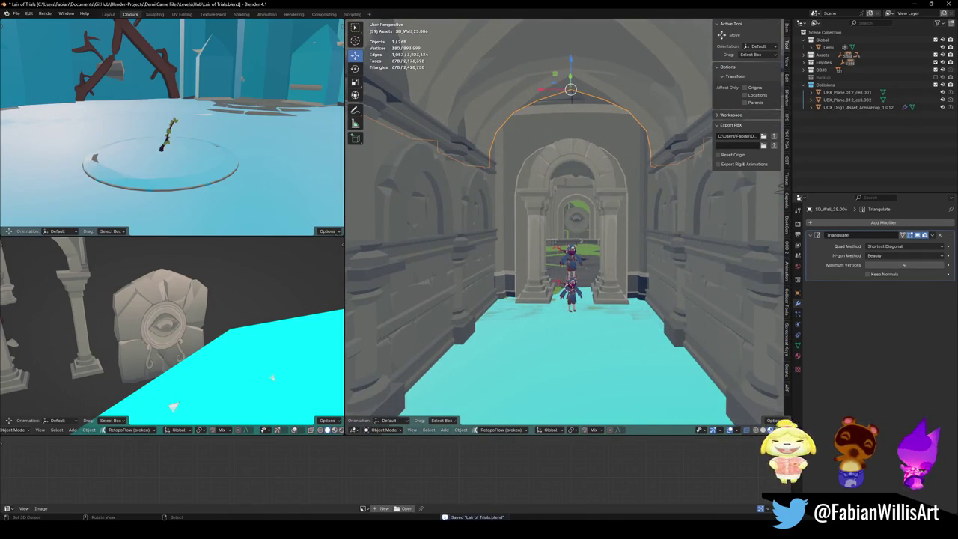
key(s)
click(625, 129)
key(g)
key(z)
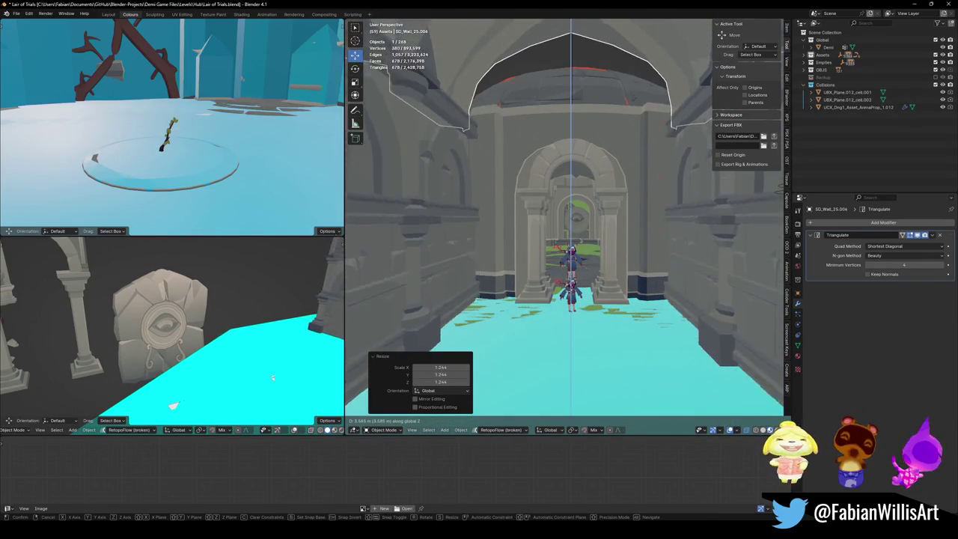
key(Escape)
key(s)
key(Return)
key(g)
key(z)
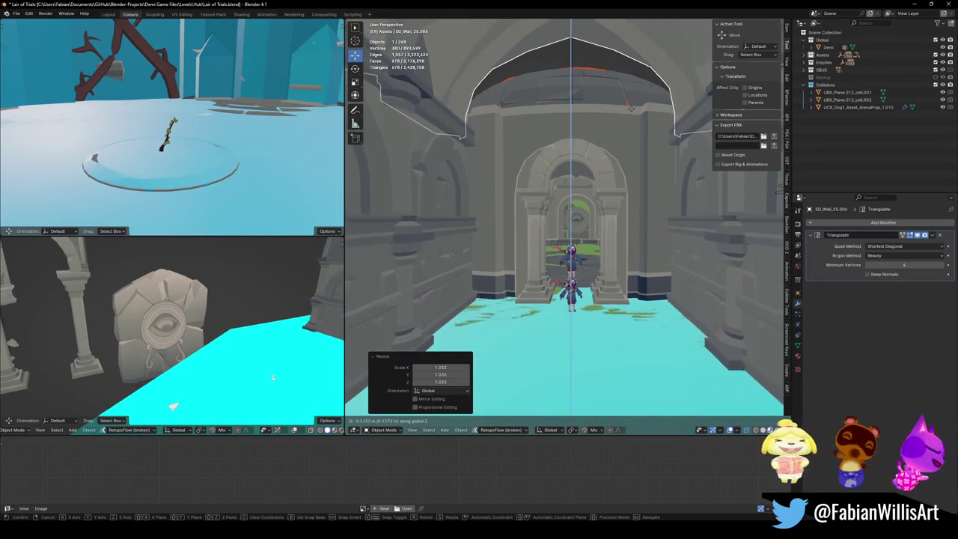
key(Return)
key(shift+grave)
- Walk down the adjusted corridor to inspect it, then save Lair of Trials.blend
key(w)
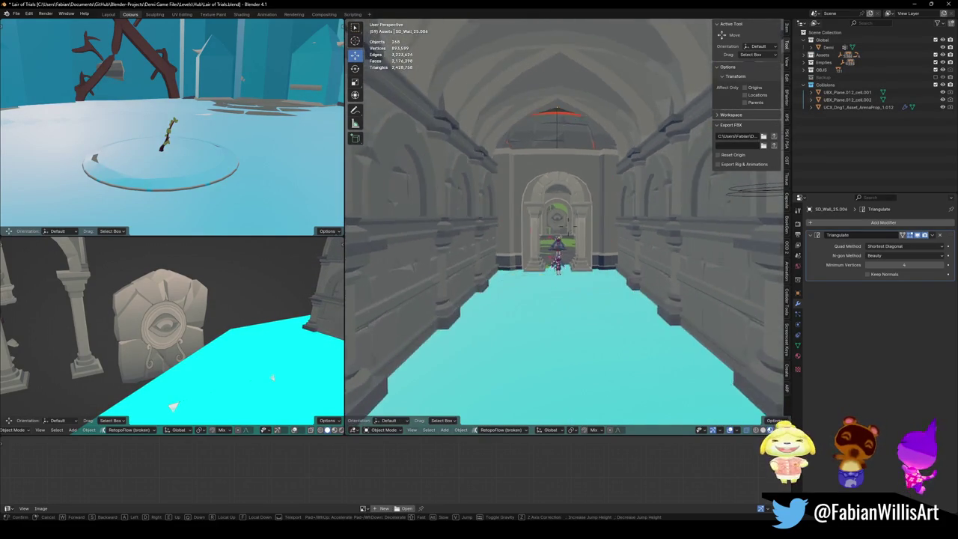
key(s)
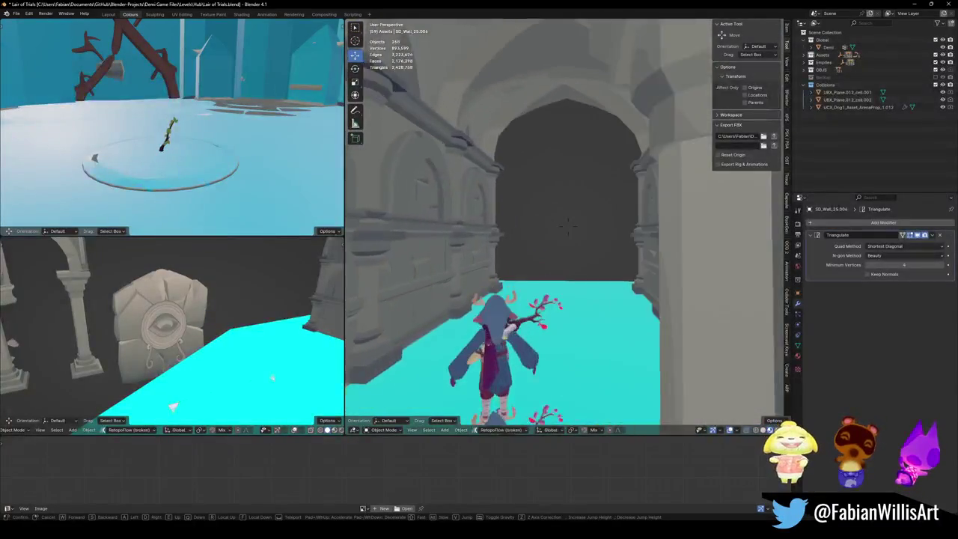
key(w)
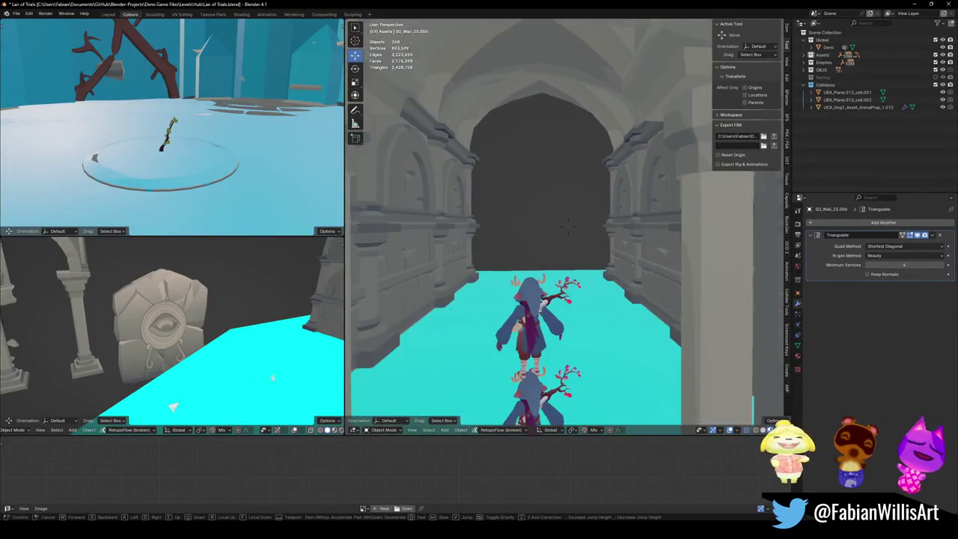
key(Return)
key(ctrl+s)
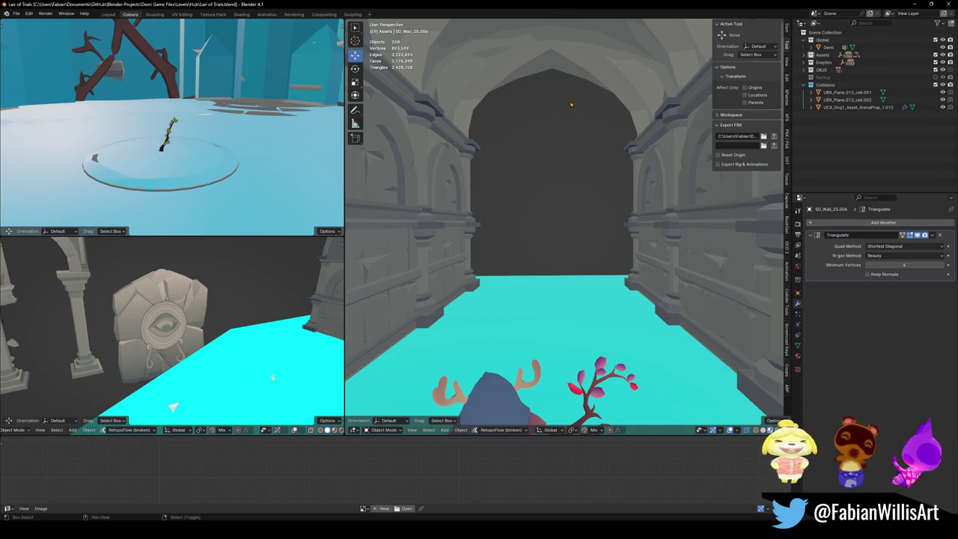
- Switch to the File Explorer window showing the 'umbra' search results
scroll(564, 204, up, 2)
scroll(563, 204, up, 2)
scroll(564, 204, up, 2)
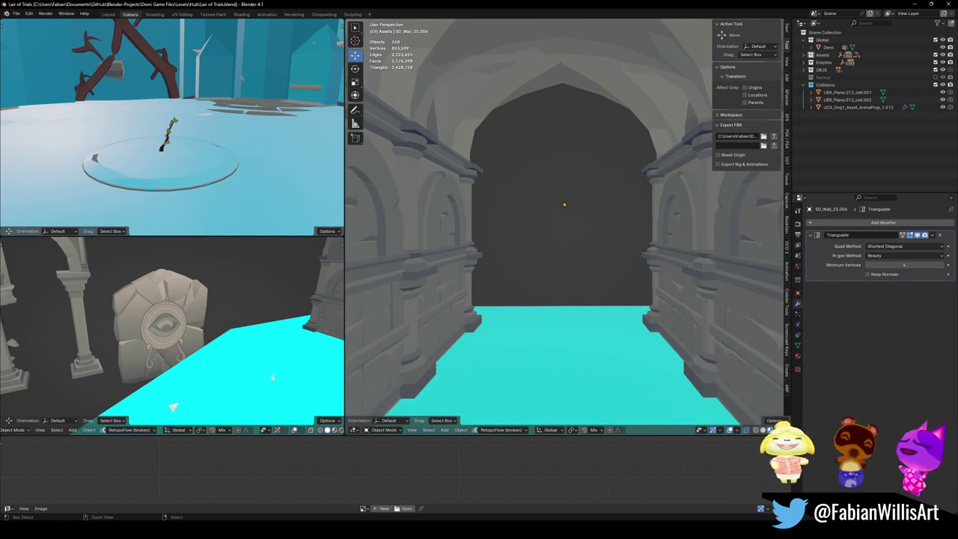
key(alt+Tab)
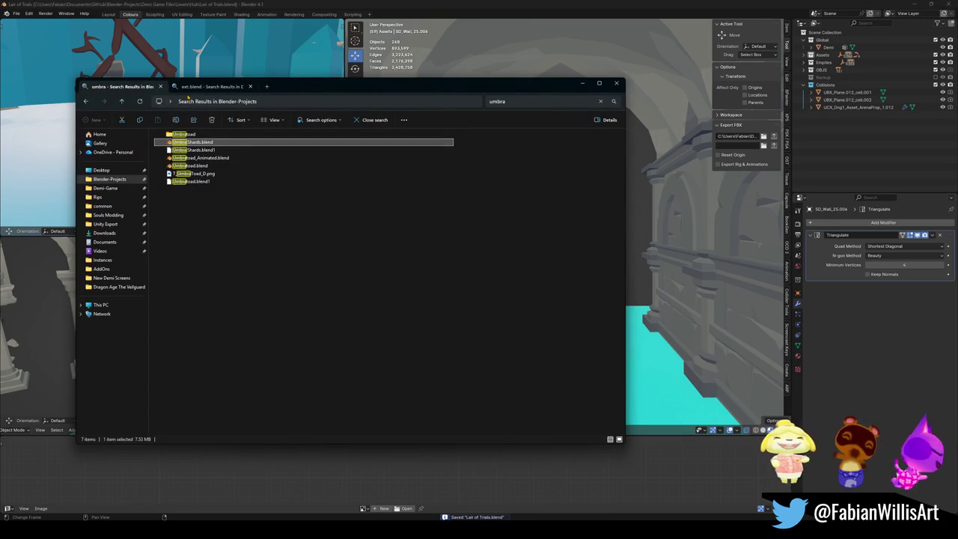
- Browse Blender-Projects > Demi Game Files, peeking into Characters and Levels
click(108, 179)
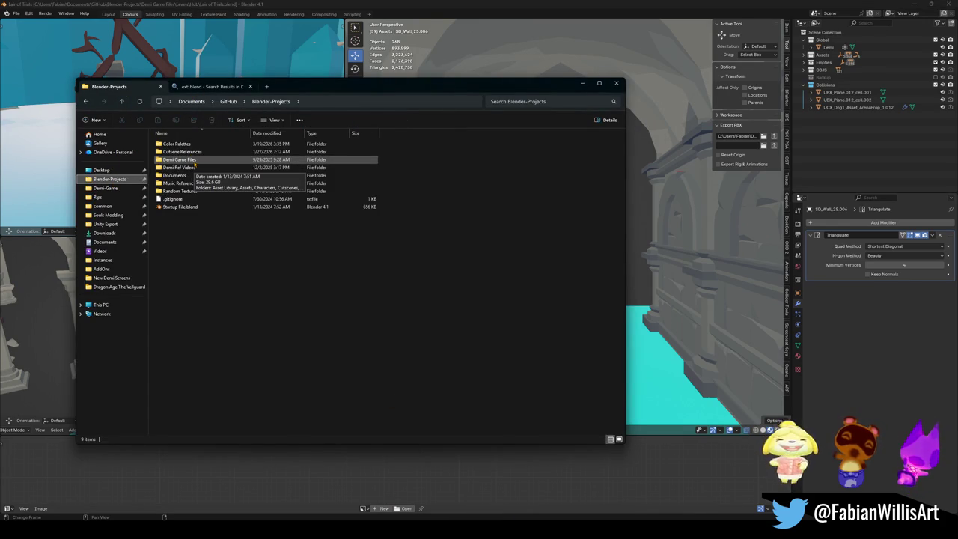
double_click(195, 164)
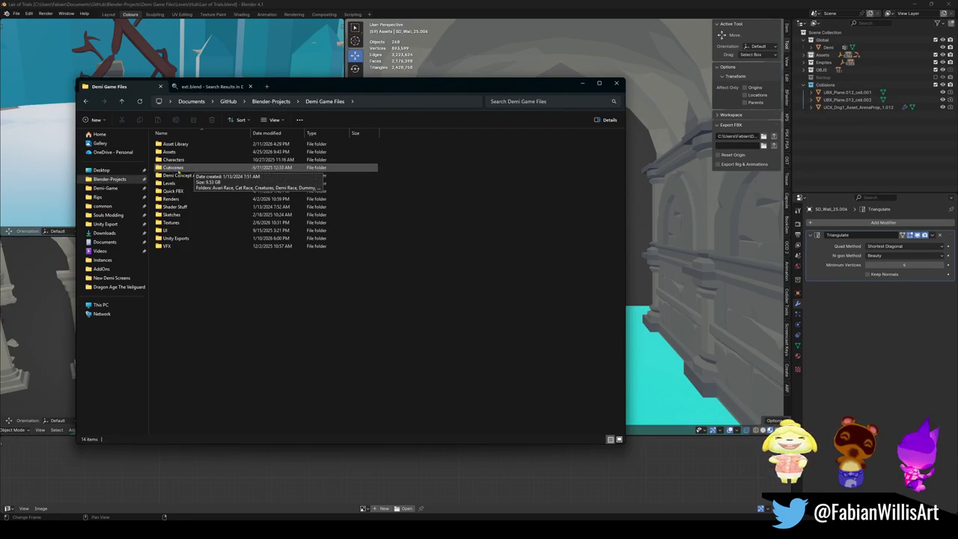
click(183, 161)
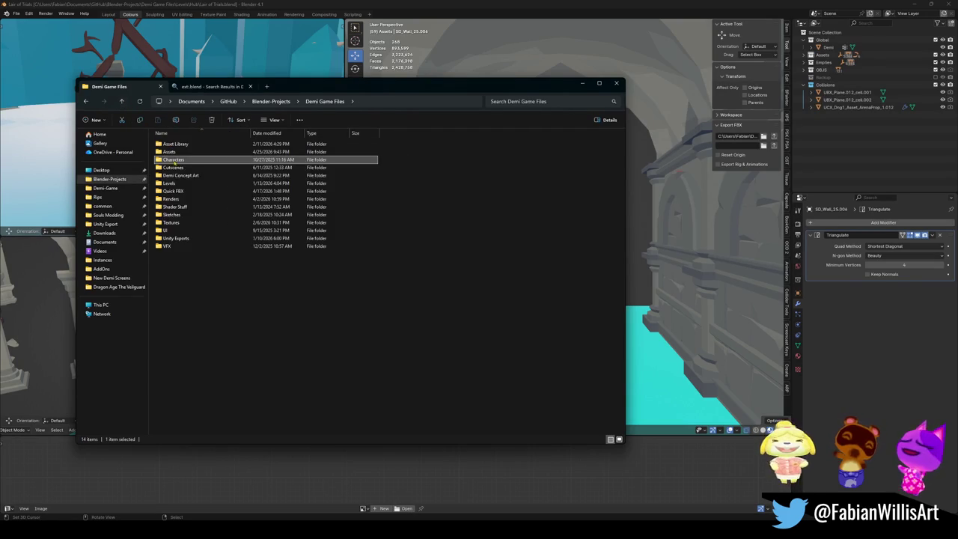
double_click(181, 183)
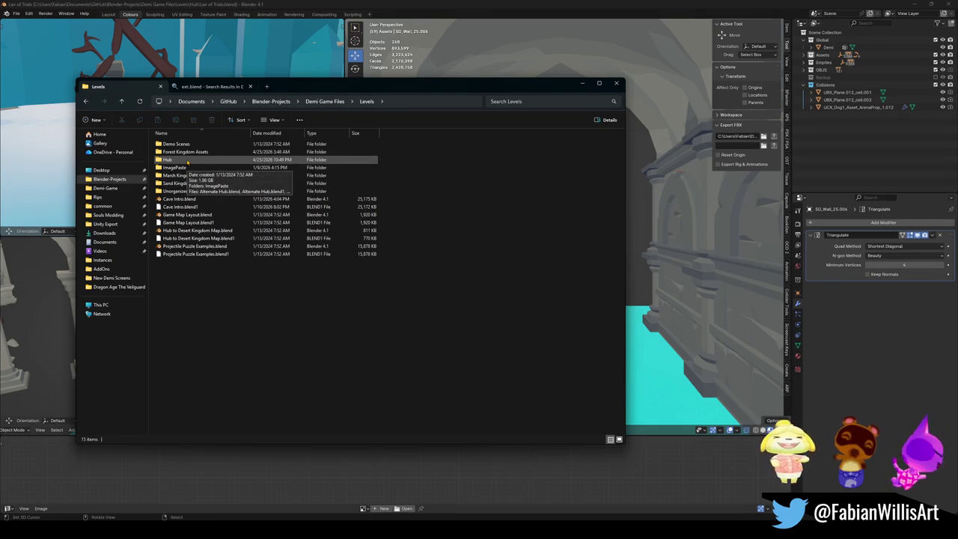
click(121, 101)
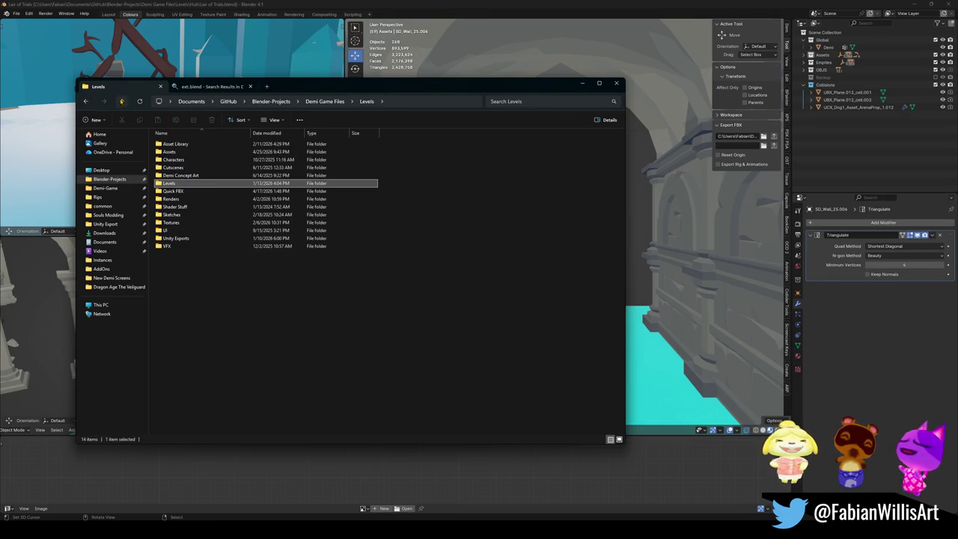
- Open Assets > Desert Assets and load Collision Pass.blend in Blender
double_click(178, 152)
double_click(180, 160)
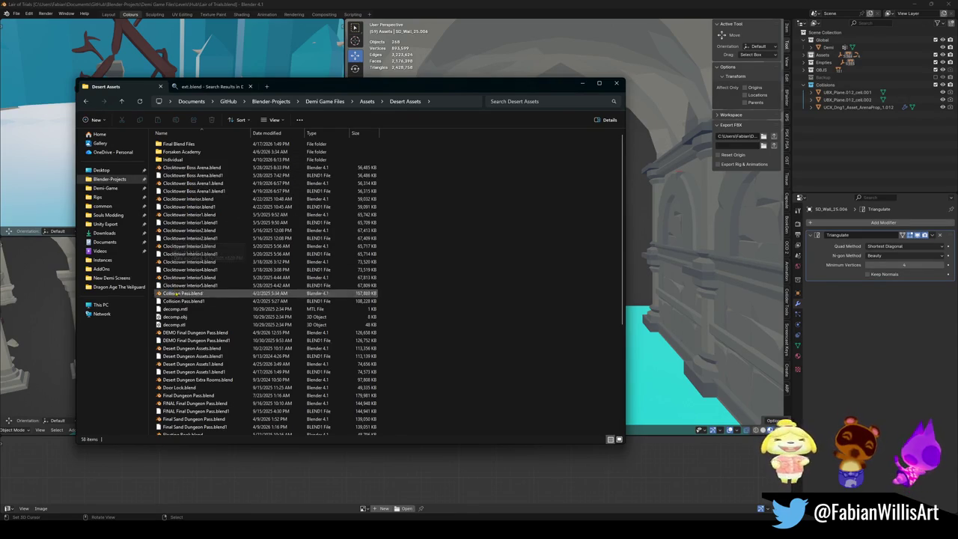
click(200, 317)
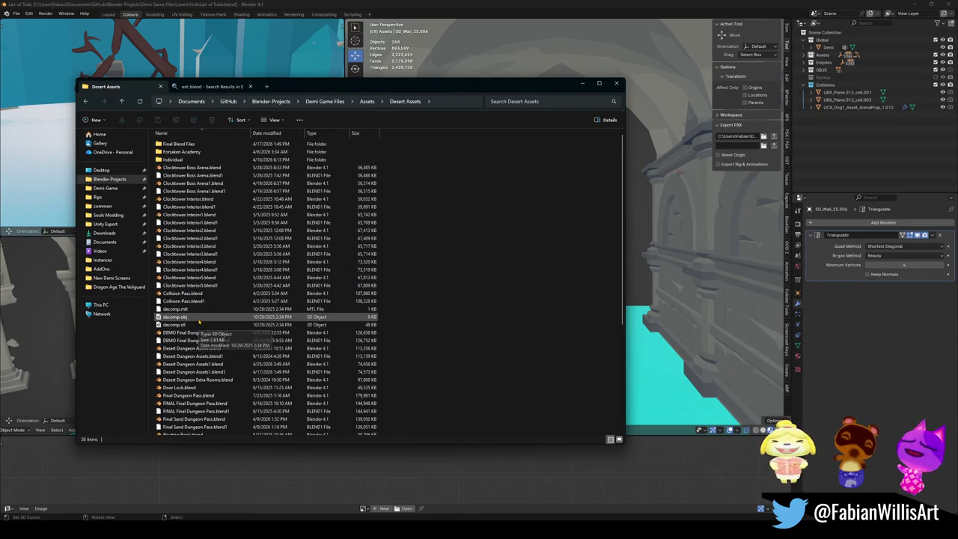
click(202, 309)
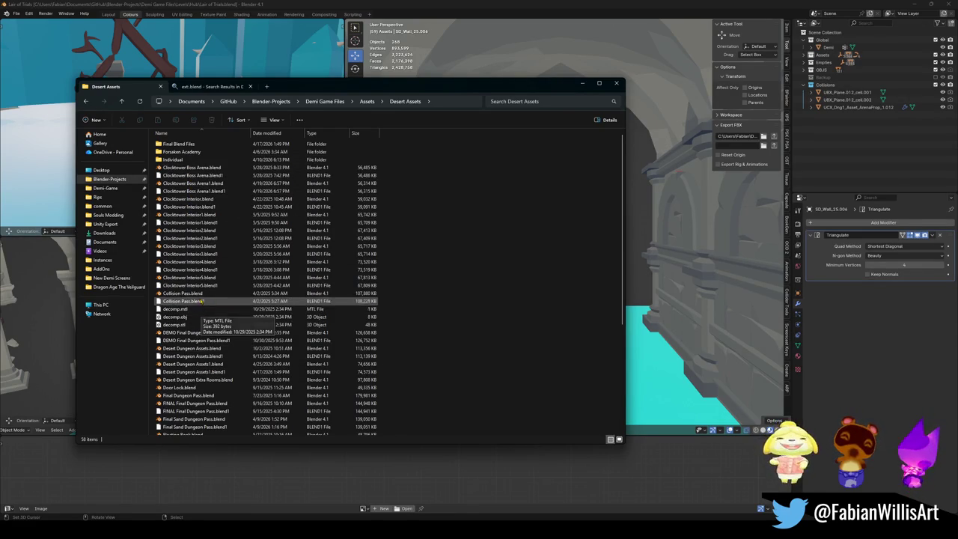
click(200, 293)
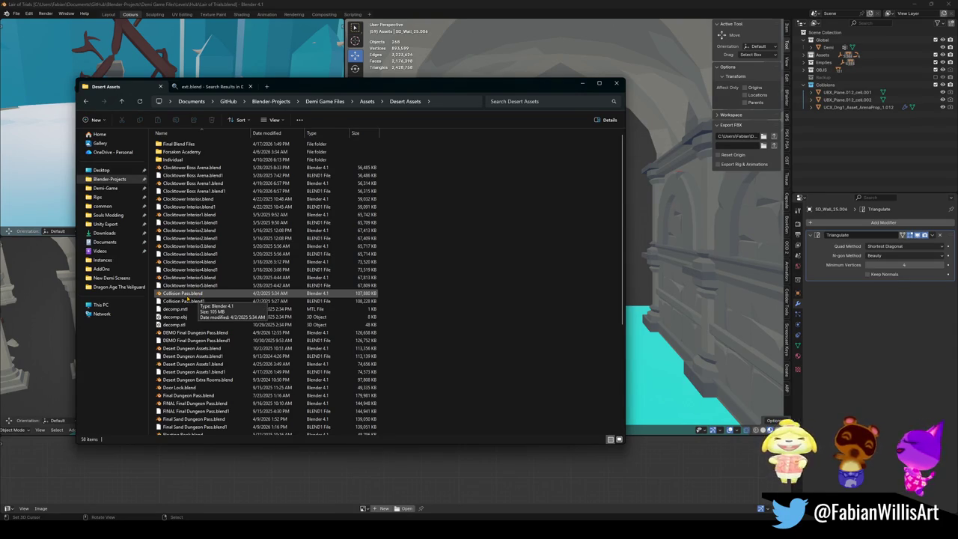
click(186, 297)
double_click(186, 297)
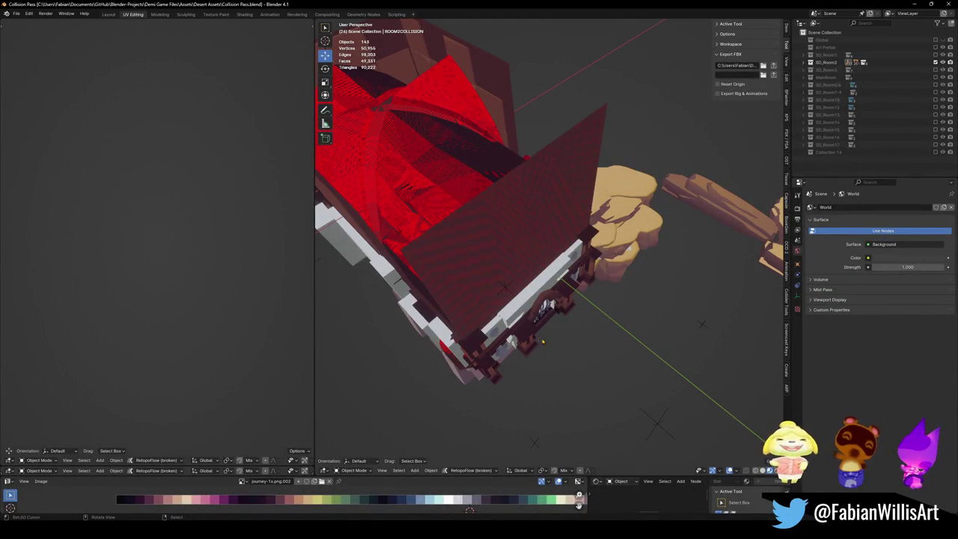
- Walk forward through the red window in the Collision Pass scene
key(shift+grave)
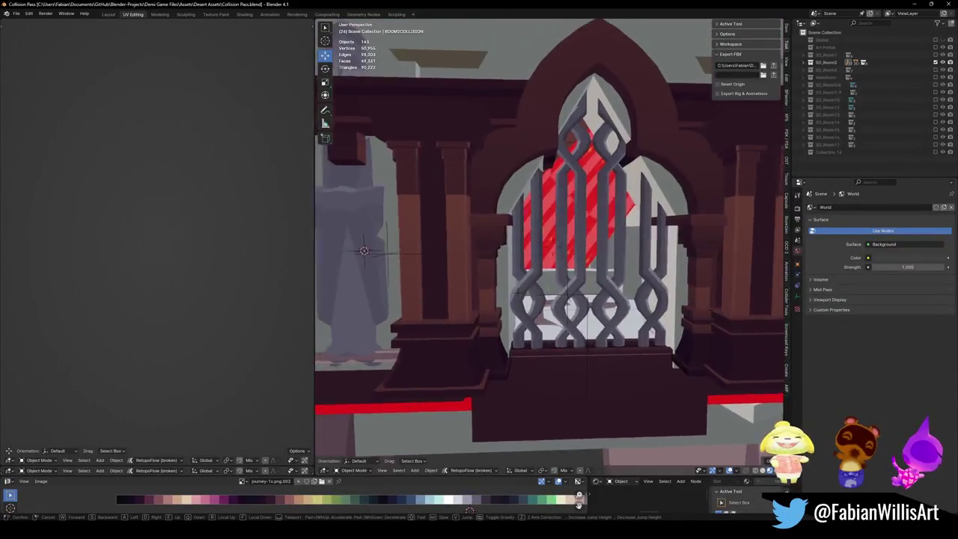
key(w)
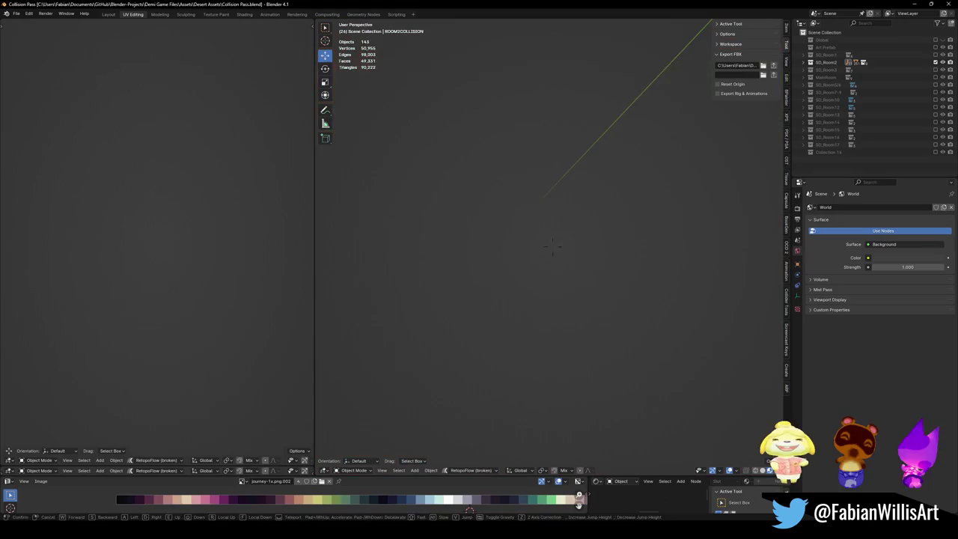
click(552, 245)
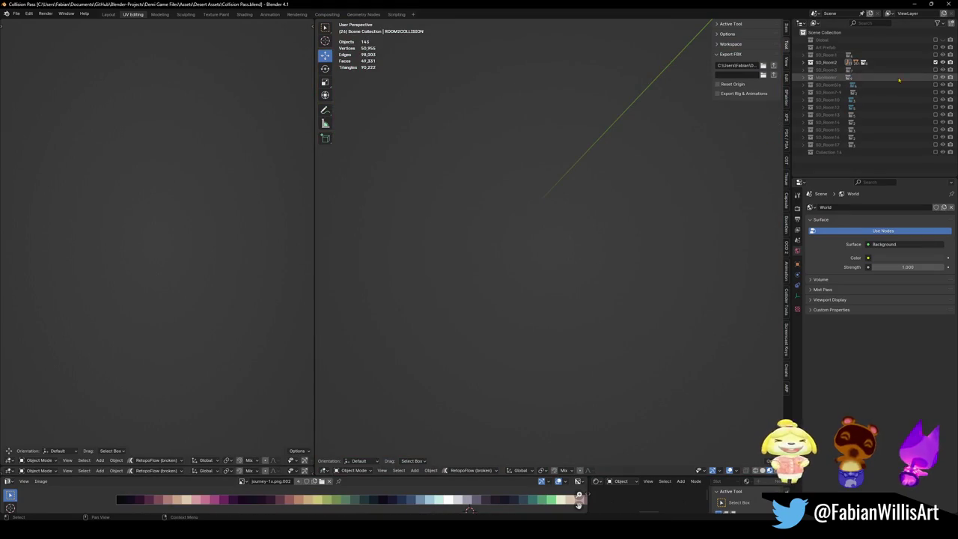
- Show the SD_Room1 collection and hide the grey collision walls on the left
click(934, 56)
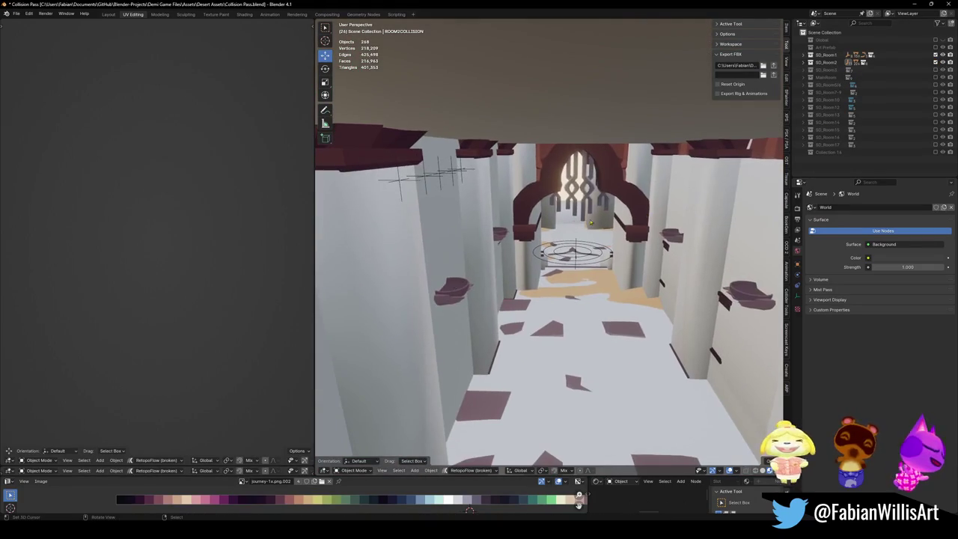
click(419, 339)
key(h)
key(h)
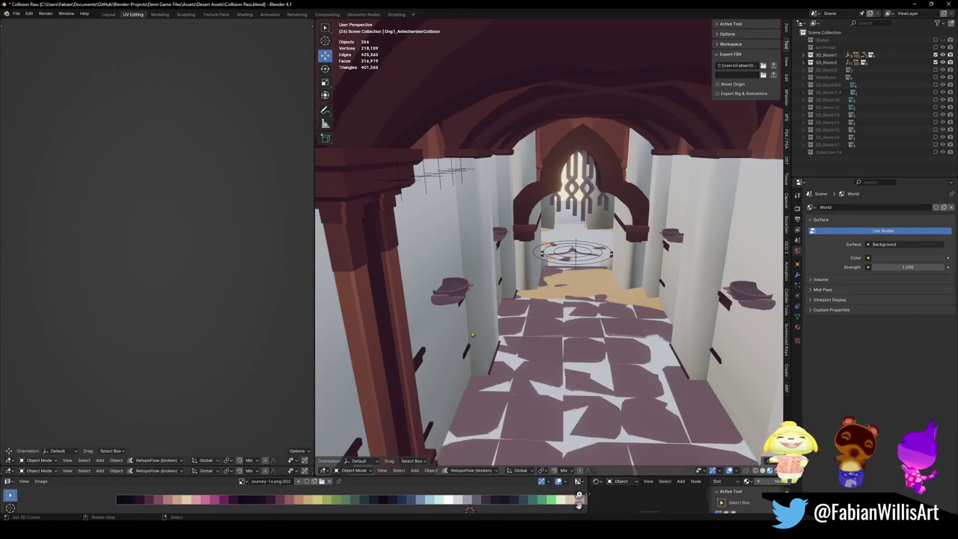
click(443, 341)
key(h)
- Walk past the alcove pedestal and down the arched corridor toward the flagged doorway
key(shift+grave)
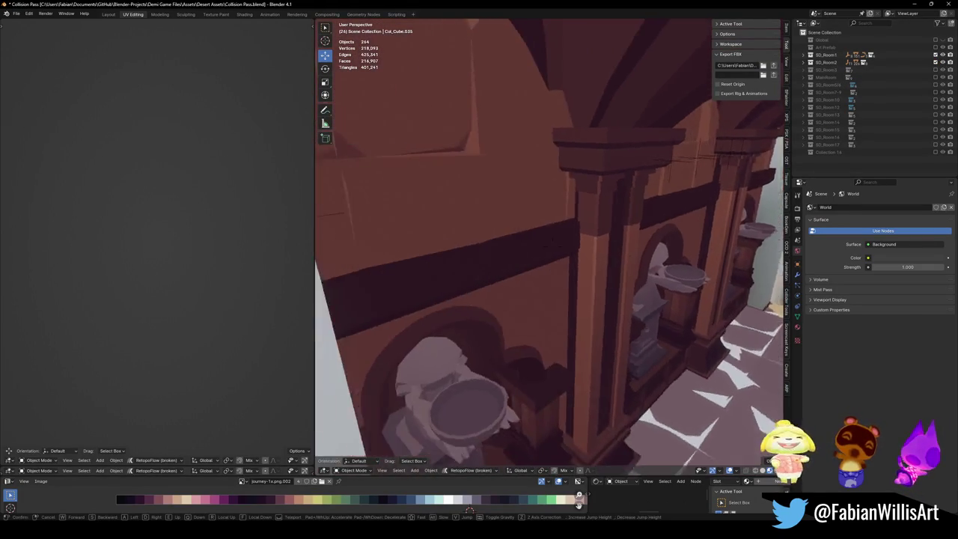
key(s)
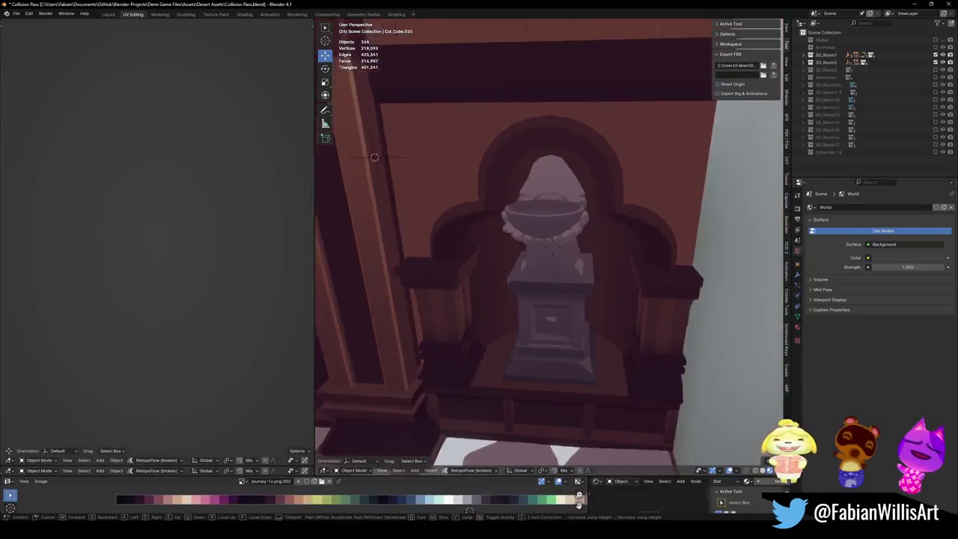
key(w)
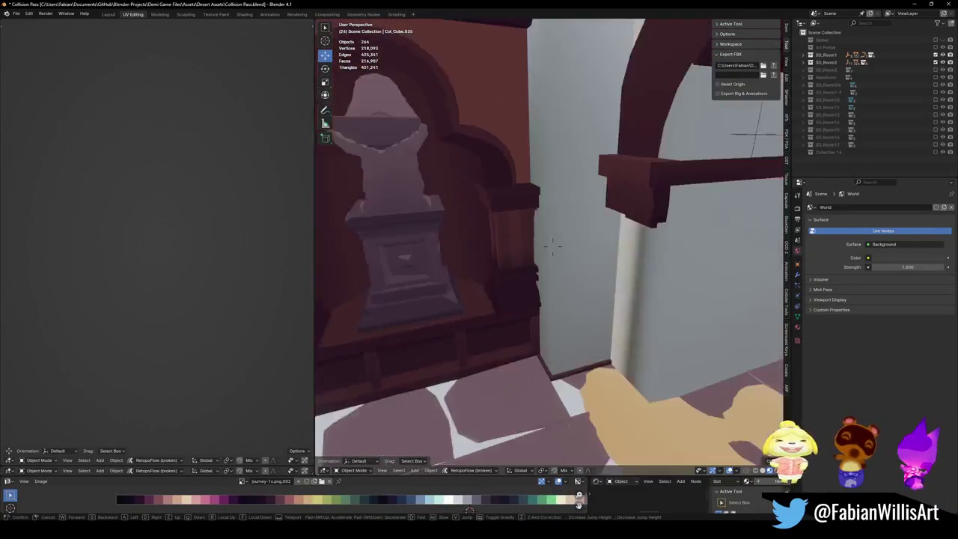
key(w)
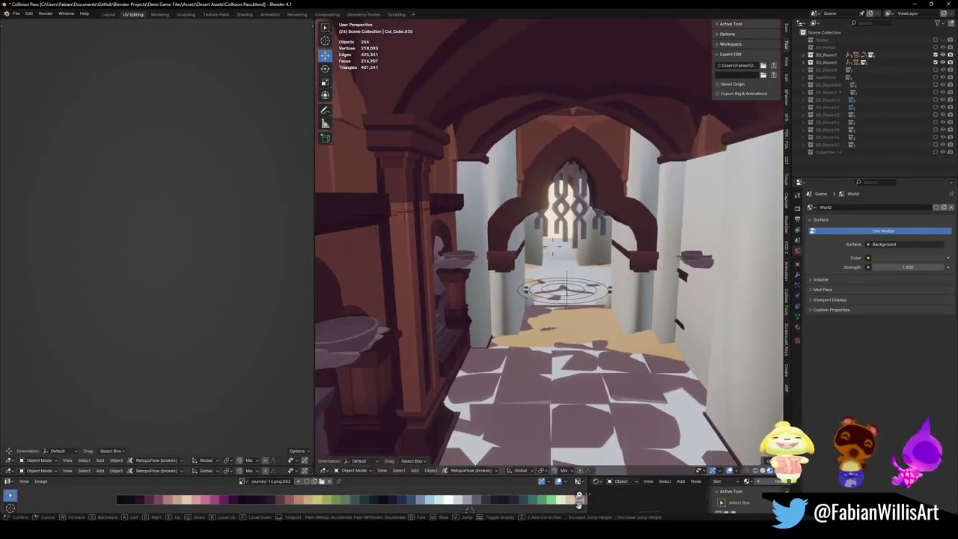
key(w)
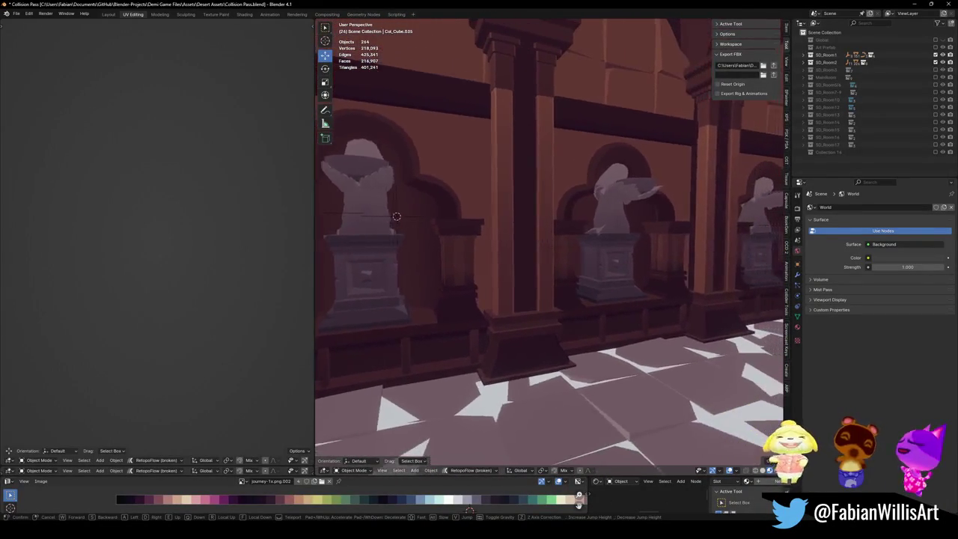
key(w)
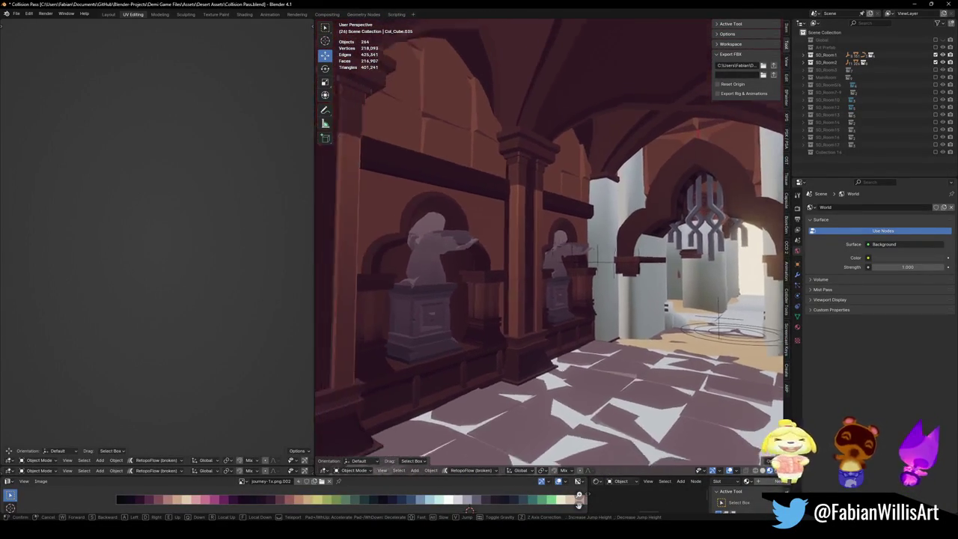
key(w)
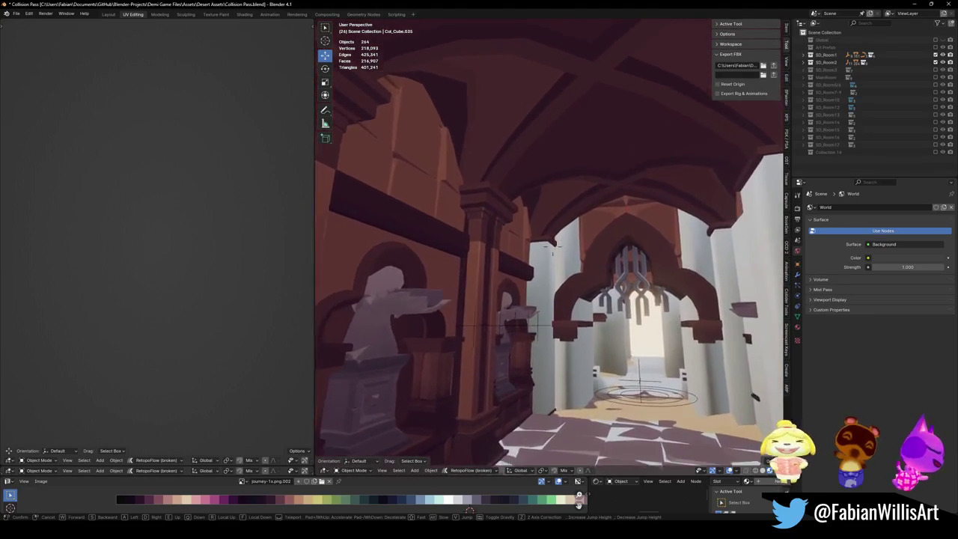
key(w)
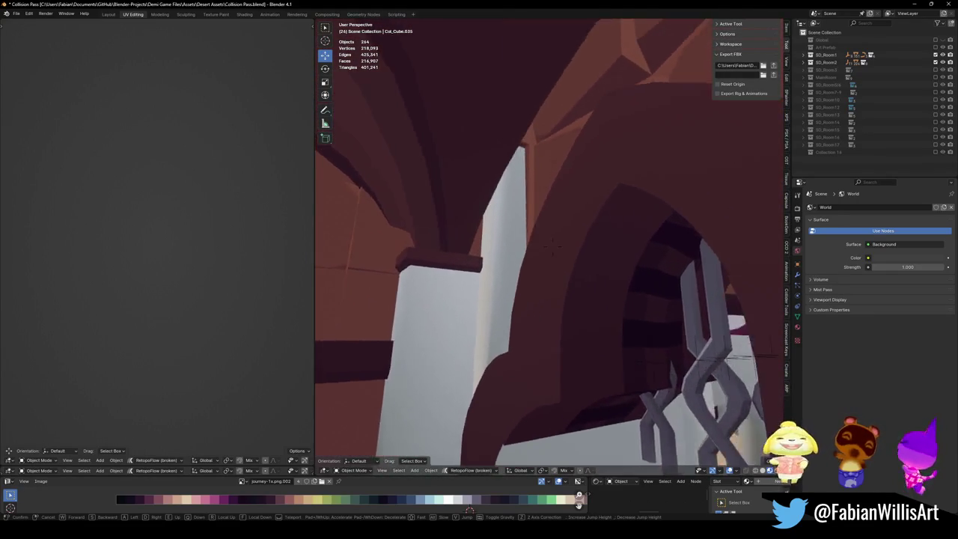
key(w)
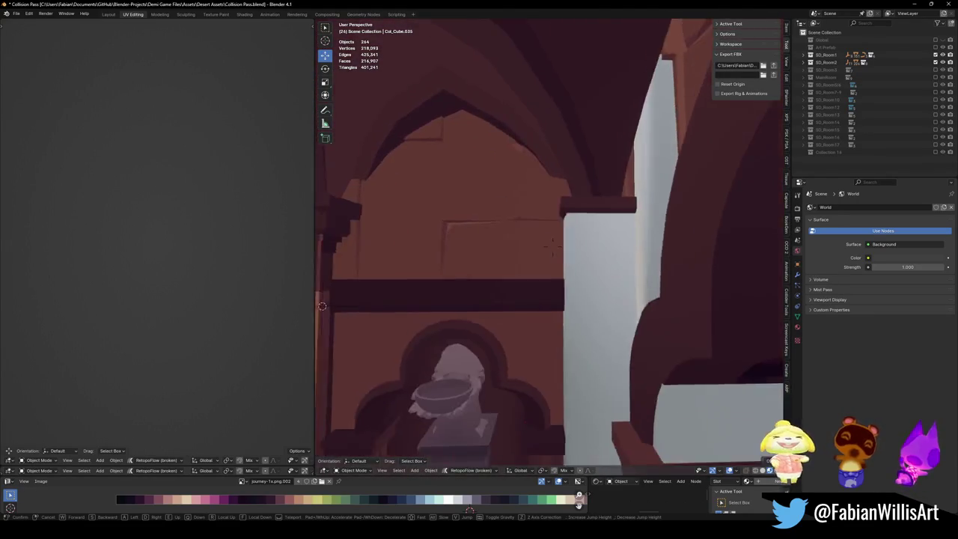
key(w)
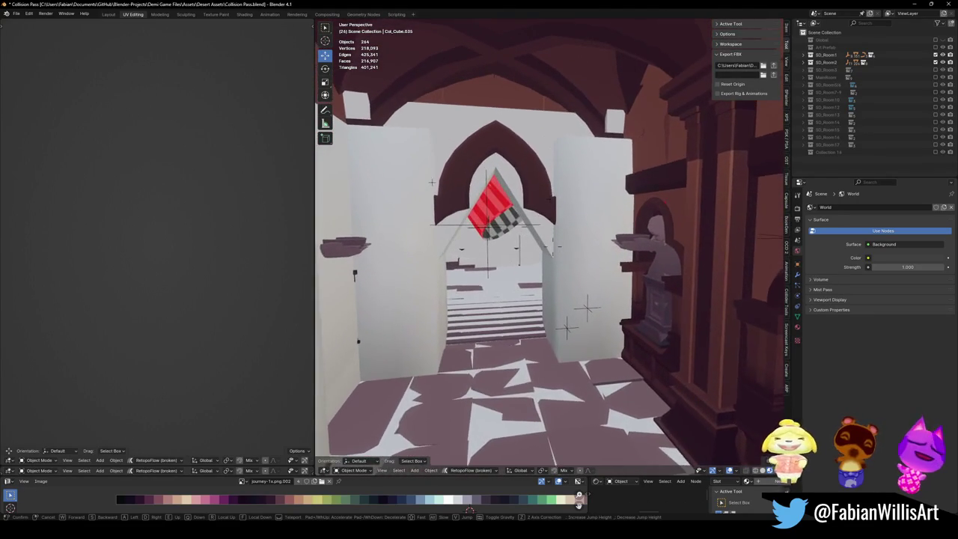
- Stop walking and quit Collision Pass without saving its changes
key(Return)
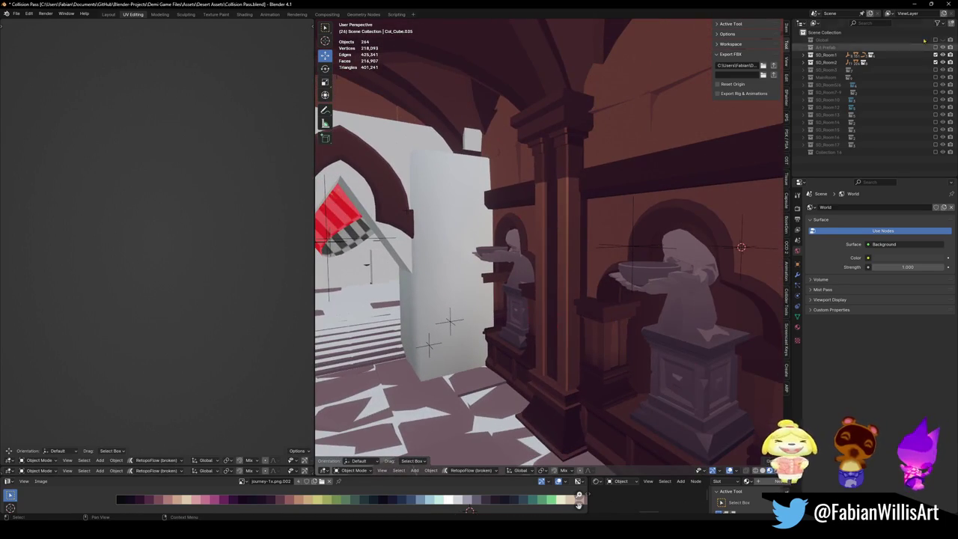
key(ctrl+q)
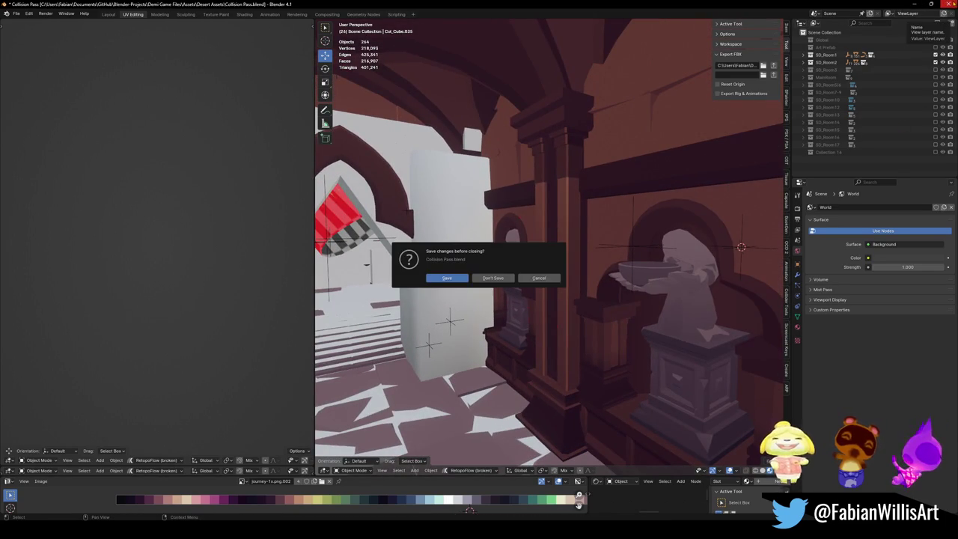
click(492, 279)
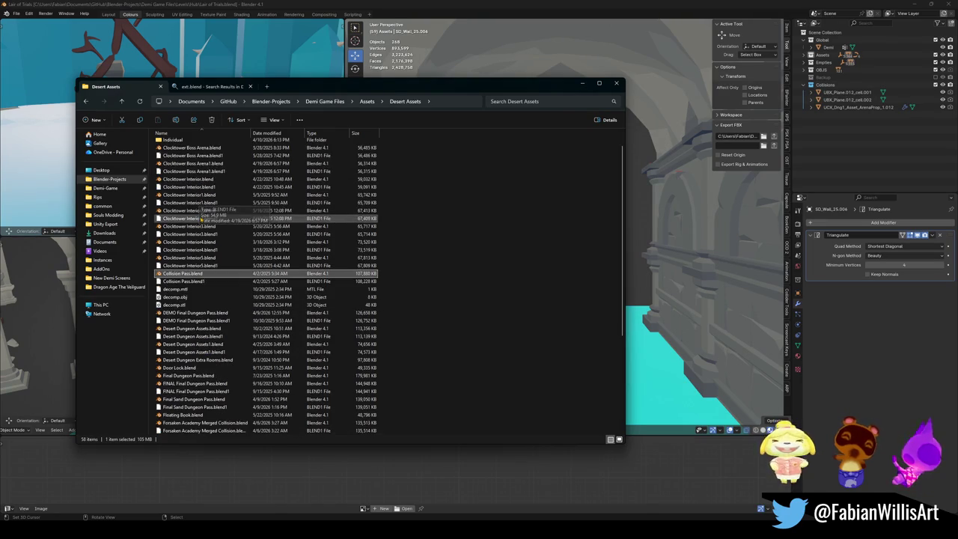
- Check the empty Forsaken Academy folder, then open Final Sand Dungeon Pass.blend from Desert Assets
double_click(189, 153)
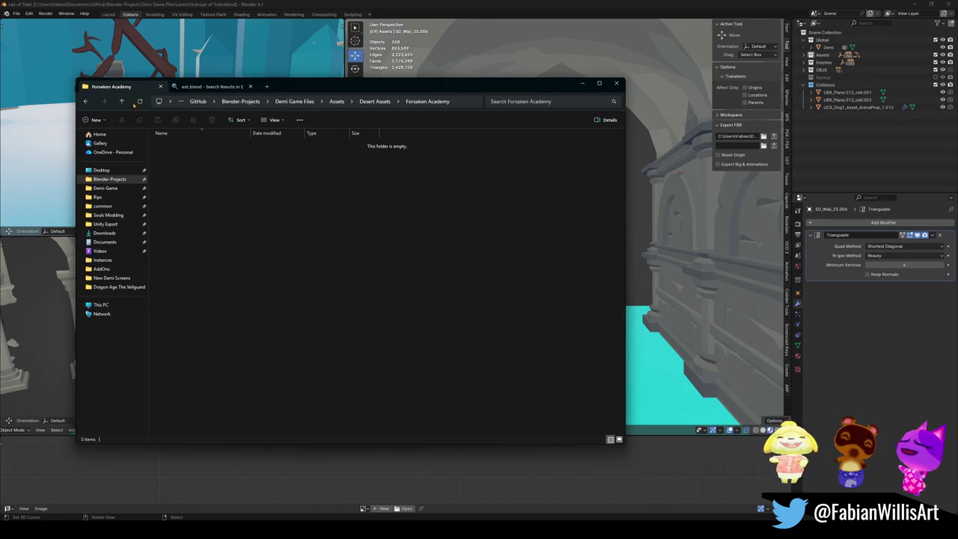
click(122, 102)
scroll(266, 341, down, 2)
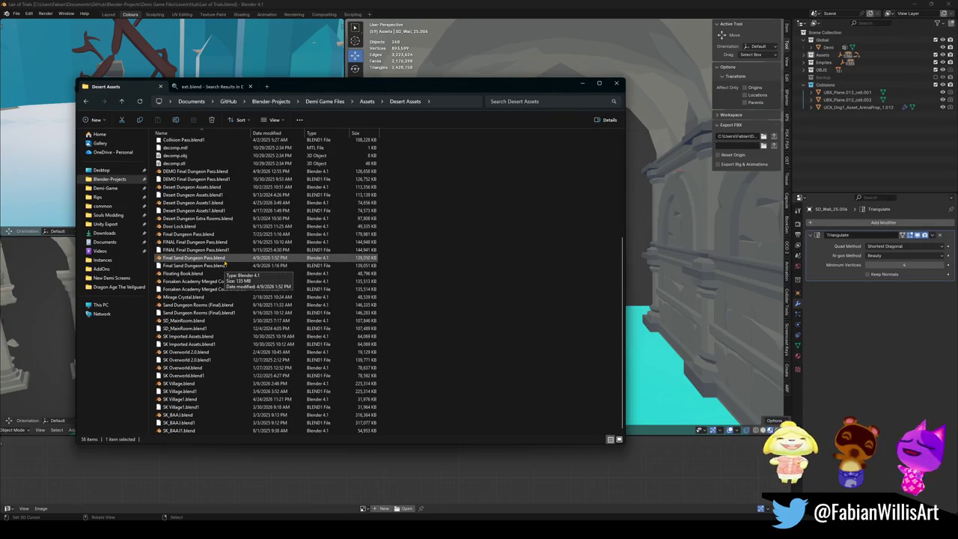
double_click(224, 262)
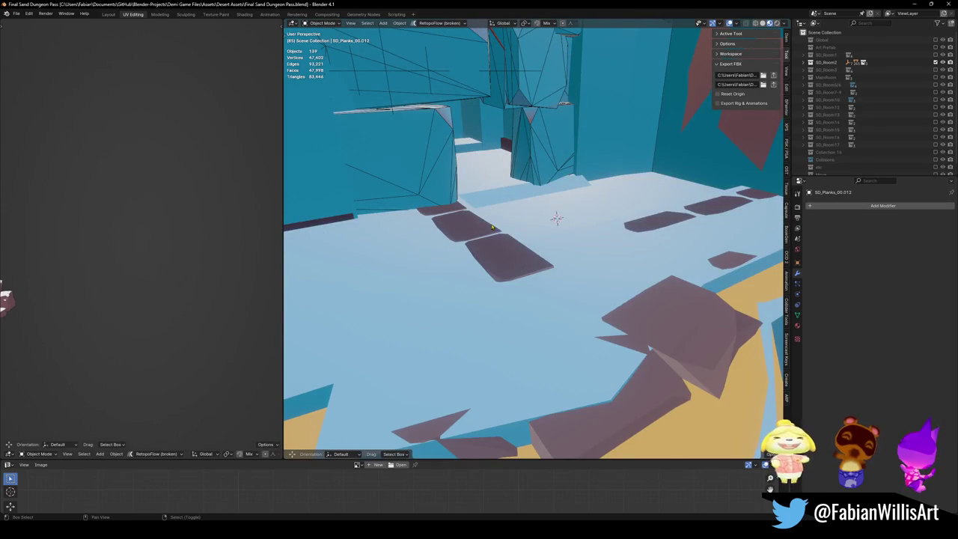
- In walk mode, hide the two teal collision walls blocking the hallway
key(shift+grave)
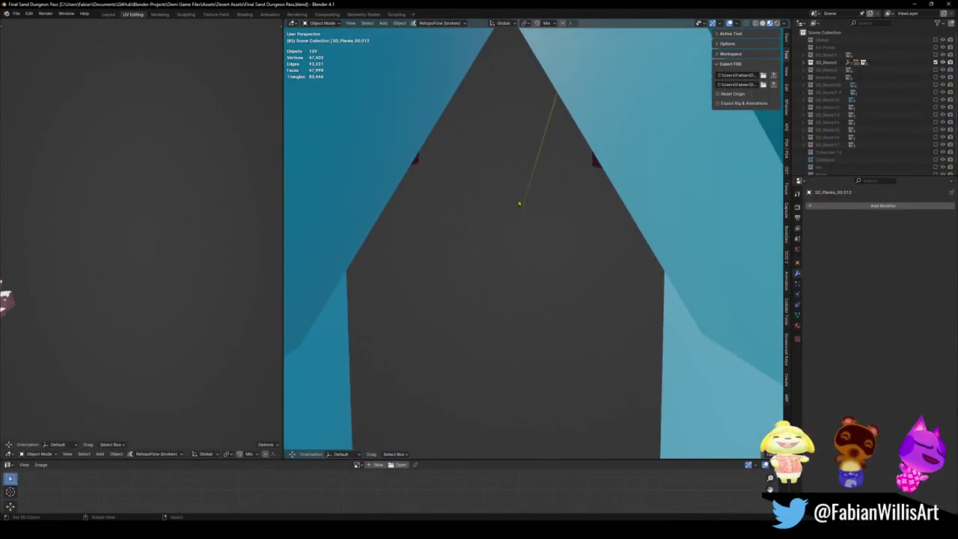
key(Escape)
click(456, 284)
key(h)
click(429, 300)
key(h)
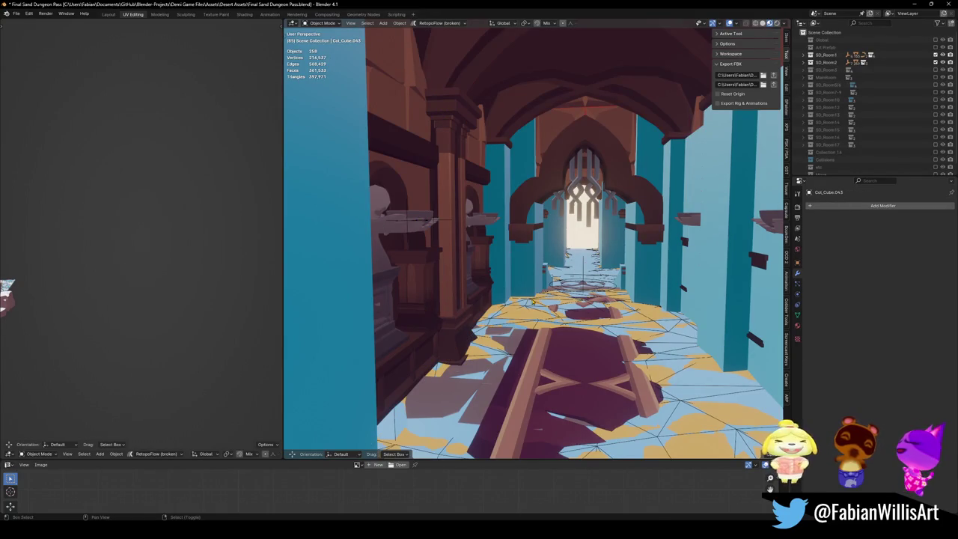
- Hide the maroon floor runner, then unhide all hidden objects with Alt+H
key(shift+grave)
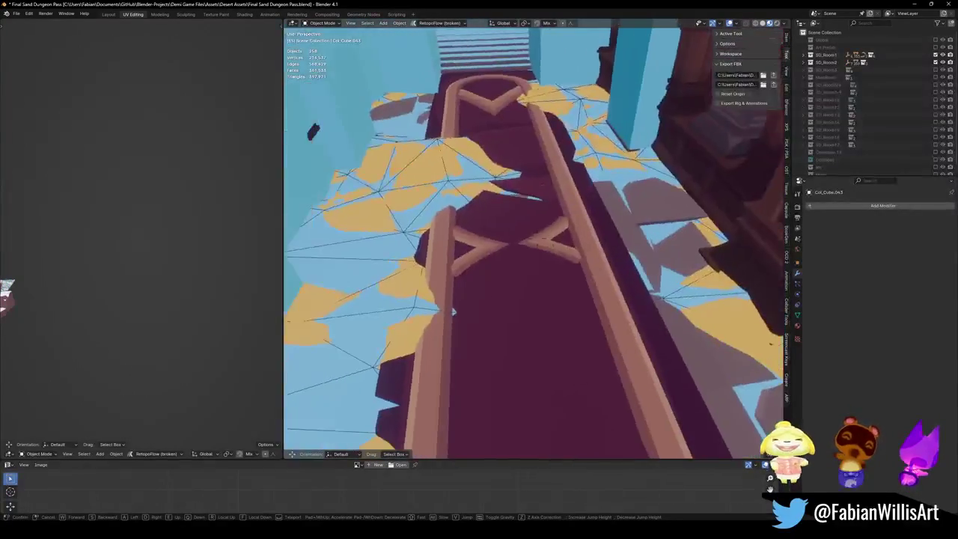
click(526, 297)
click(527, 297)
key(h)
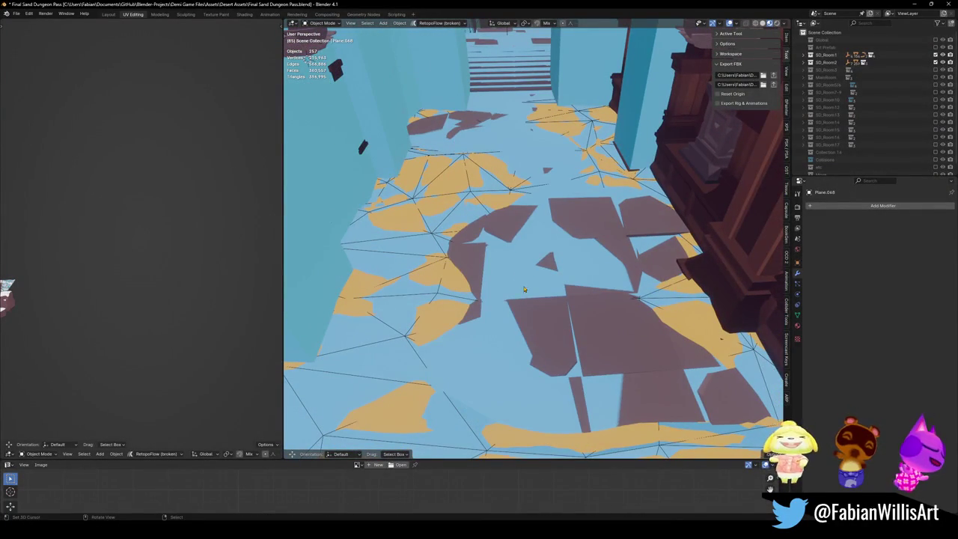
key(h)
key(shift+grave)
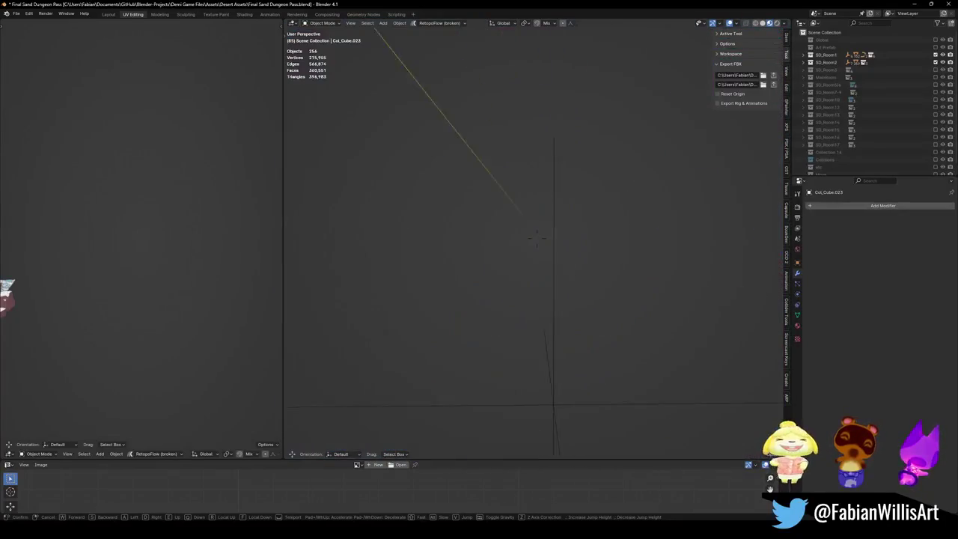
click(533, 240)
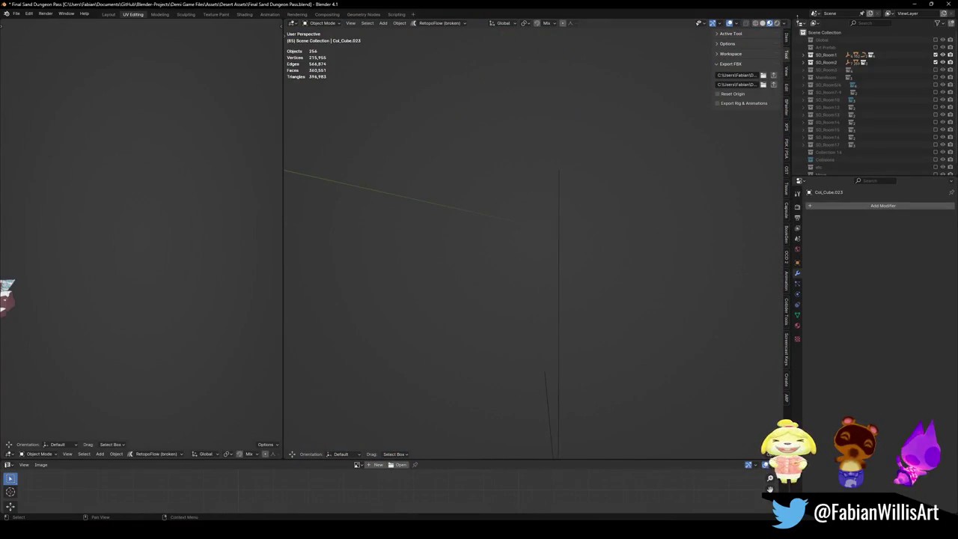
key(alt+h)
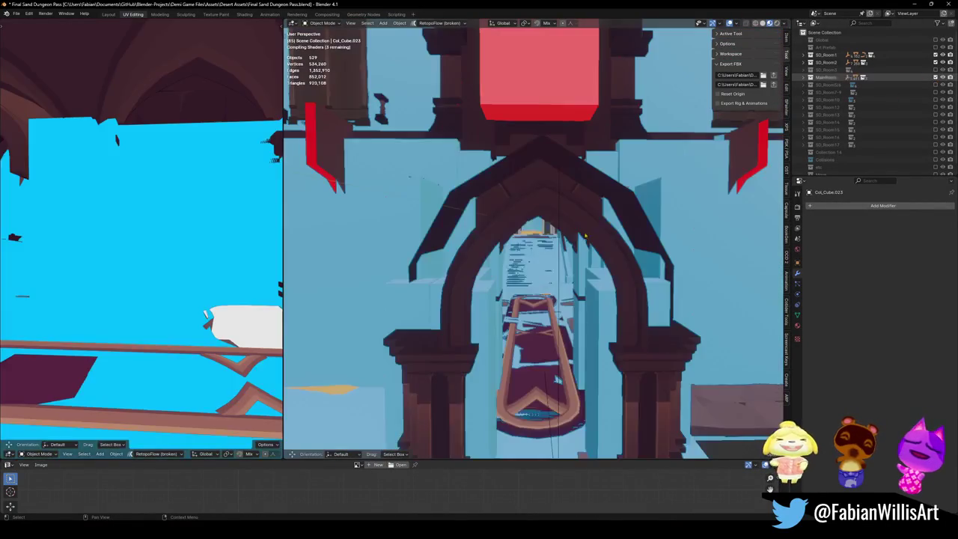
- Near the stairs, remove the rug Plane.030 and select the cracked stone floor piece beneath
key(shift+grave)
click(507, 260)
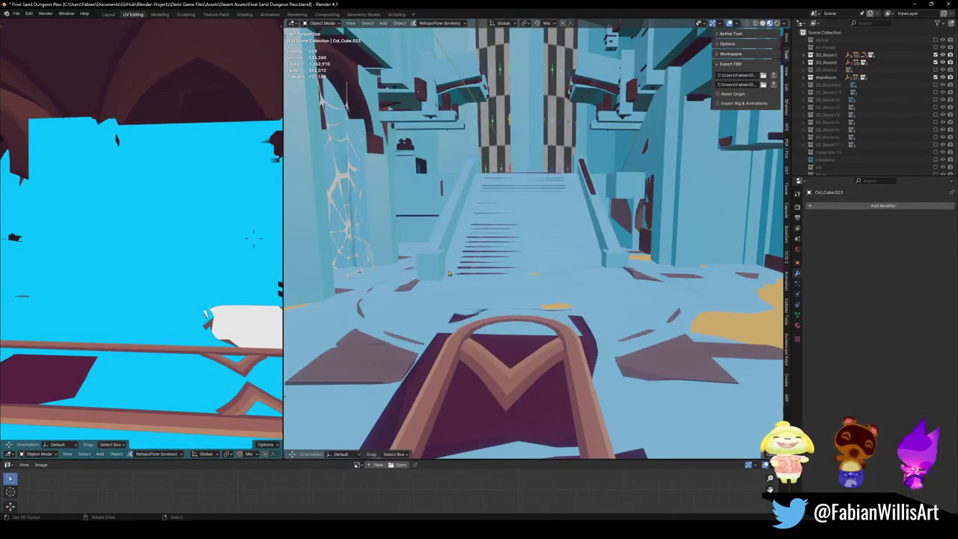
key(shift+grave)
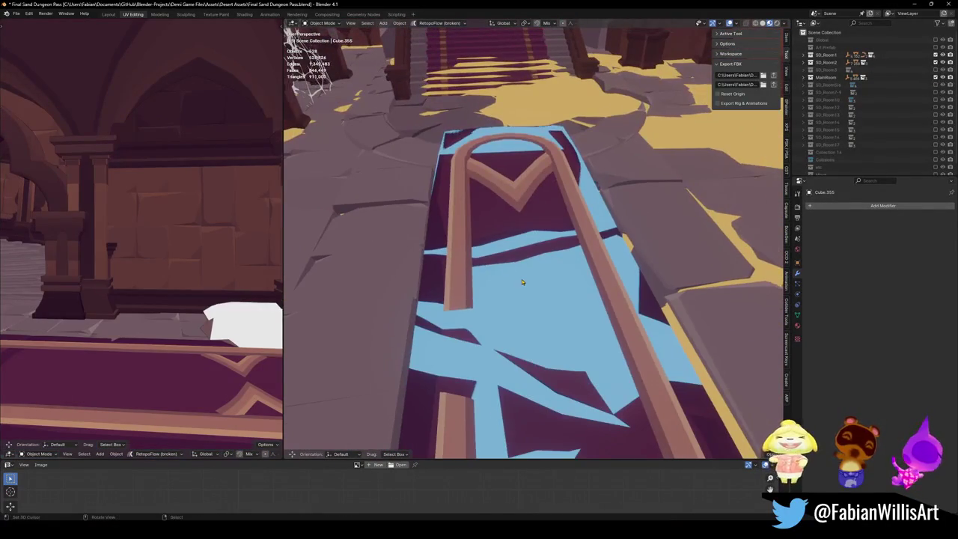
click(516, 235)
key(Delete)
click(528, 251)
key(shift+grave)
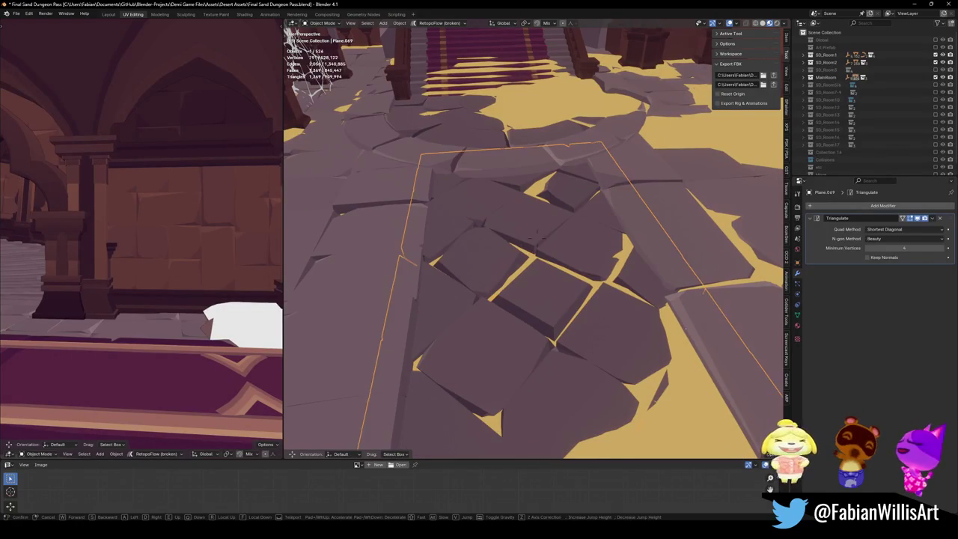
- Select the four SD_Floor pieces and clear their parent with Keep Transformation
click(536, 237)
shift+click(418, 269)
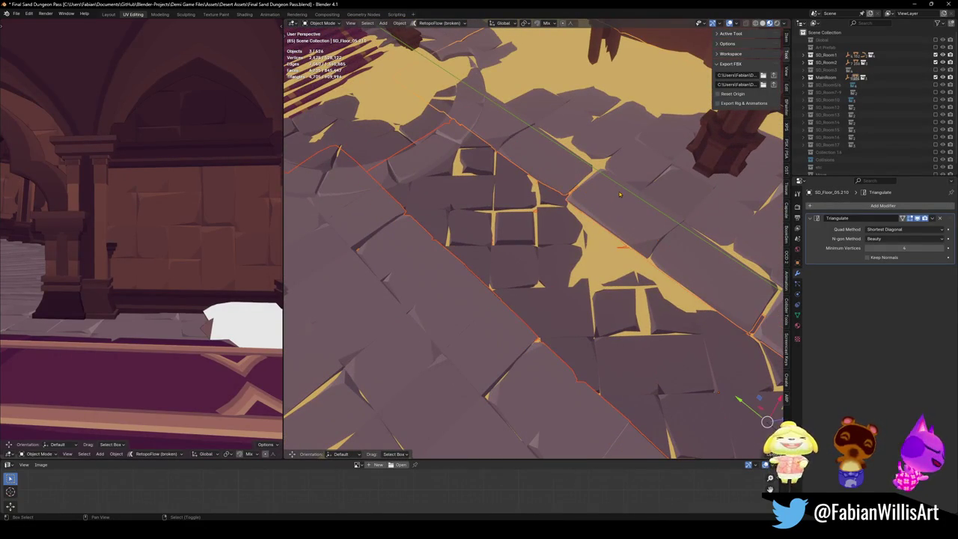
key(shift+grave)
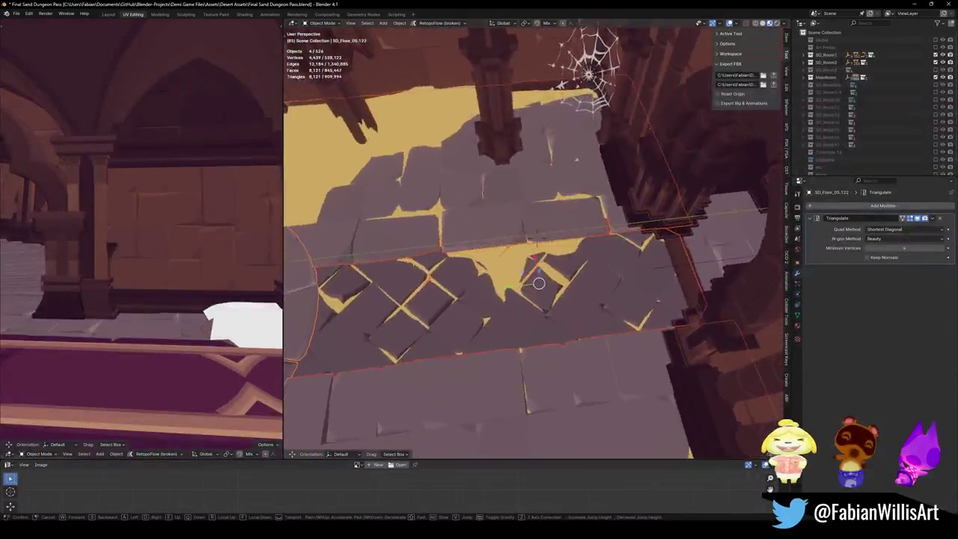
click(535, 236)
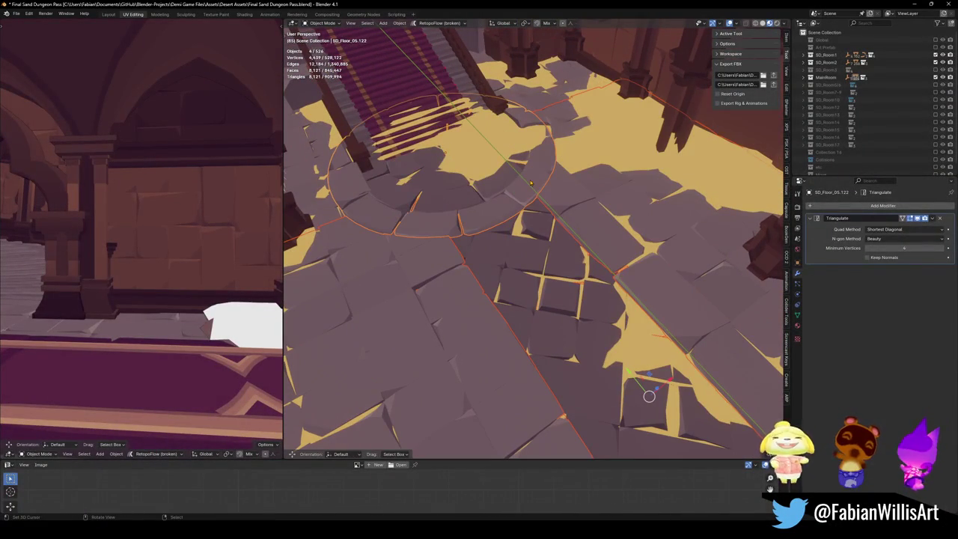
key(alt+p)
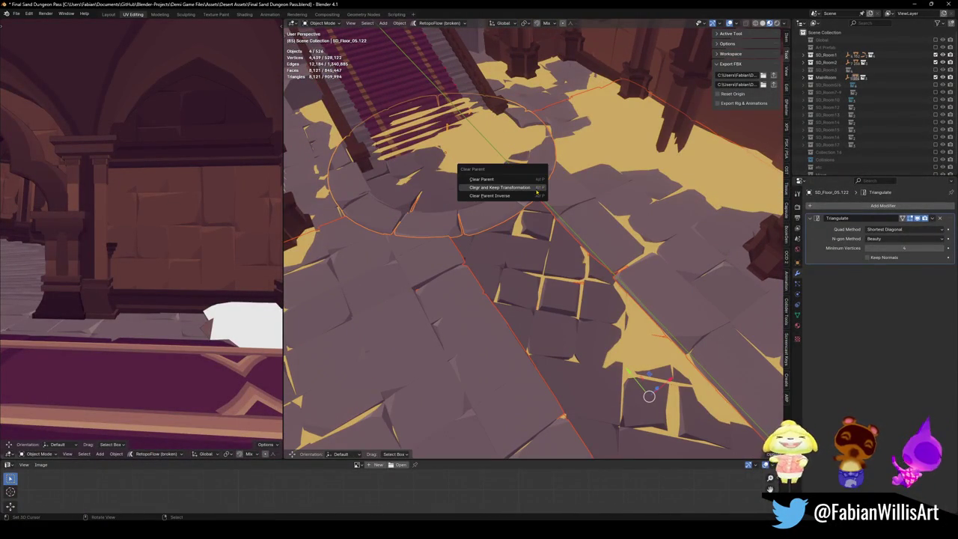
click(536, 188)
- Copy the four floor pieces and switch back to Lair of Trials.blend
key(ctrl+c)
click(538, 189)
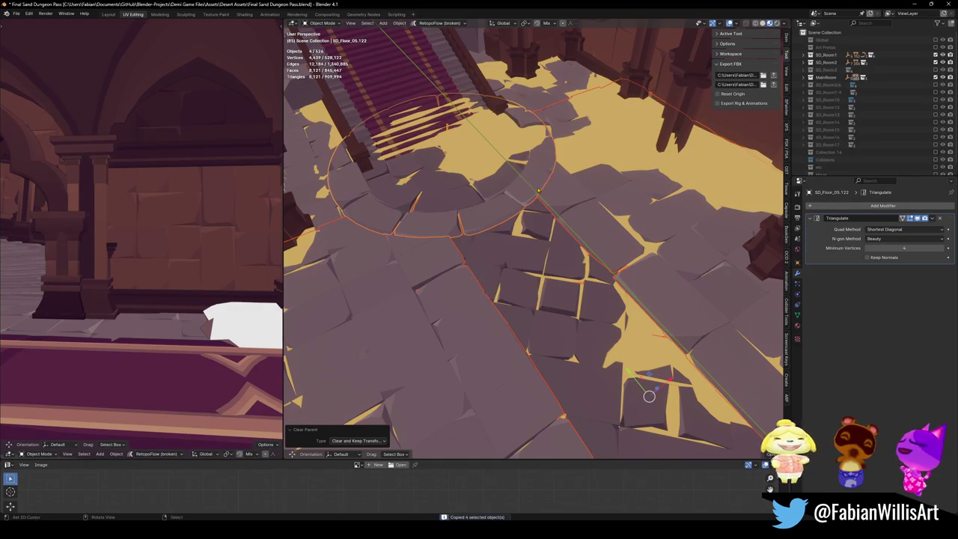
key(alt+Tab)
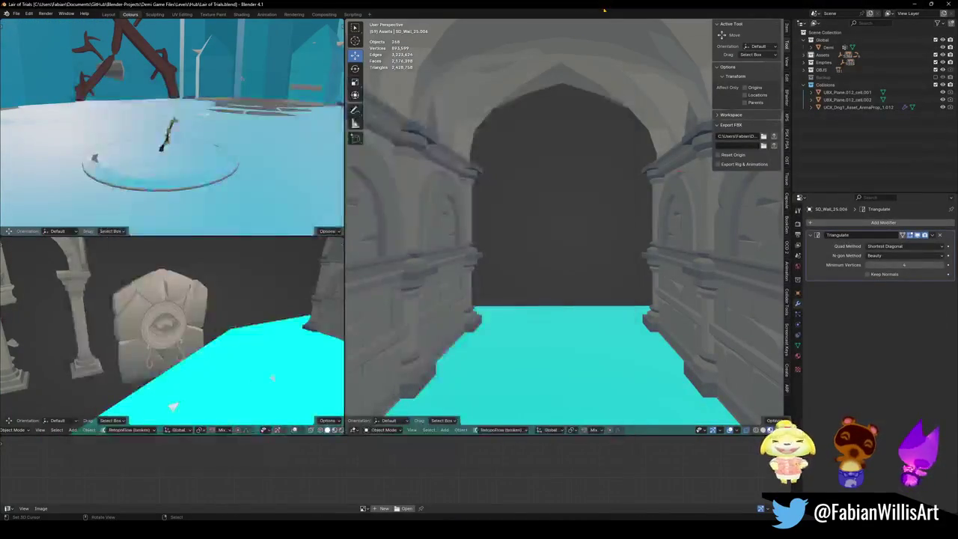
- Paste the copied floor pieces, drop them into the corridor and raise them vertically
key(ctrl+v)
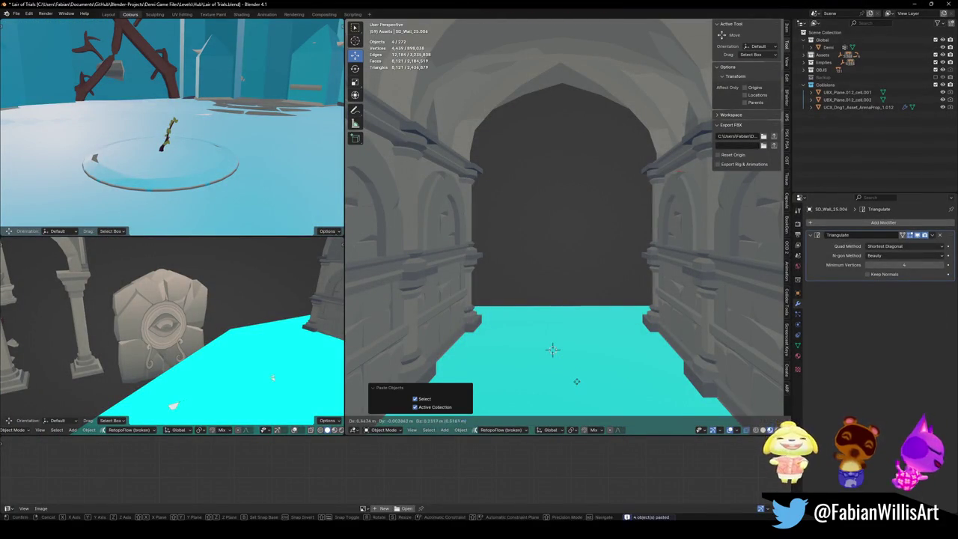
key(g)
click(636, 365)
key(g)
key(z)
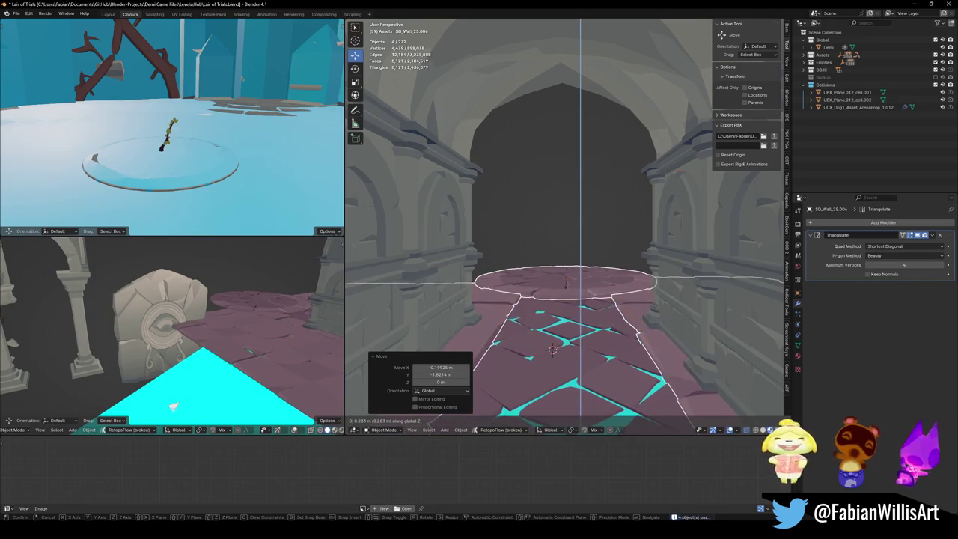
click(552, 349)
- Slide the floor slabs along the corridor's Y axis into their final position
key(shift+grave)
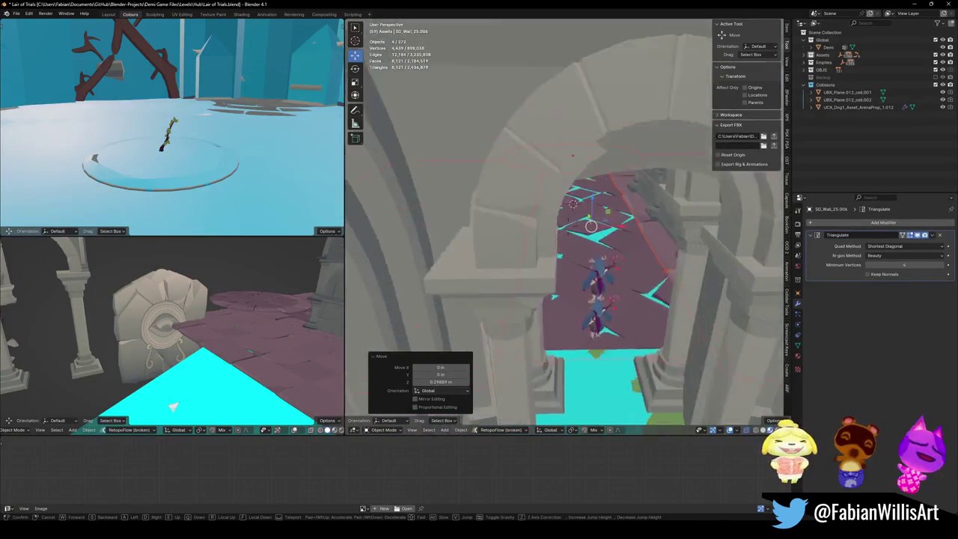
key(s)
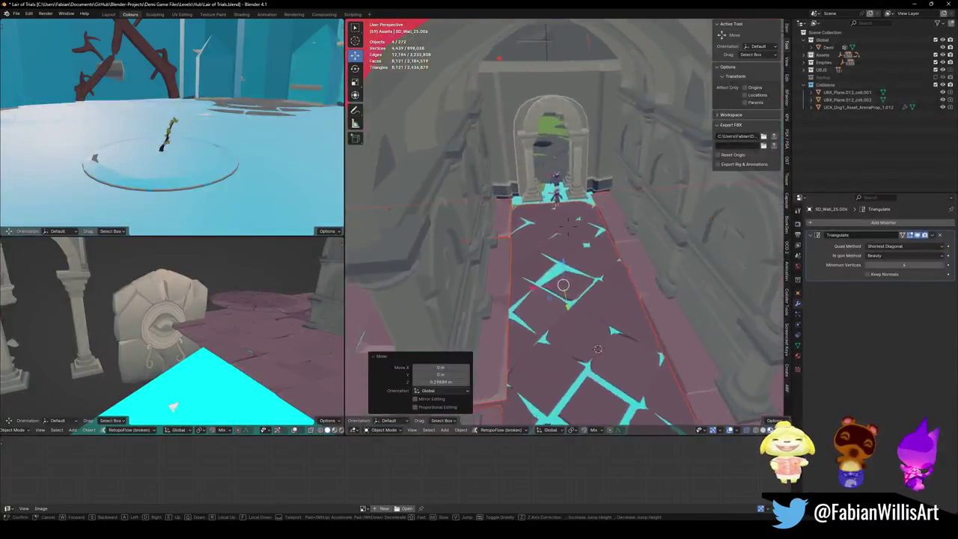
click(633, 272)
key(g)
key(x)
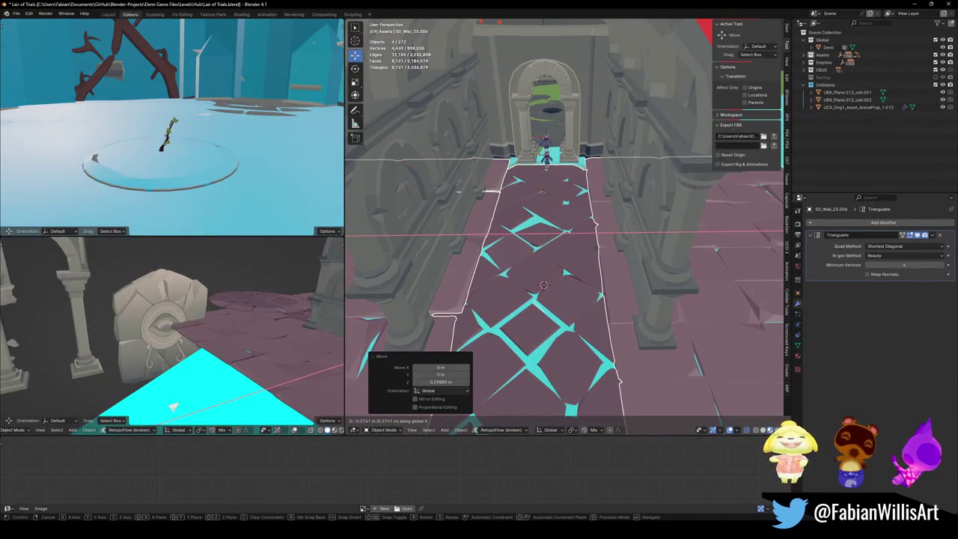
key(y)
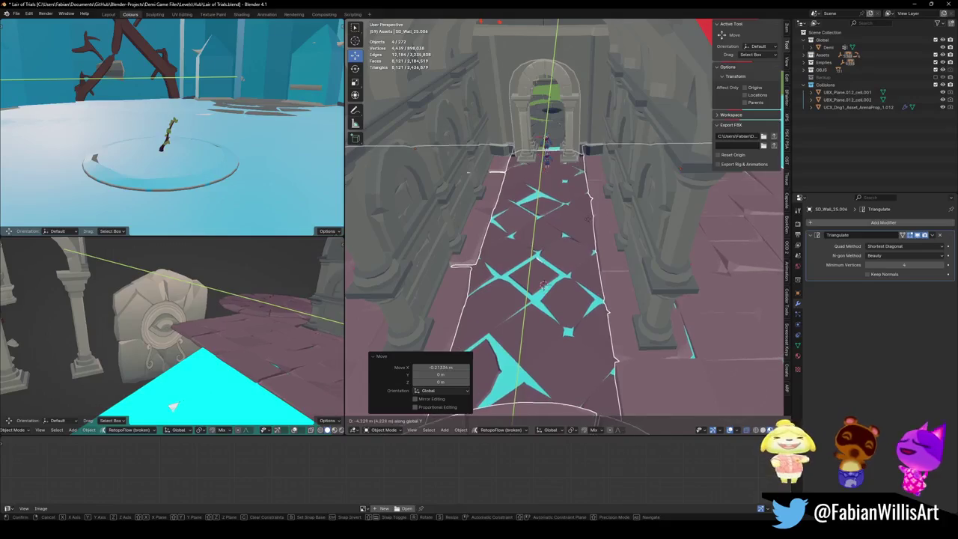
click(544, 285)
- Delete the cyan placeholder block Cube_23_1.001
key(alt+a)
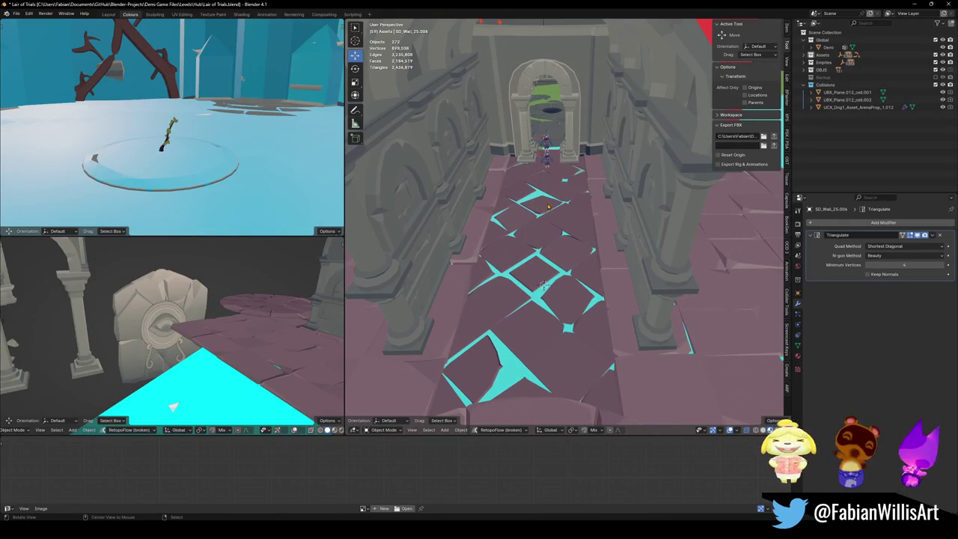
mouse_move(544, 285)
middle_down()
mouse_move(572, 402)
mouse_move(538, 355)
mouse_move(571, 348)
middle_up()
click(571, 402)
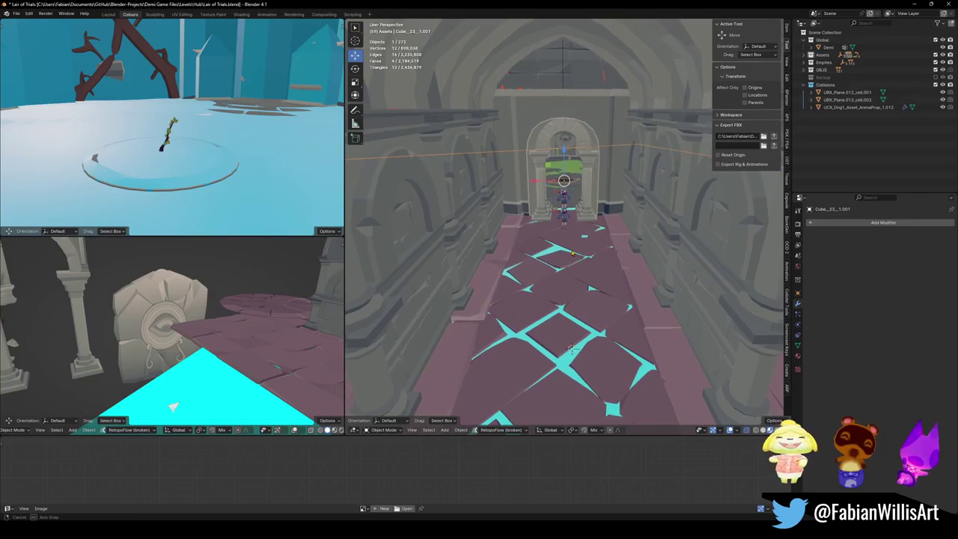
key(Delete)
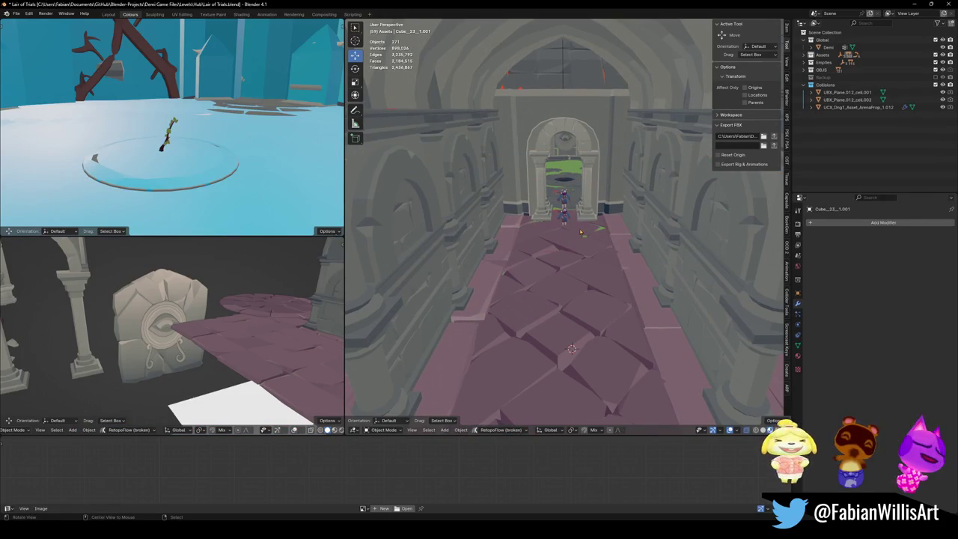
- Nudge SD_Floor_05.210 sideways along X and save the file
shift+click(496, 276)
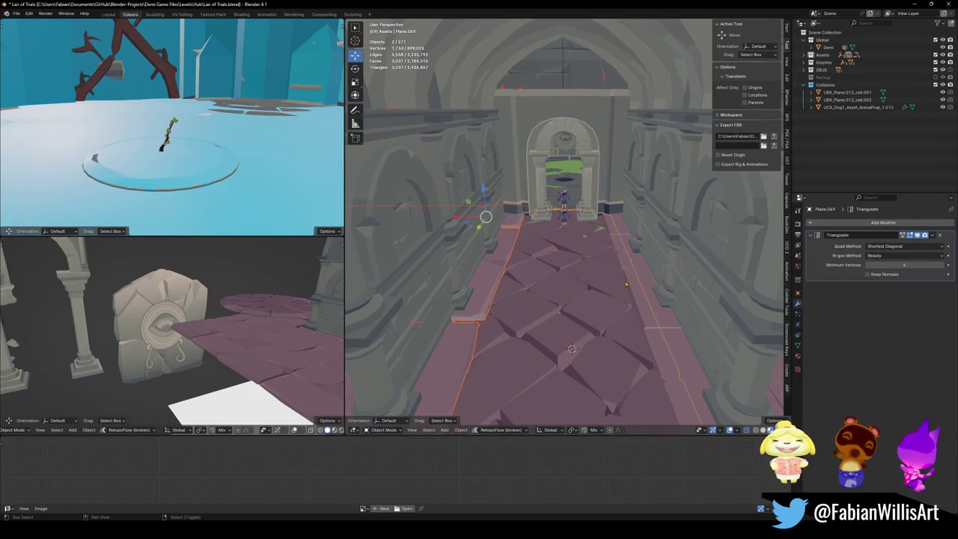
key(g)
key(x)
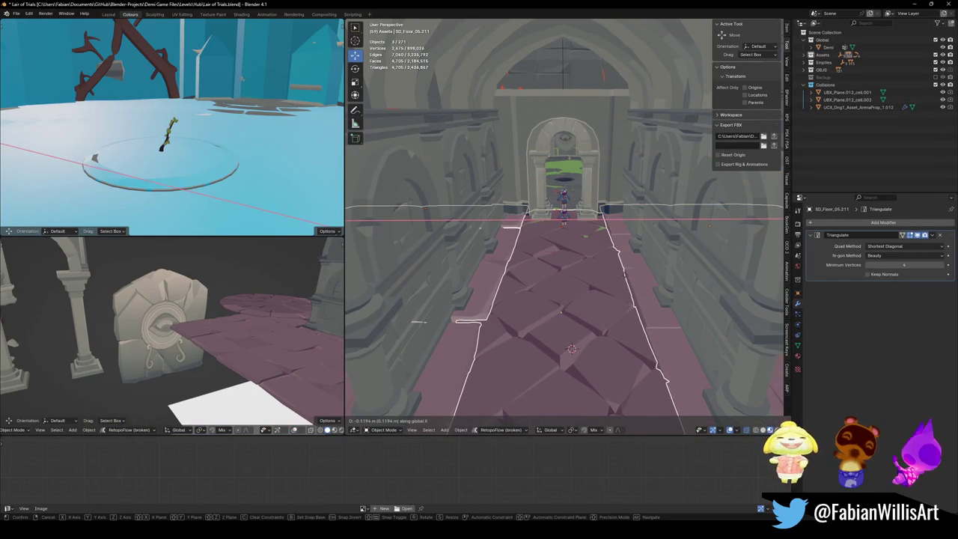
click(619, 279)
key(alt+a)
key(ctrl+s)
key(shift+grave)
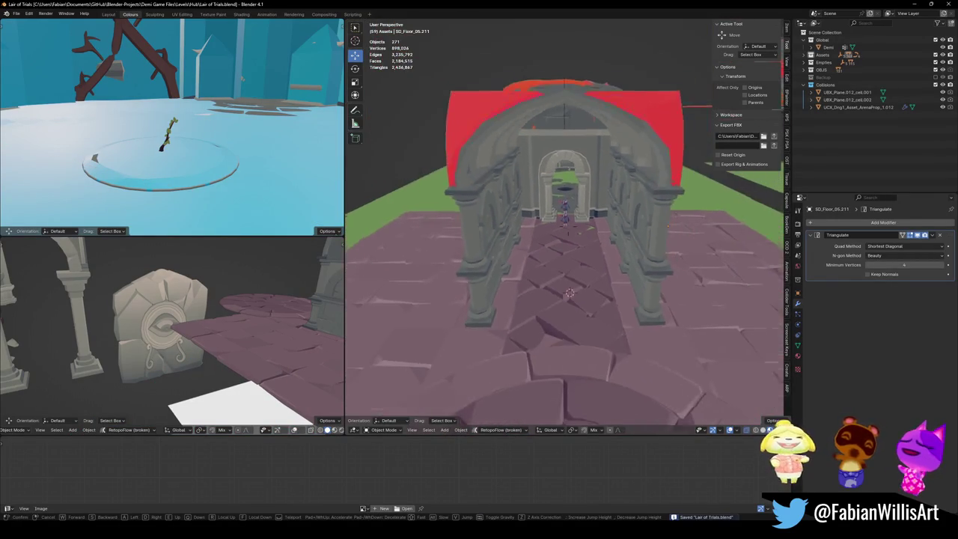
- Walk through the corridor arch to inspect the round floor disc from the arena
key(w)
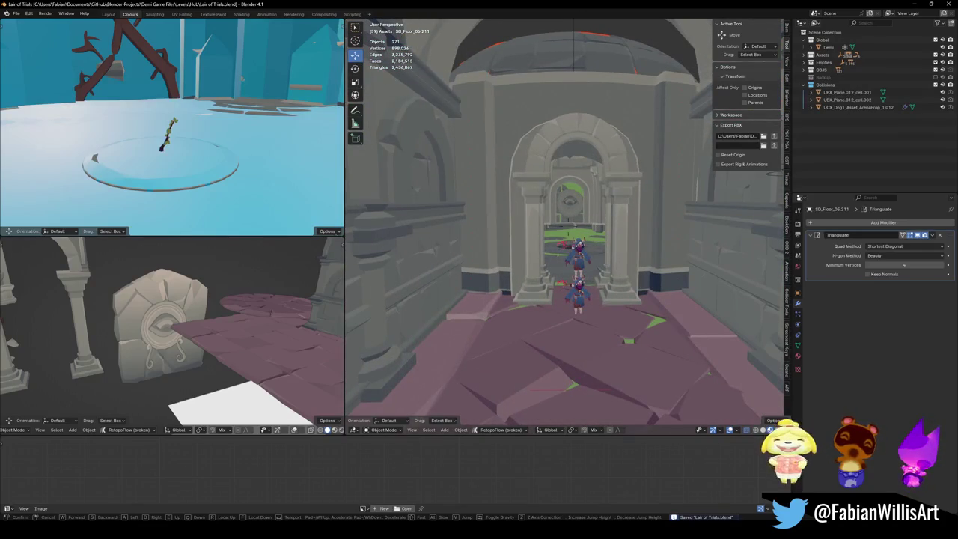
key(Return)
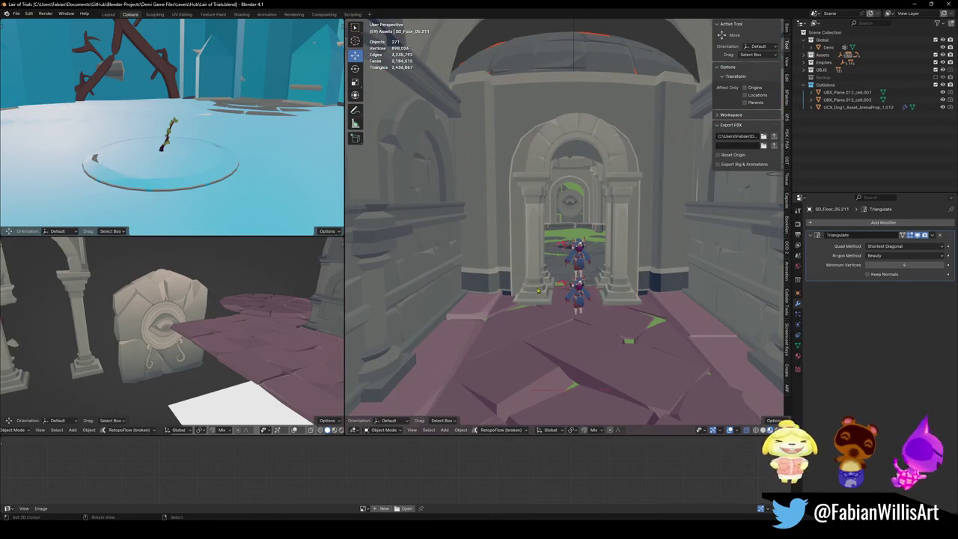
shift+click(456, 342)
key(shift+grave)
key(s)
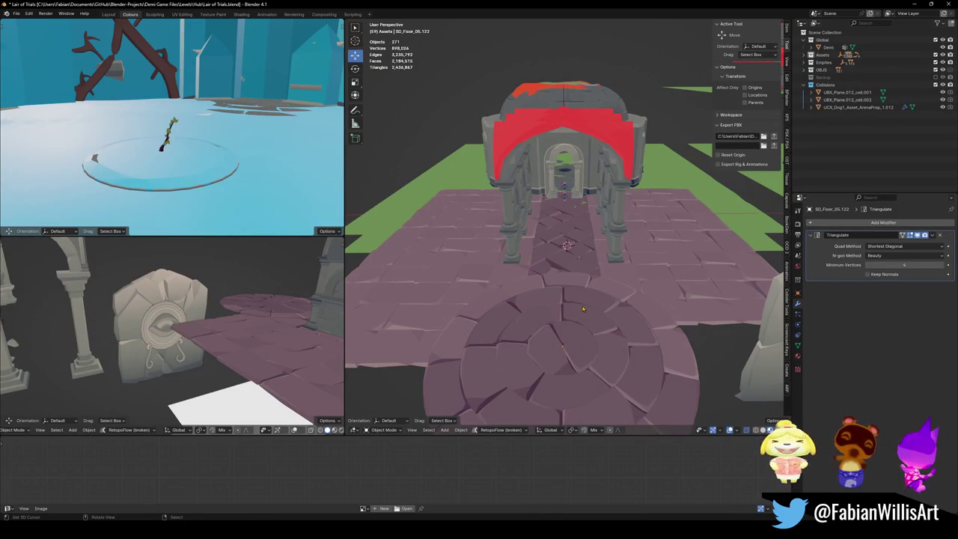
key(y)
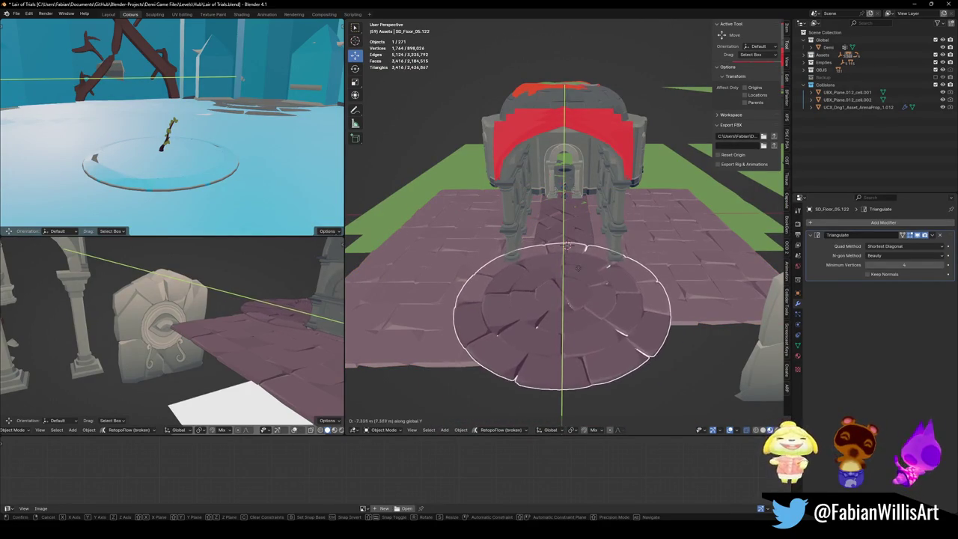
key(Escape)
key(alt+a)
key(shift+grave)
key(w)
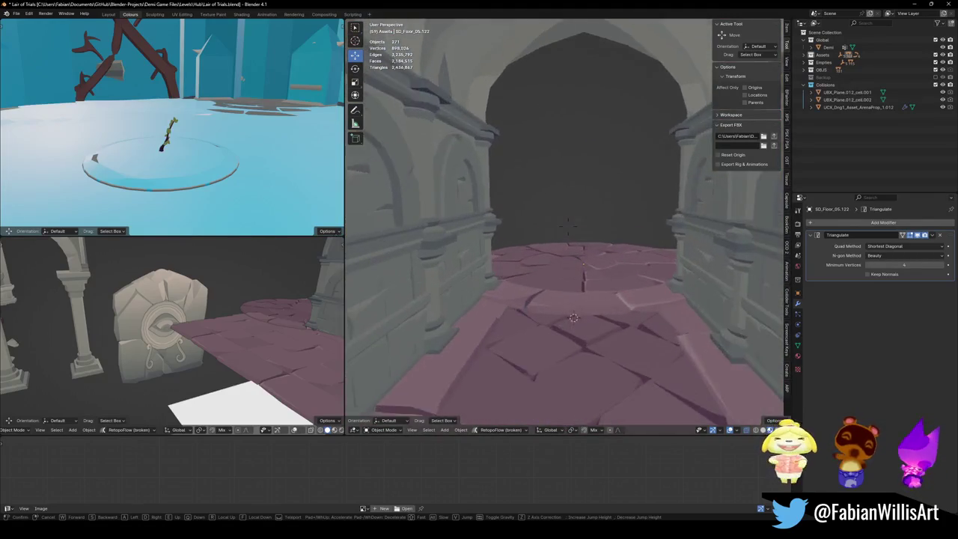
key(s)
key(Return)
- Duplicate the round floor disc, move it along Y to the doorway, and scale it to 0.621 excluding Z
key(shift+d)
key(y)
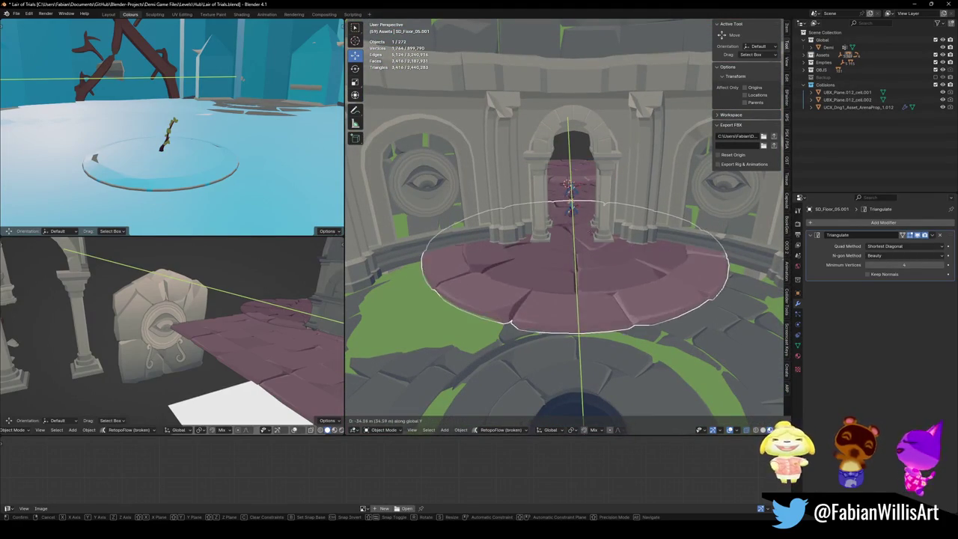
key(Return)
scroll(584, 229, up, 5)
key(s)
key(shift+z)
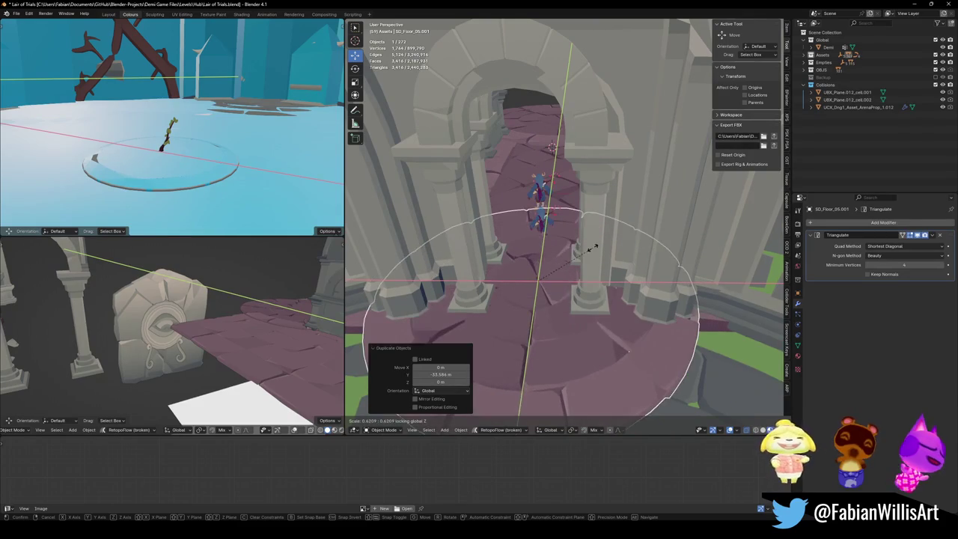
click(580, 243)
- Lower the disc copy along Z onto the floor and select Floor.002
middle_drag(580, 243, 582, 227)
key(g)
key(z)
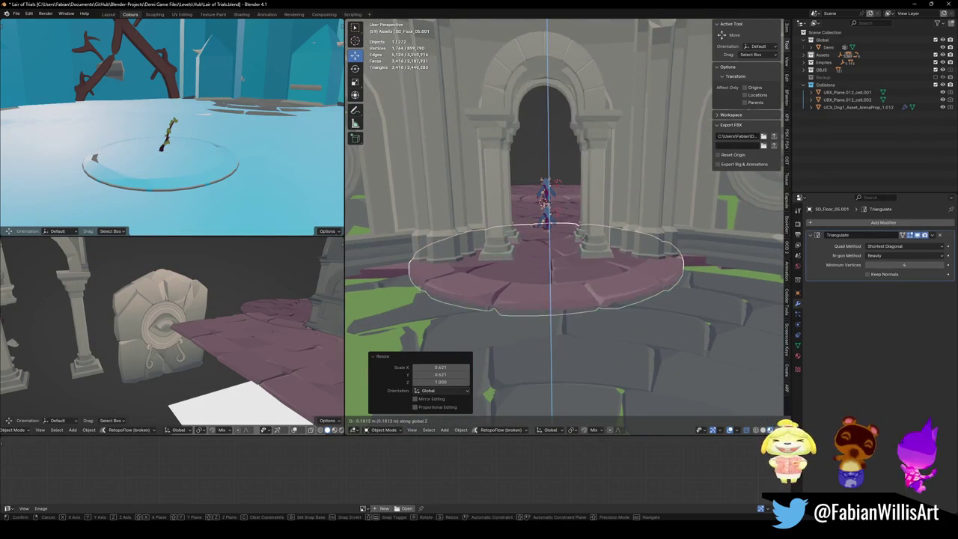
click(599, 253)
mouse_move(598, 253)
middle_down()
mouse_move(599, 239)
mouse_move(682, 275)
mouse_move(668, 259)
middle_up()
scroll(599, 240, up, 3)
click(682, 274)
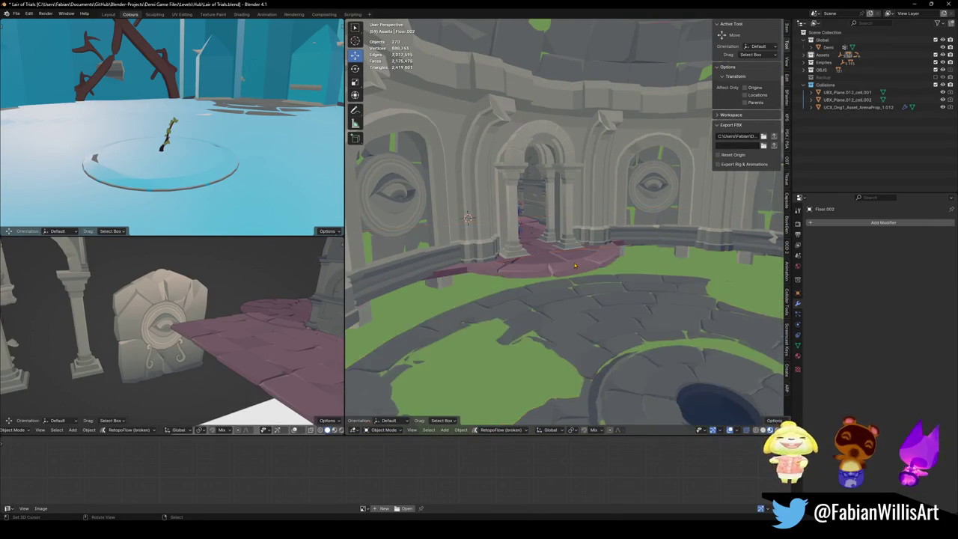
- Delete the leftover floor objects and raise the arena floor 1.83 m along Z
key(Delete)
middle_drag(577, 260, 591, 268)
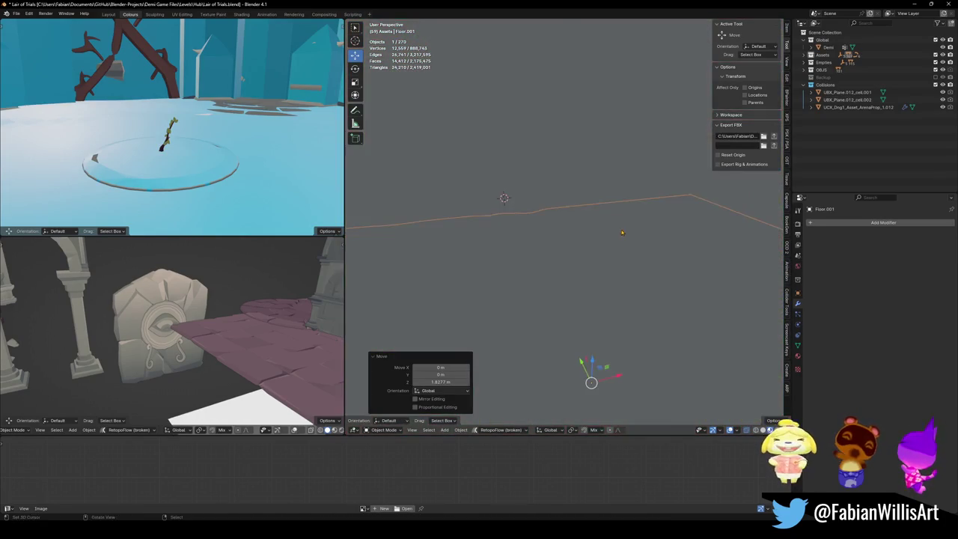
key(g)
key(z)
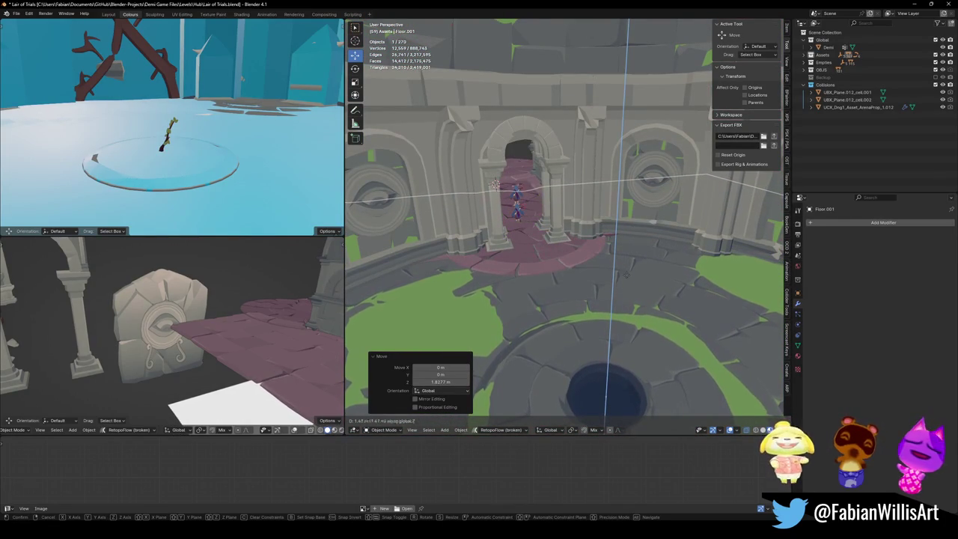
click(627, 276)
- Adjust floor piece SD_Floor_05.210 in Edit Mode, moving it flat on the floor plane
mouse_move(627, 276)
middle_down()
mouse_move(574, 245)
mouse_move(641, 238)
mouse_move(603, 277)
mouse_move(509, 260)
middle_up()
scroll(614, 276, up, 5)
click(574, 245)
scroll(641, 238, down, 3)
key(Tab)
click(627, 265)
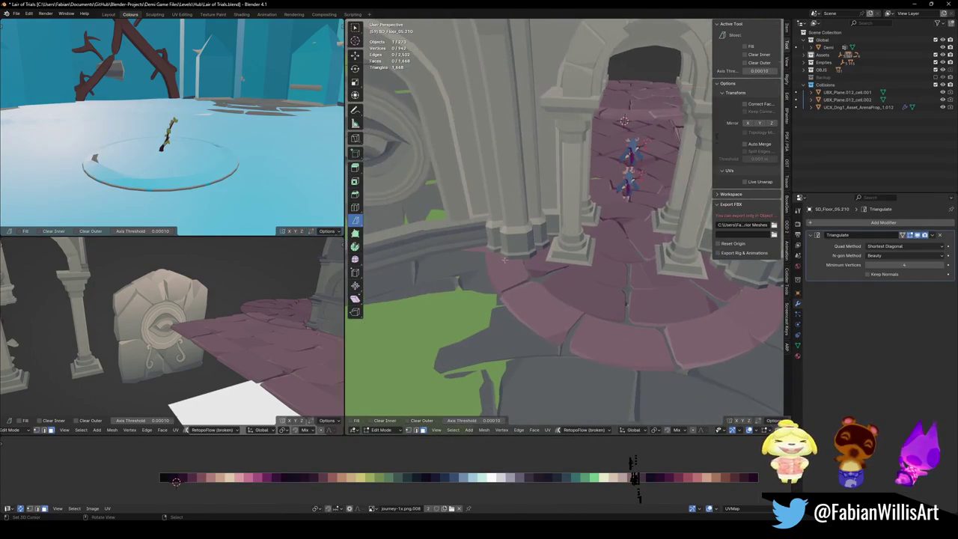
key(Tab)
- Save Lair of Trials.blend and frame the arena doorway
key(Tab)
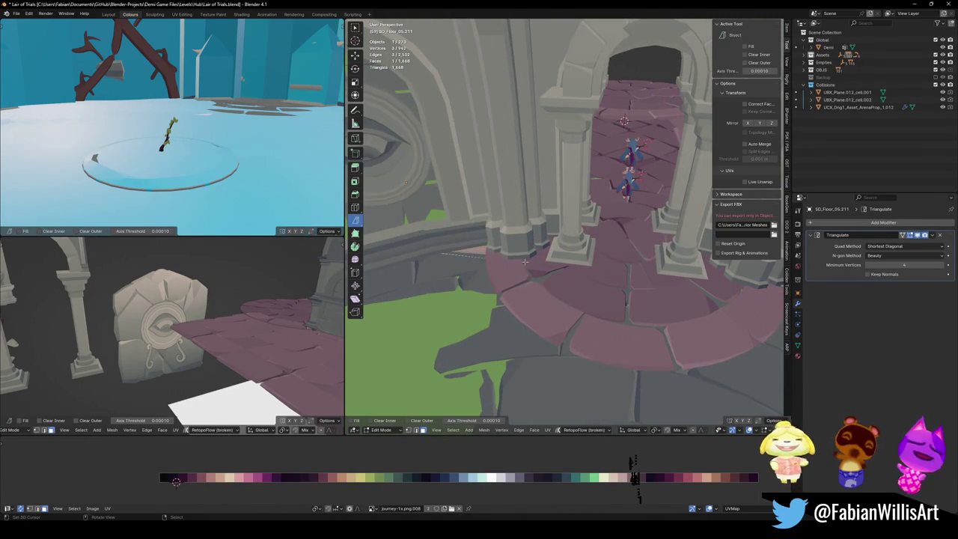
key(g)
key(shift+z)
key(Return)
key(Tab)
key(ctrl+s)
middle_drag(449, 224, 357, 180)
middle_drag(589, 261, 594, 253)
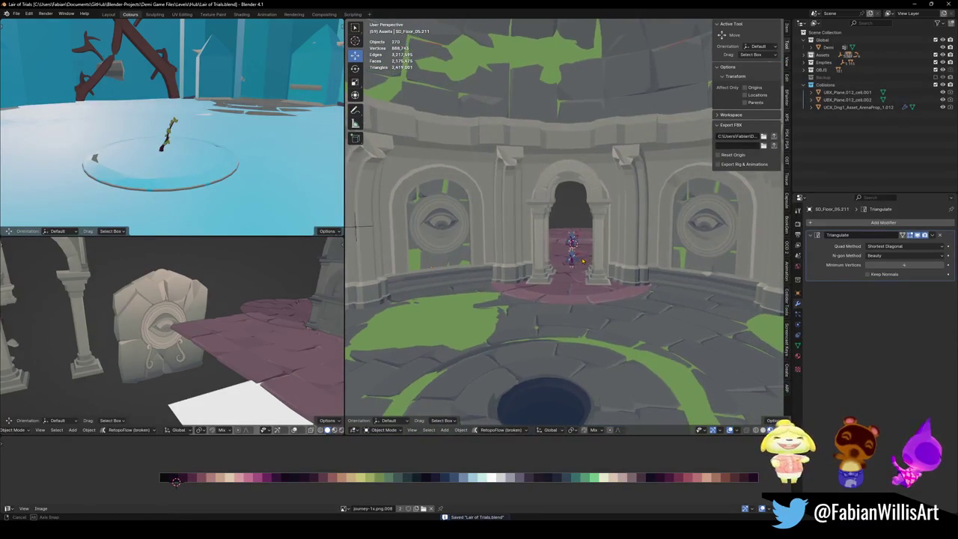
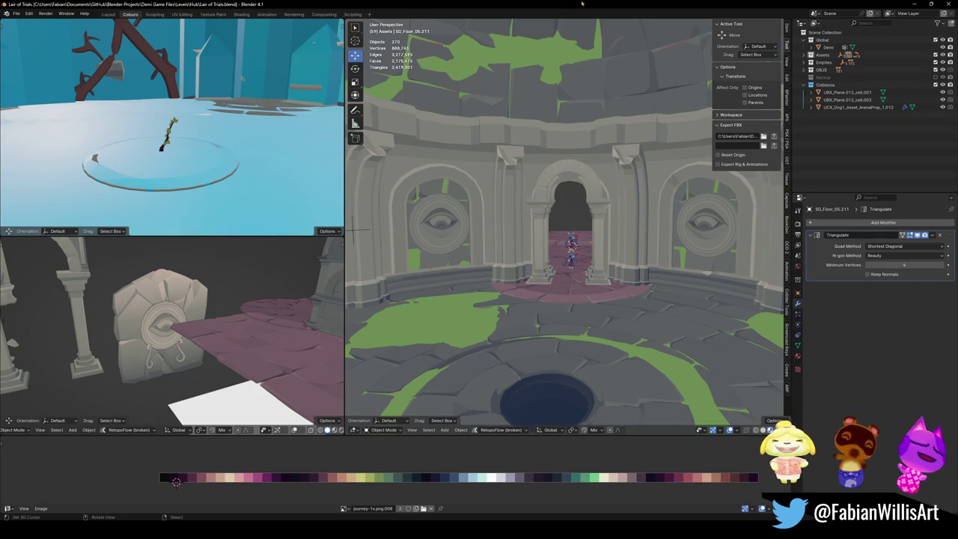
- Walk through the arches to the pillars and select the carved stone block behind them
key(shift+grave)
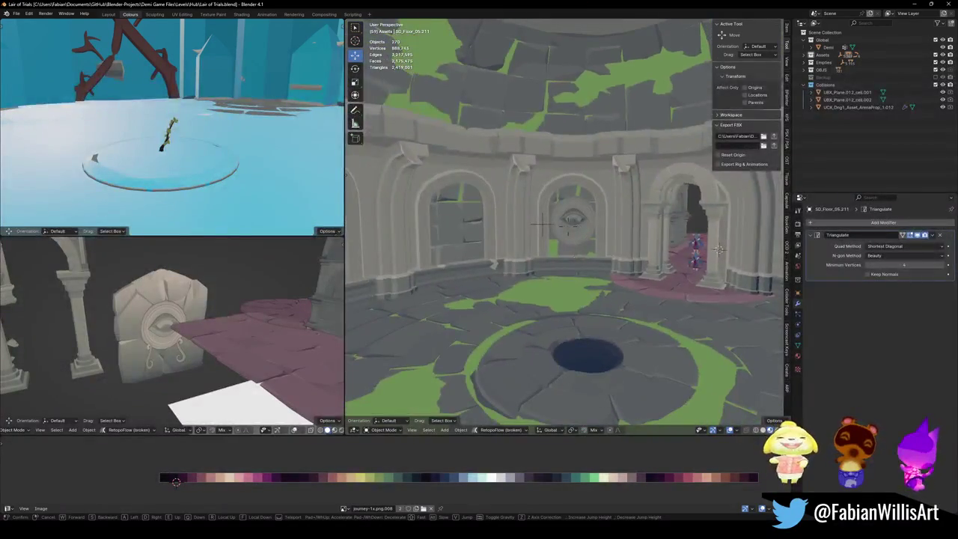
key(w)
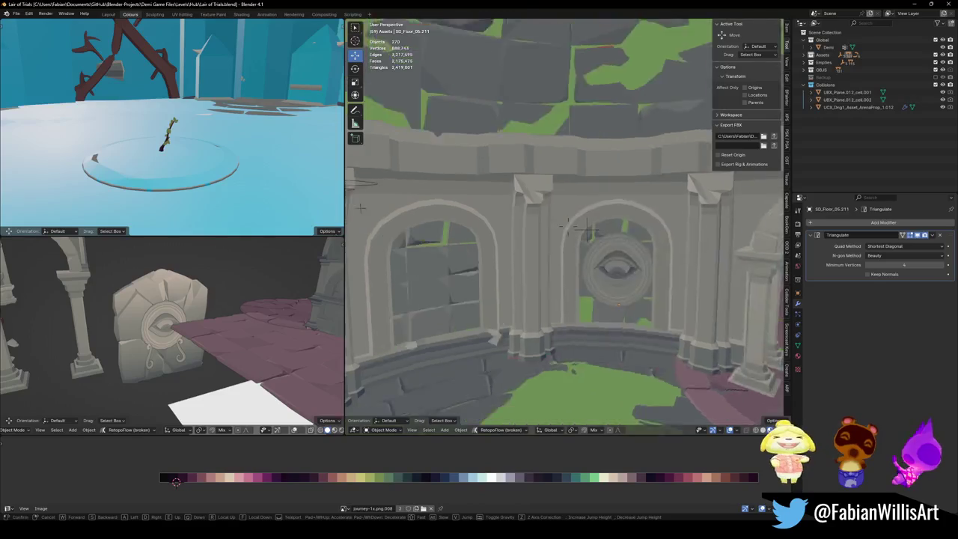
key(s)
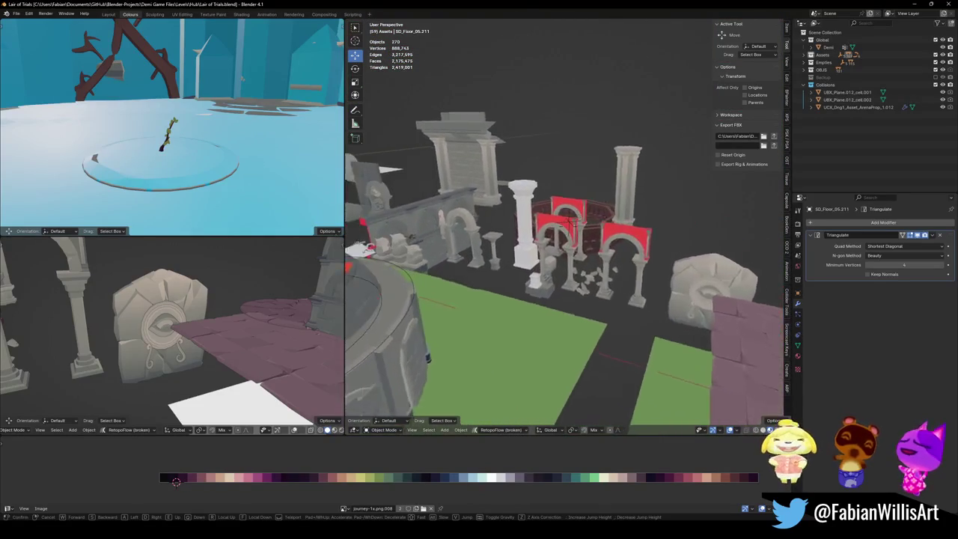
key(w)
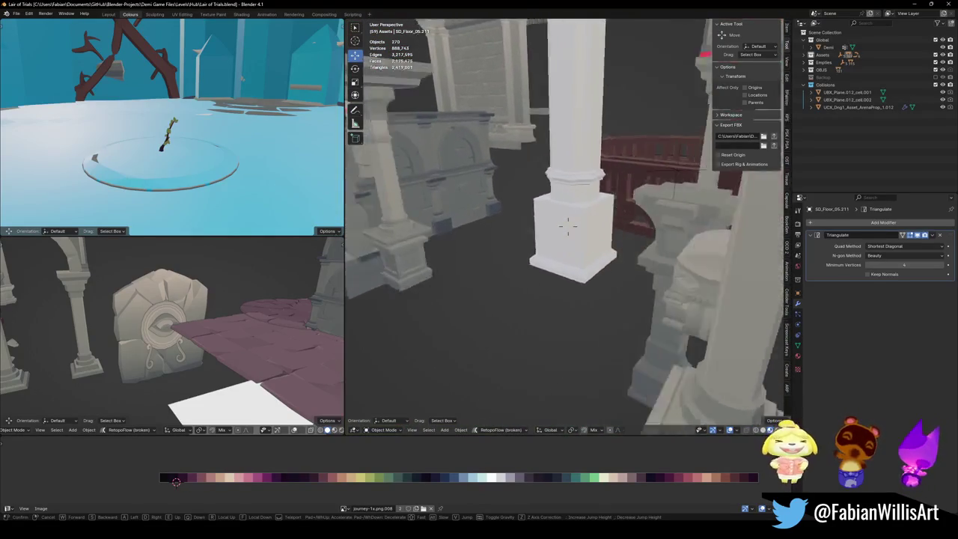
key(w)
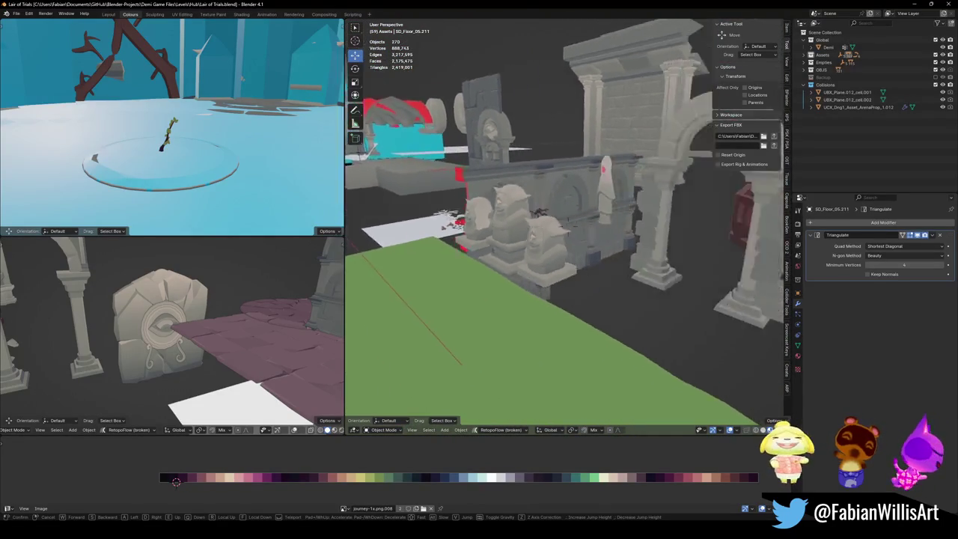
key(w)
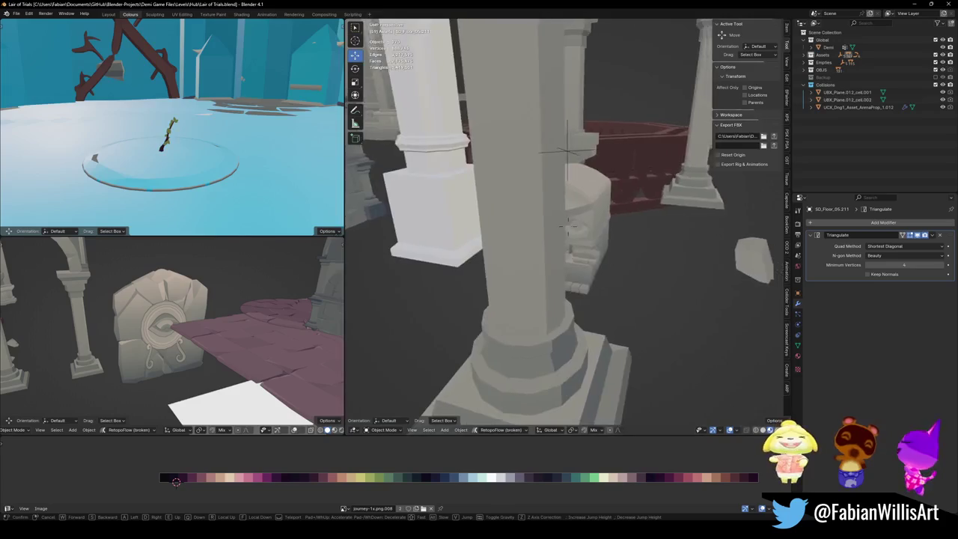
drag(614, 196, 651, 189)
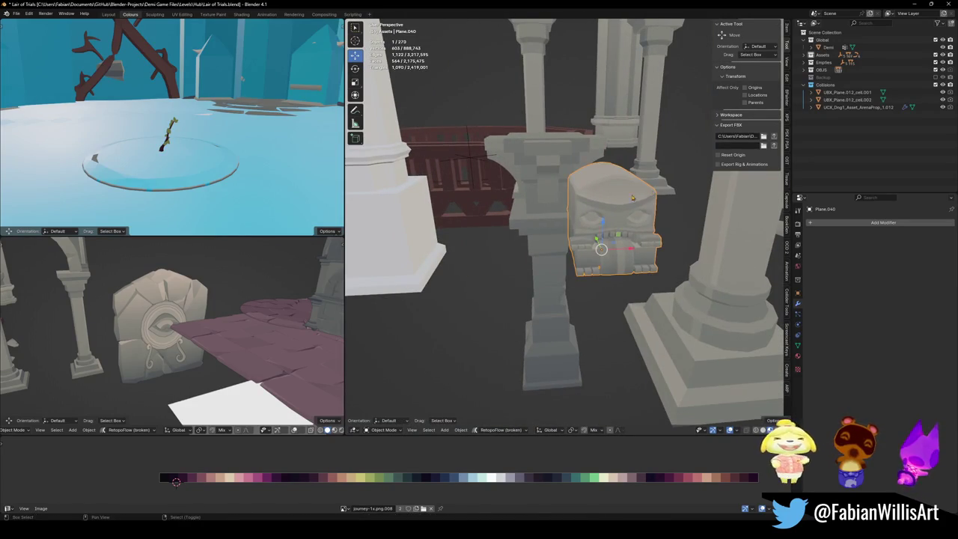
- Walk past the red-topped arches to the three head statues
key(shift+grave)
key(w)
key(w)
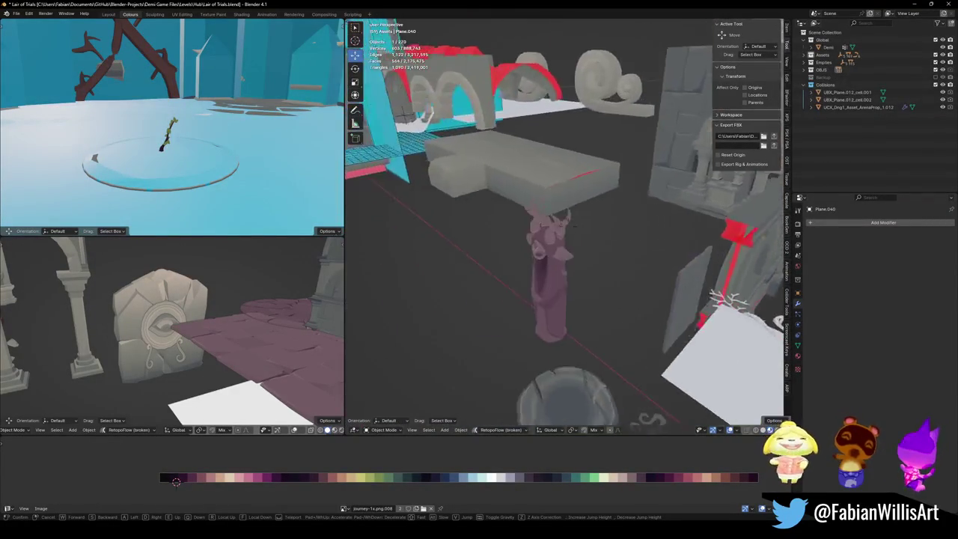
key(e)
key(w)
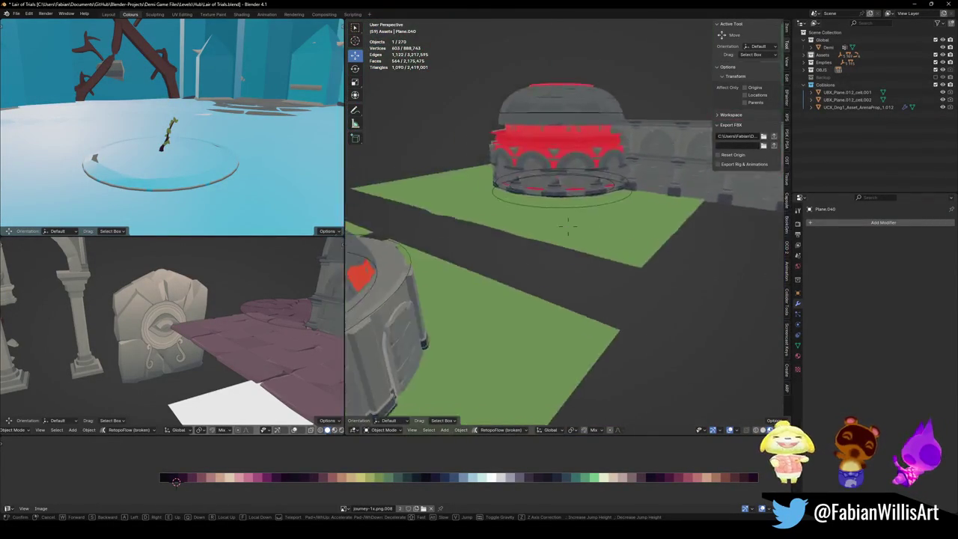
key(w)
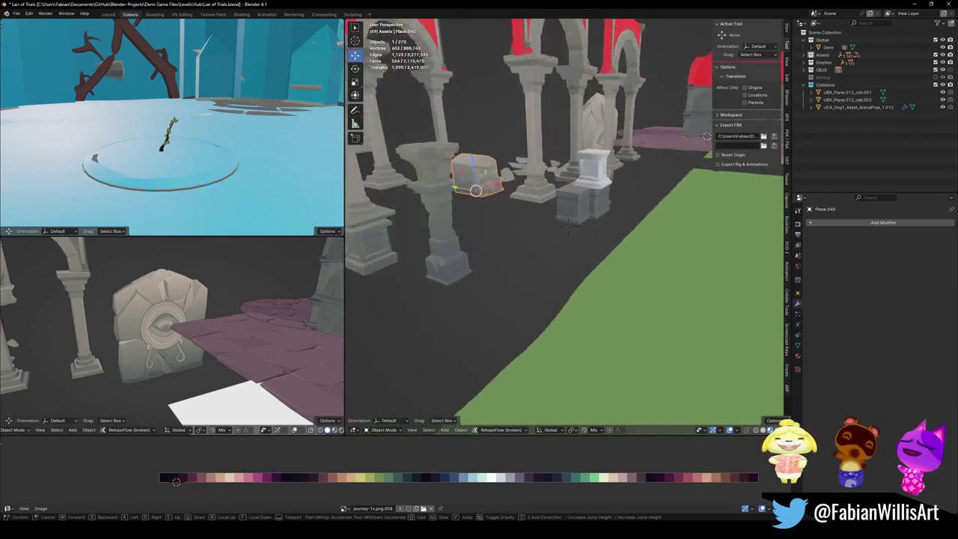
key(w)
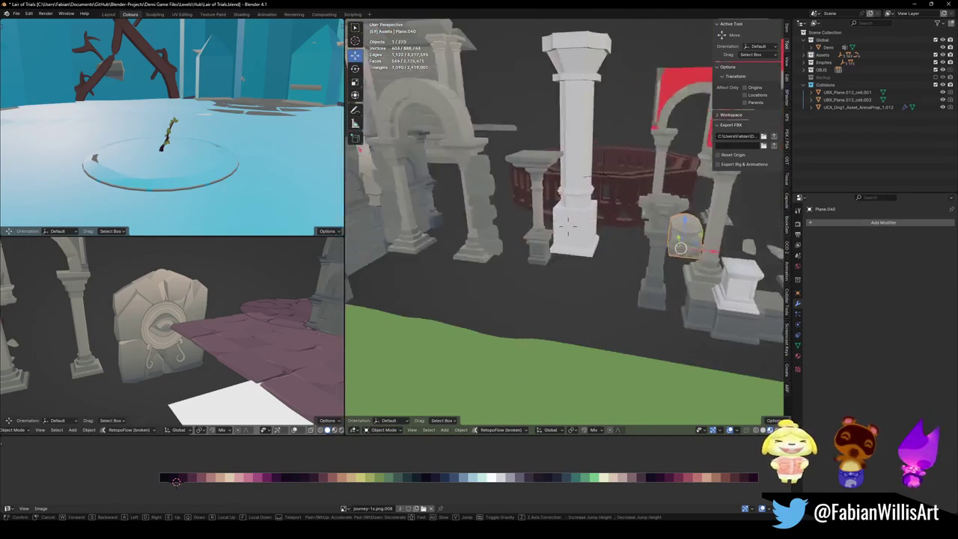
key(w)
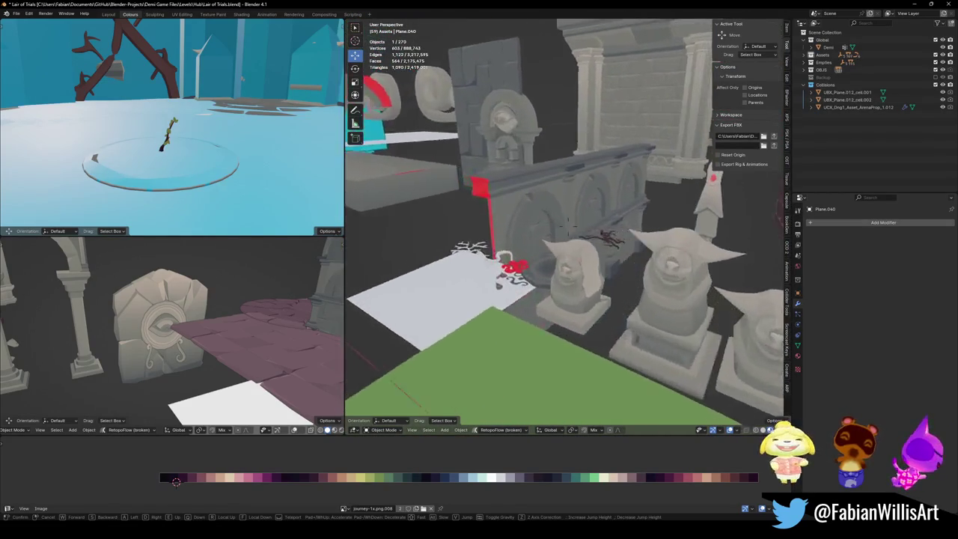
key(w)
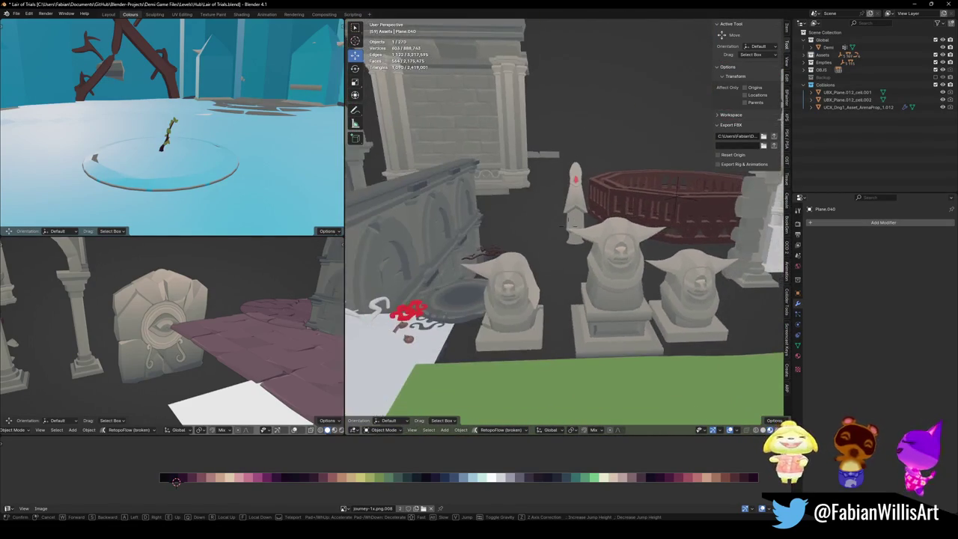
key(s)
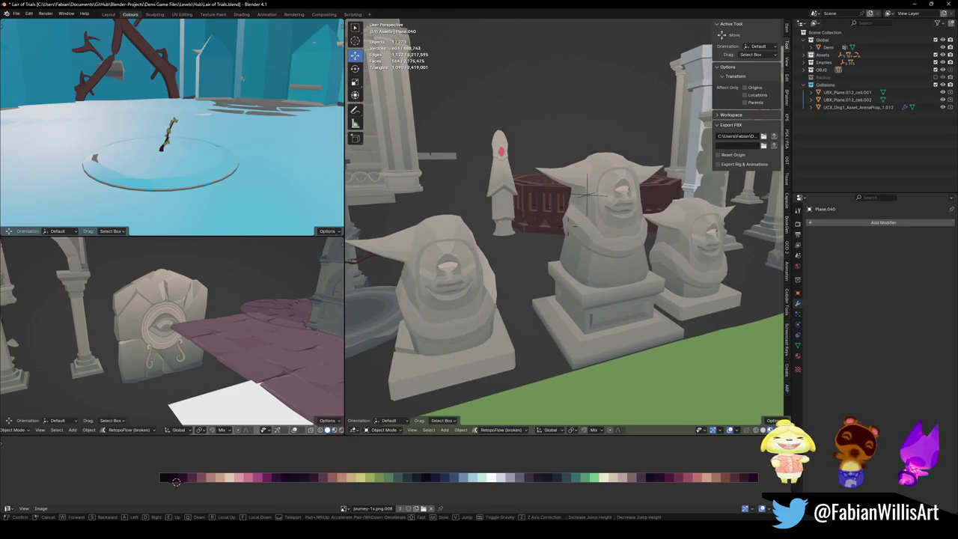
key(d)
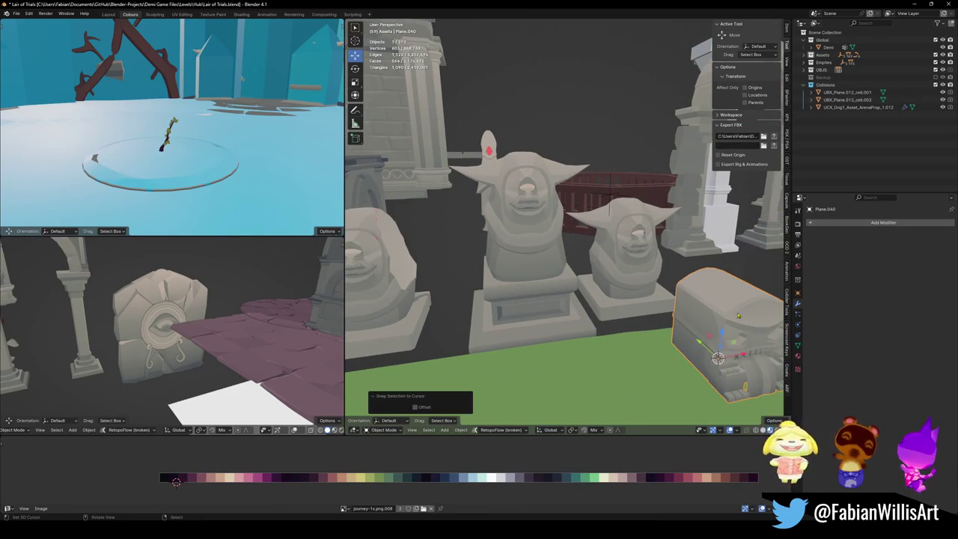
click(490, 239)
- Snap the carved block to the cursor, shift the head statue -5.7473 m along X, and save
key(shift+s)
click(671, 283)
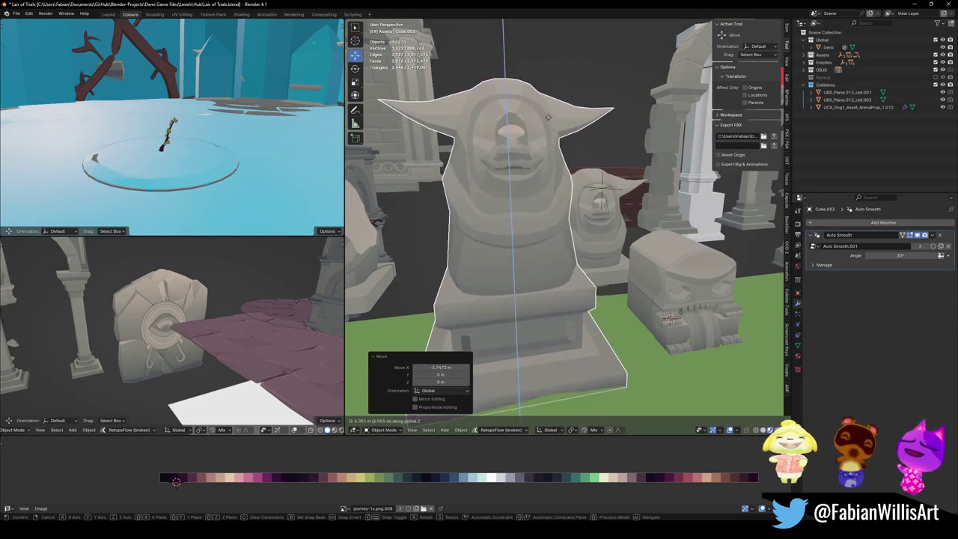
click(544, 128)
key(ctrl+s)
key(shift+grave)
- Walk to the horned owl statue and select it together with its horn pieces
key(s)
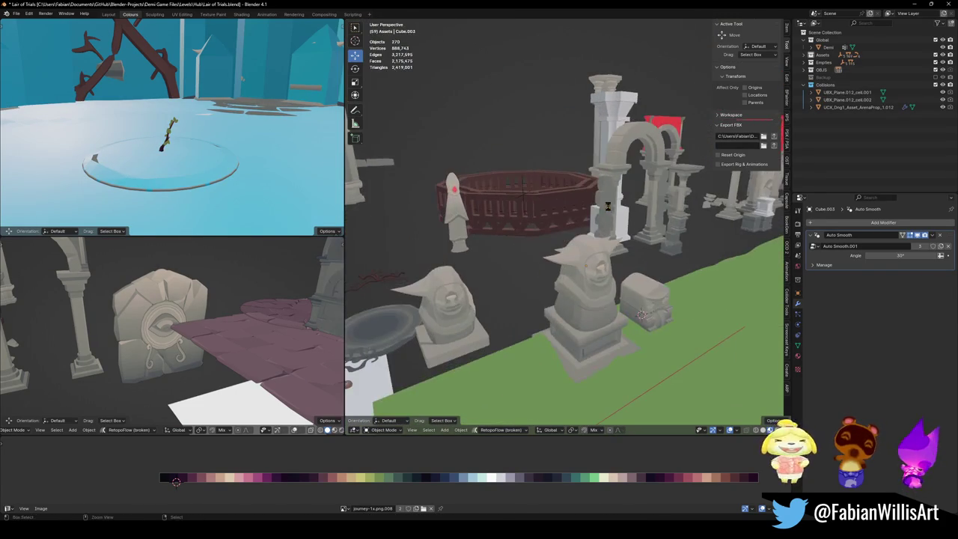
key(w)
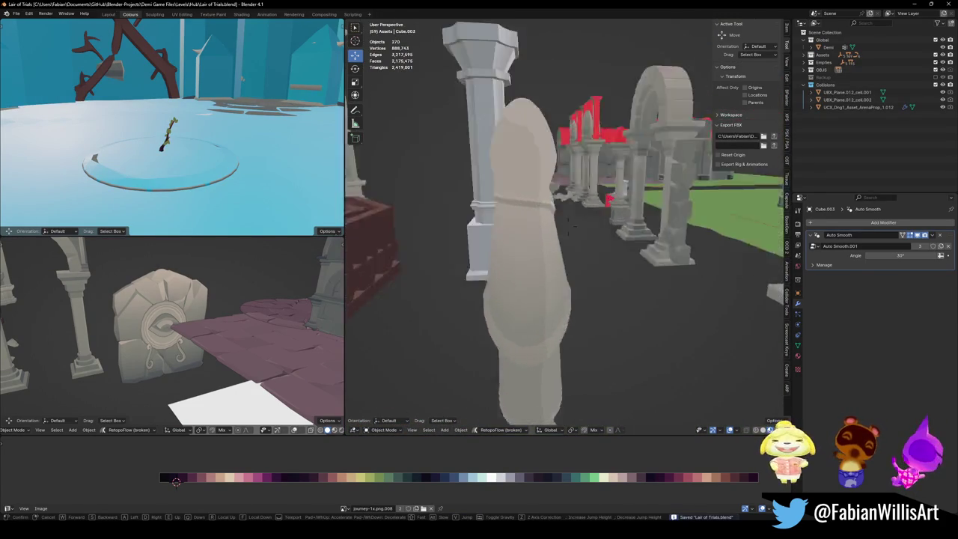
key(w)
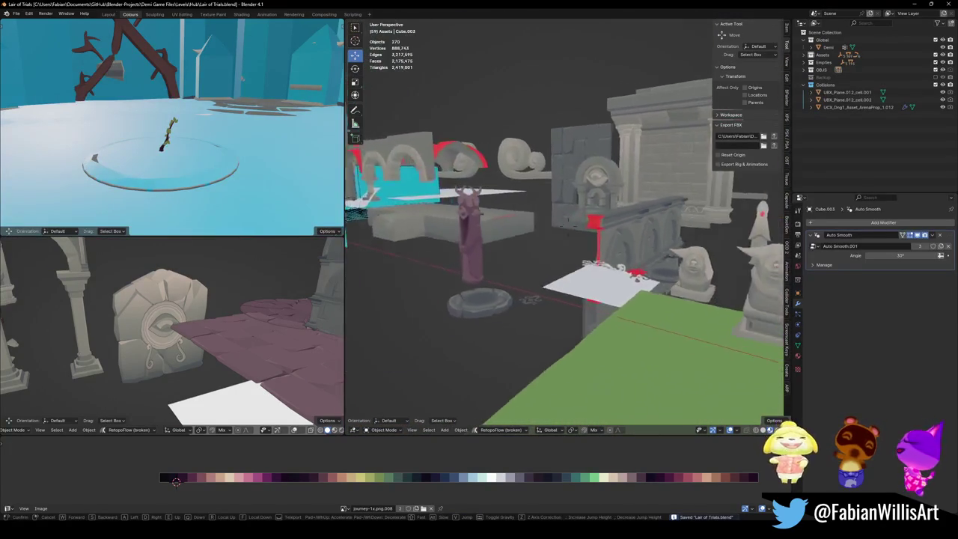
key(w)
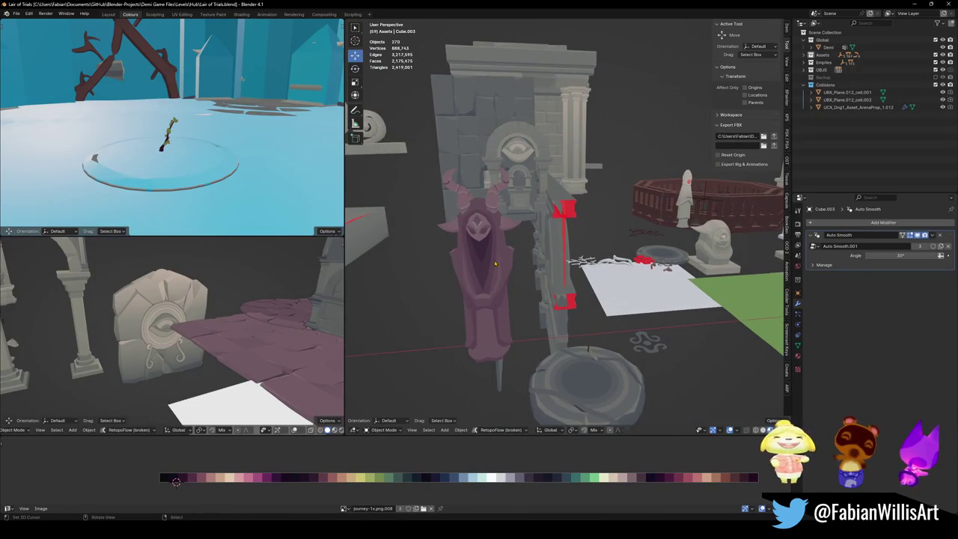
click(494, 263)
click(497, 212)
click(486, 232)
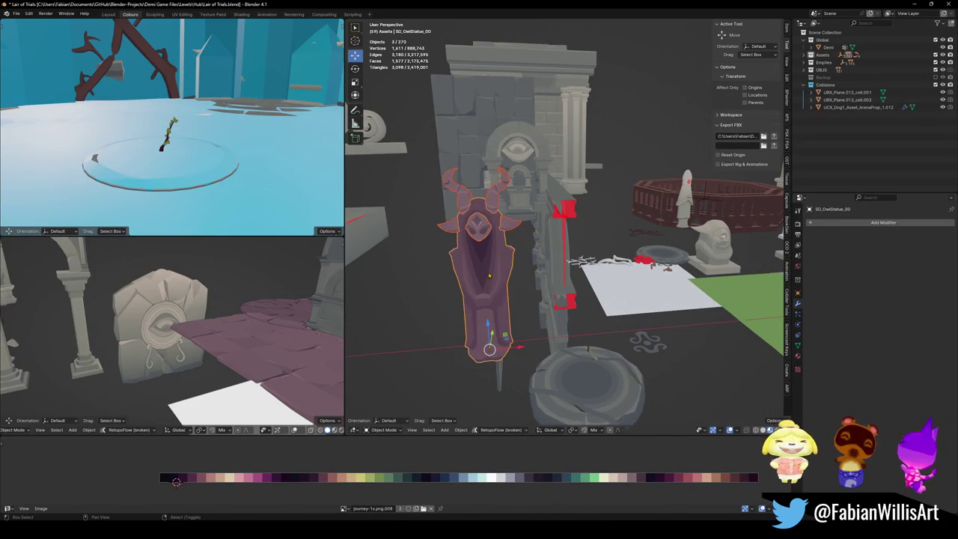
- Duplicate the horned owl statue along X and convert the copy to a mesh
key(shift+d)
key(x)
click(574, 275)
key(q)
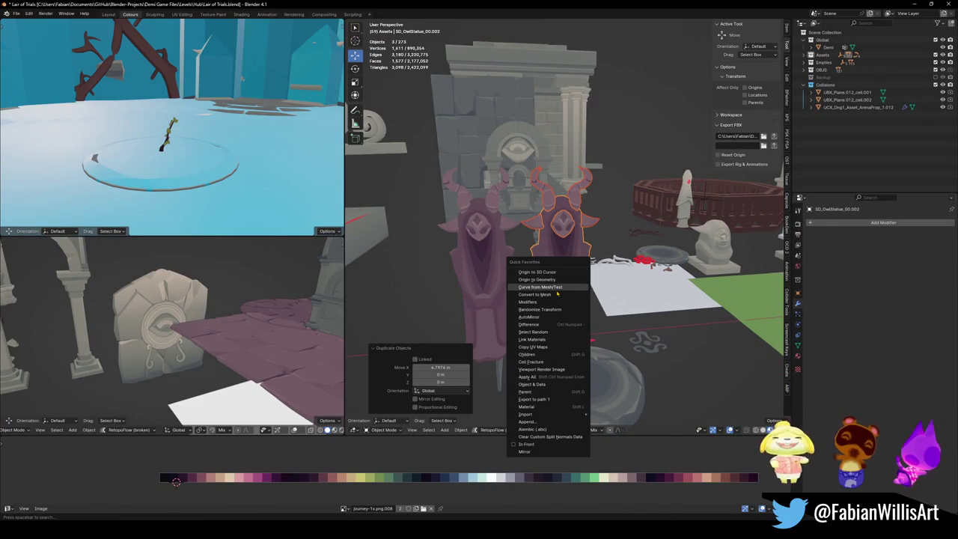
click(550, 294)
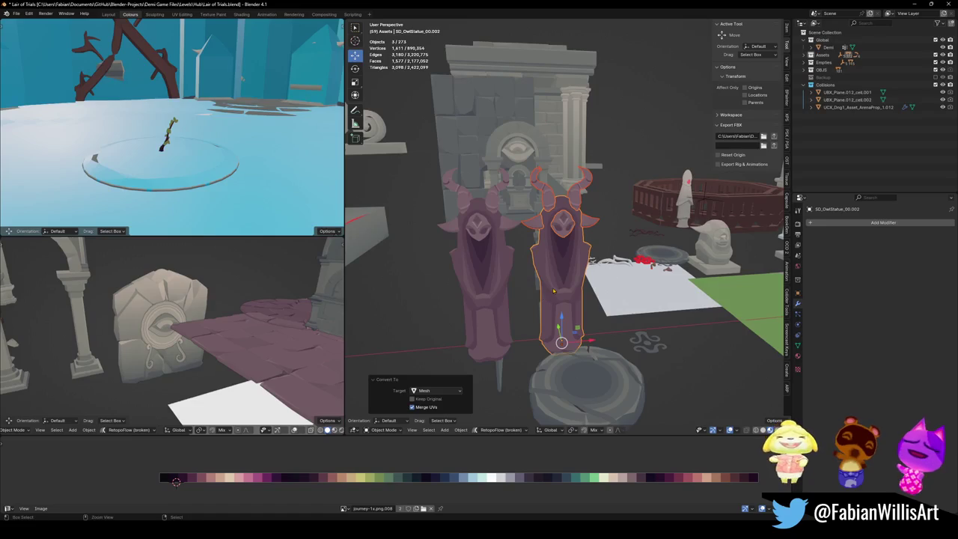
- Snap the owl copy to the cursor and move it -7.6768 m along X beside the head statues
key(shift+s)
click(625, 288)
mouse_move(671, 282)
middle_down()
mouse_move(524, 269)
mouse_move(531, 259)
middle_up()
key(g)
key(x)
click(488, 267)
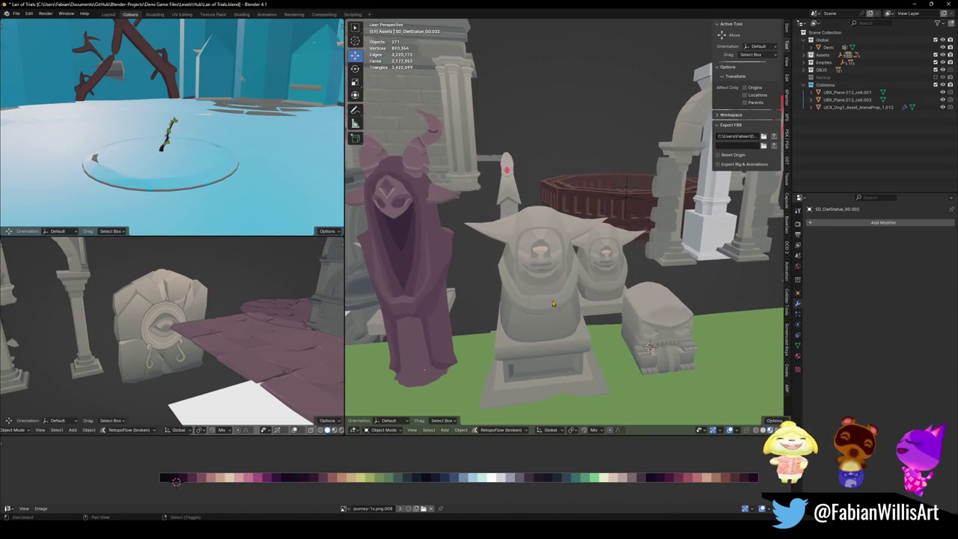
key(shift+grave)
key(w)
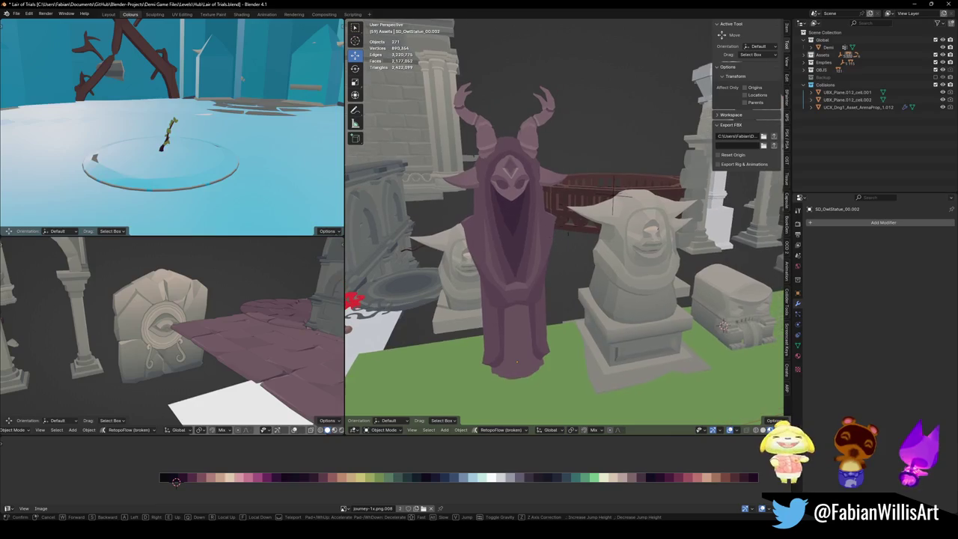
key(w)
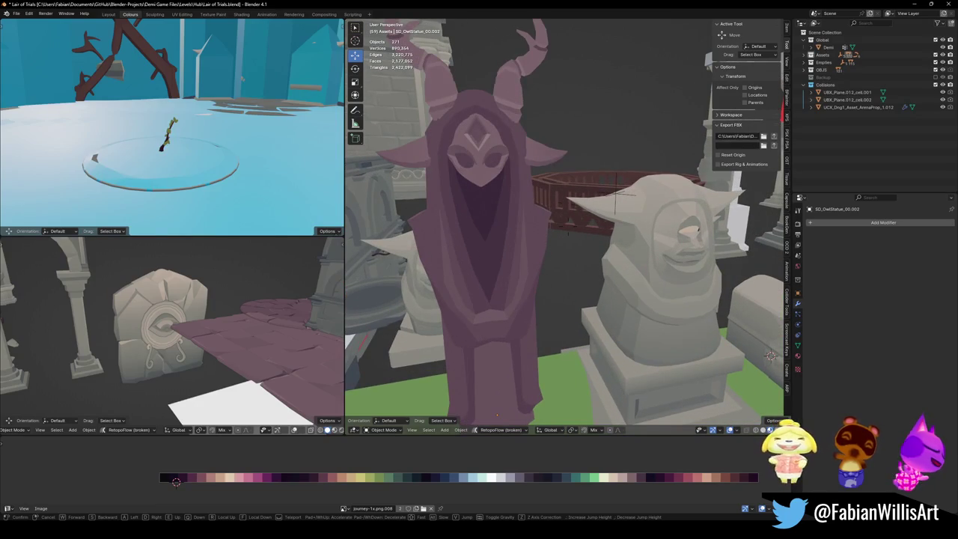
key(w)
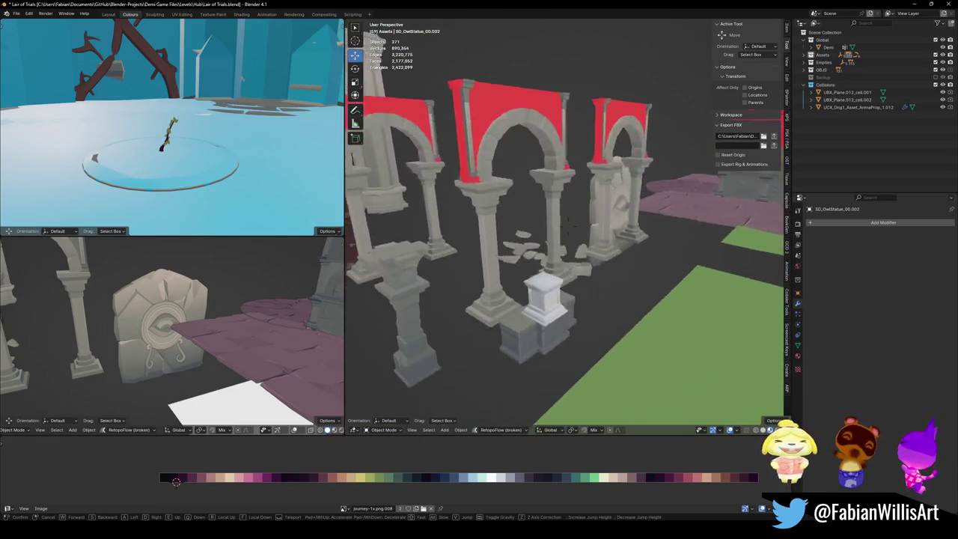
key(w)
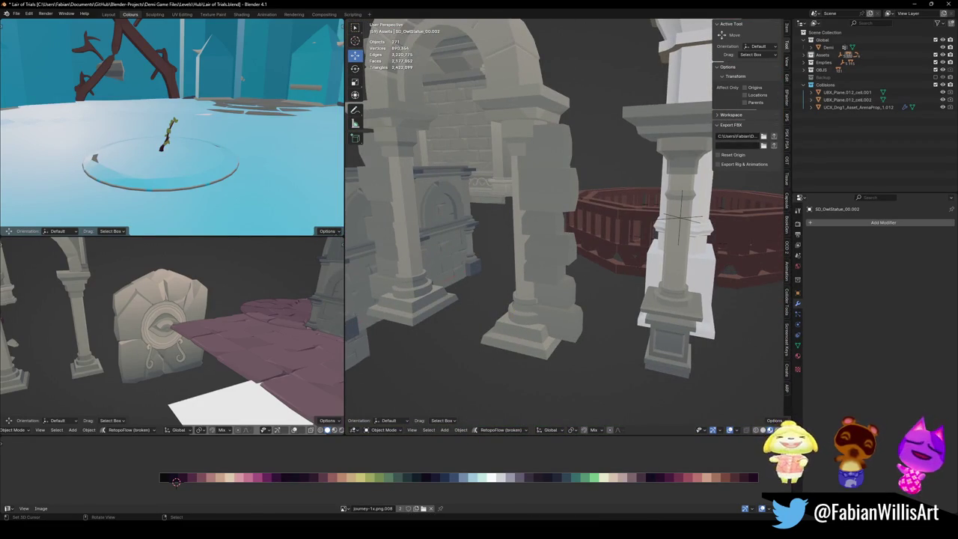
key(shift+grave)
key(w)
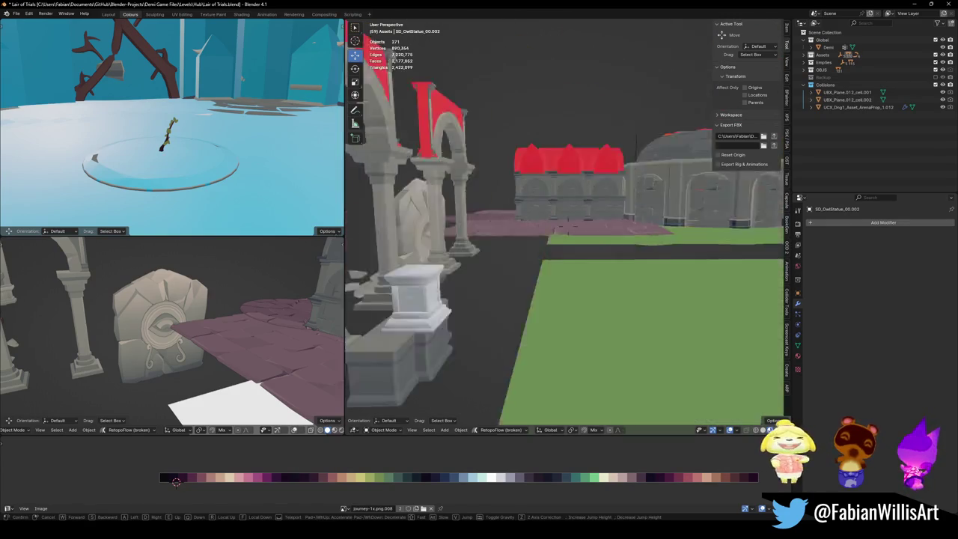
key(w)
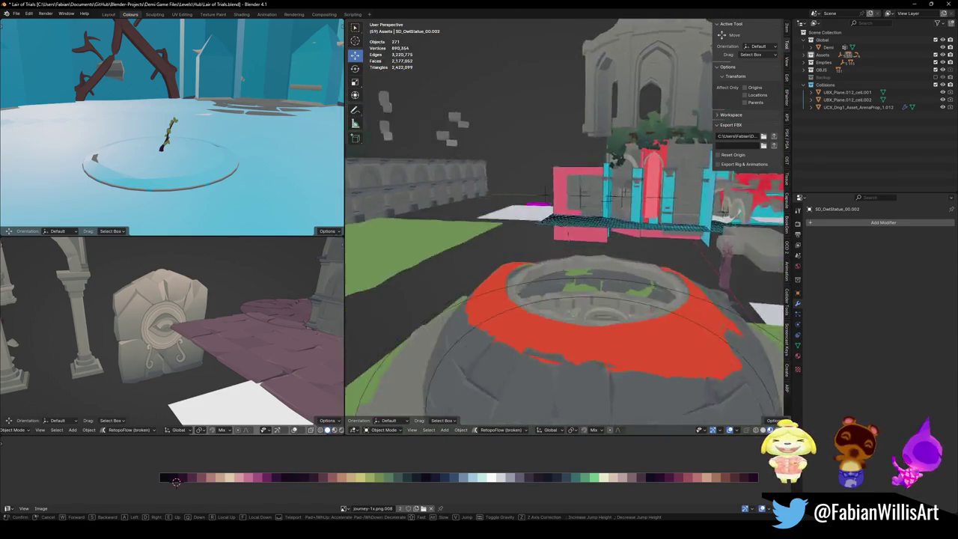
key(w)
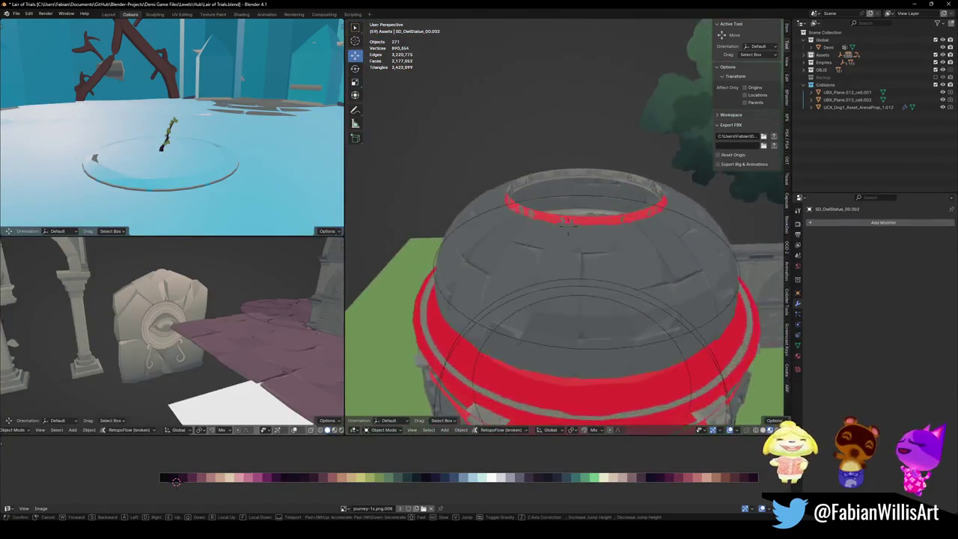
key(w)
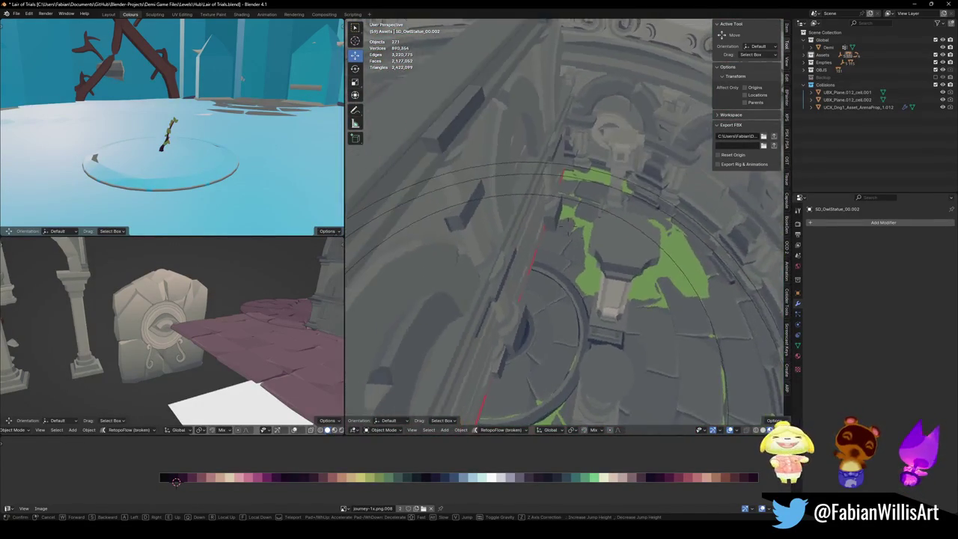
key(w)
click(502, 202)
click(503, 202)
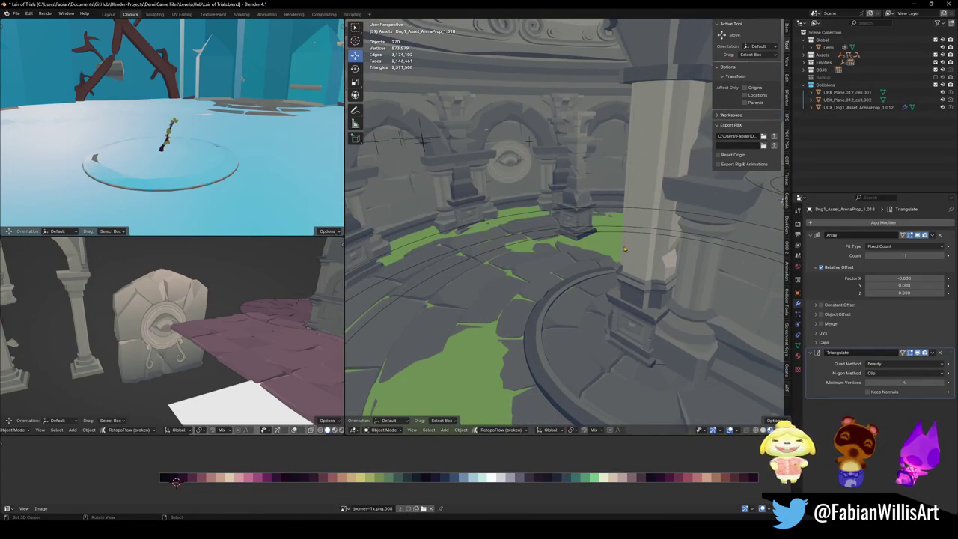
- Undo the last change, then duplicate the pillar and move the copy 4.4513 m along X
key(ctrl+z)
key(ctrl+z)
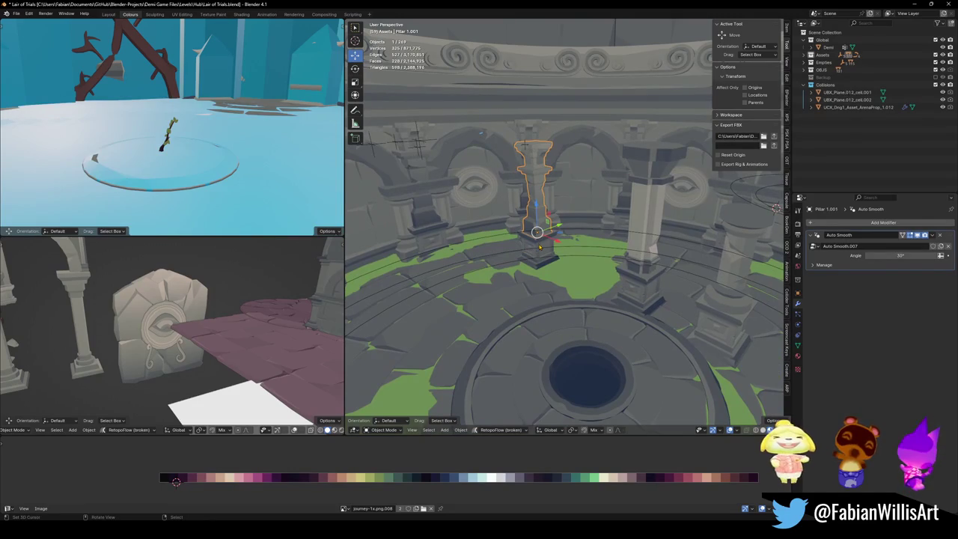
key(Escape)
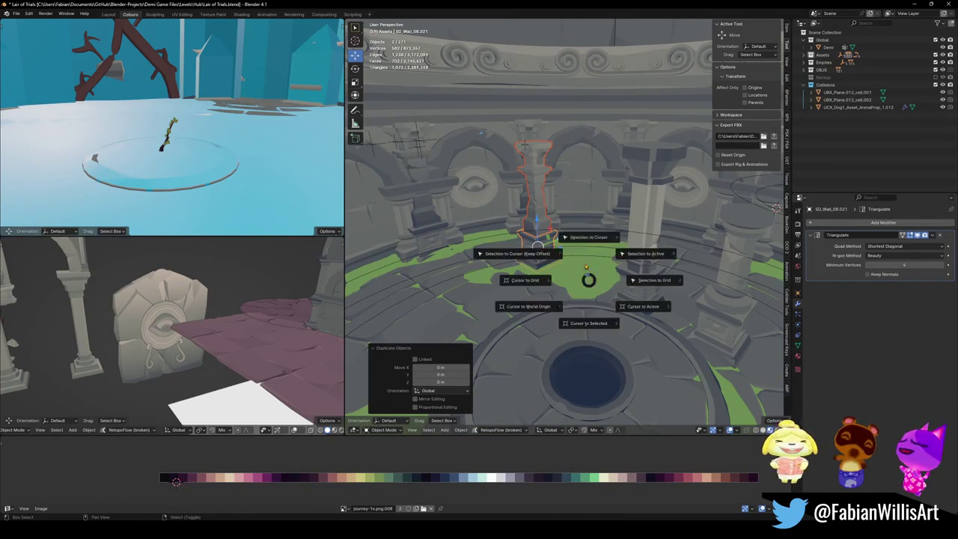
click(589, 245)
key(KP_Decimal)
scroll(568, 213, down, 3)
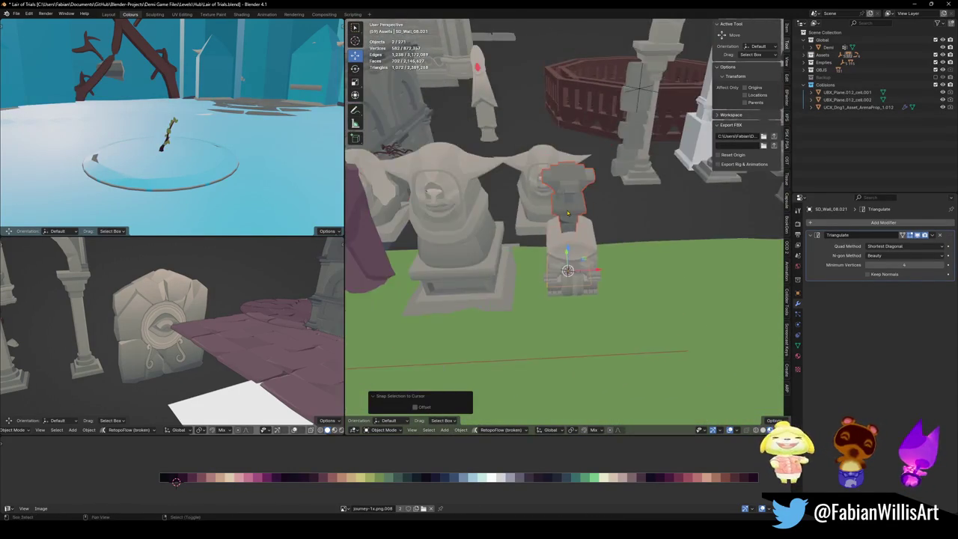
middle_drag(568, 213, 560, 219)
click(621, 251)
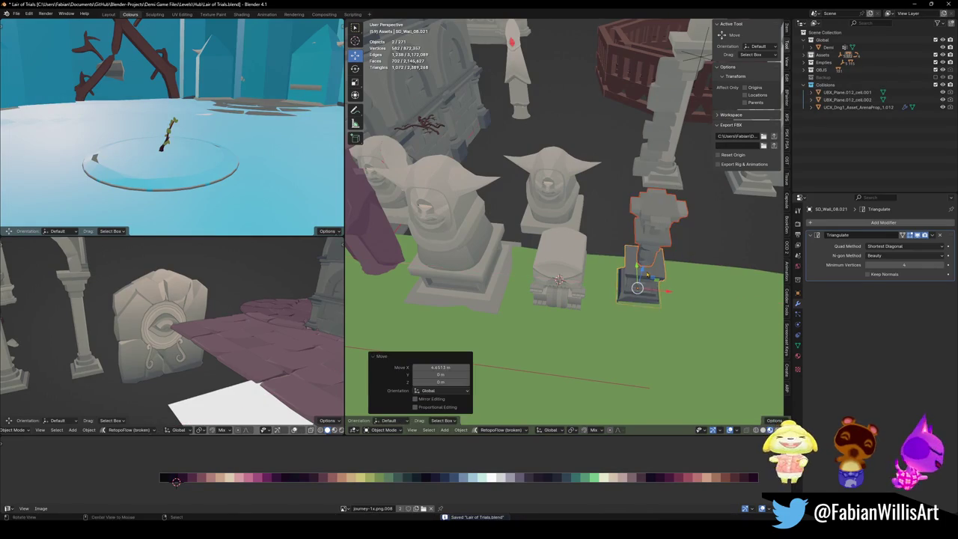
key(KP_Decimal)
scroll(577, 238, up, 2)
- Raise the pillar's top piece along Z
click(576, 172)
key(g)
key(z)
click(397, 311)
- Select the pillar with its base, duplicate the pieces, and delete the unwanted copies
scroll(541, 298, down, 4)
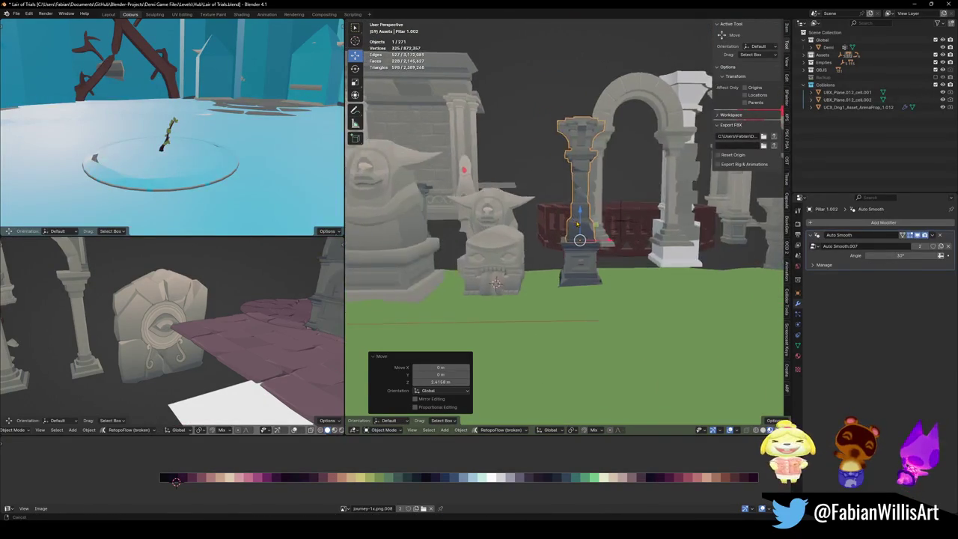
shift+click(627, 288)
key(shift+d)
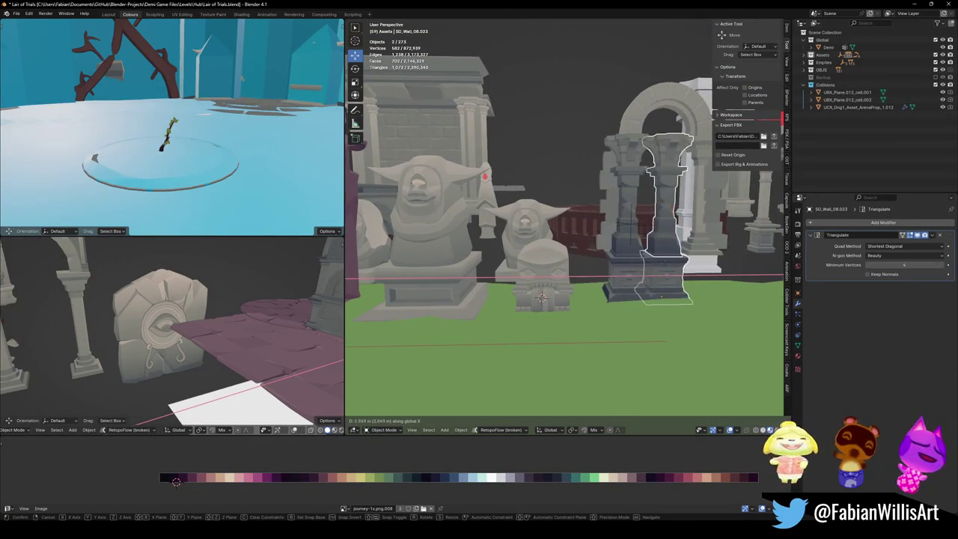
key(Delete)
- Duplicate the dark pedestal block, enlarge it by 1.499, and place it beside the statues
click(606, 278)
key(shift+d)
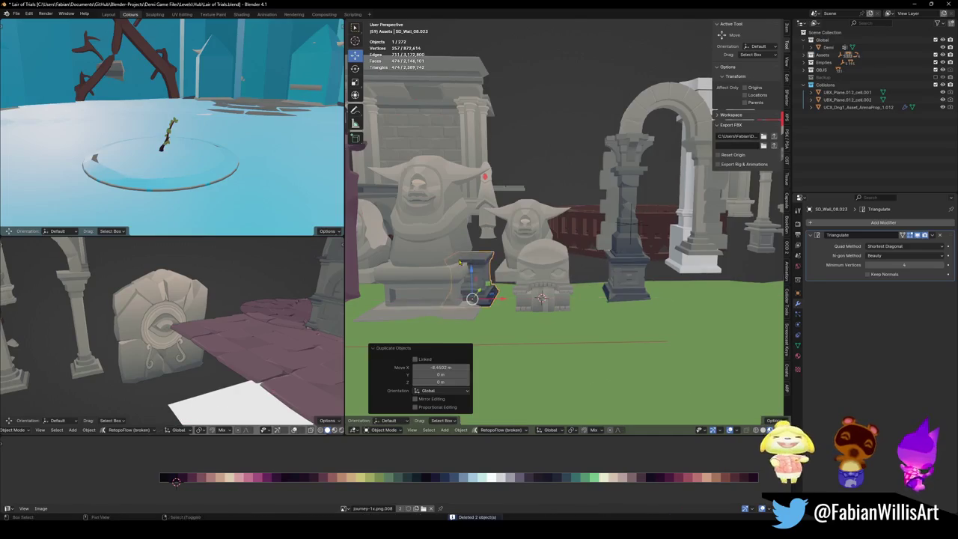
shift+middle_drag(479, 278, 684, 257)
key(s)
key(g)
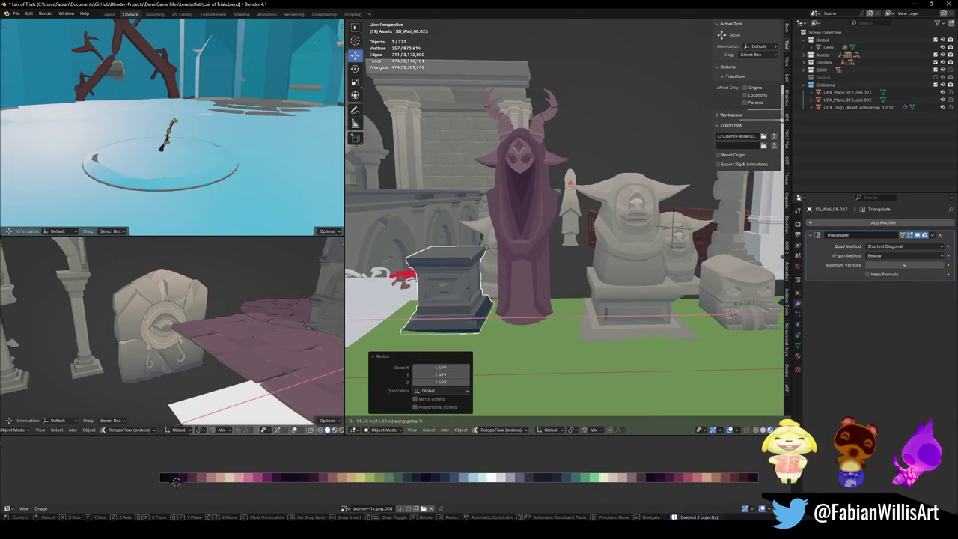
click(494, 236)
- Snap the horned owl statue onto the enlarged block and adjust its height along Z
key(shift+s)
key(Escape)
click(523, 292)
key(shift+s)
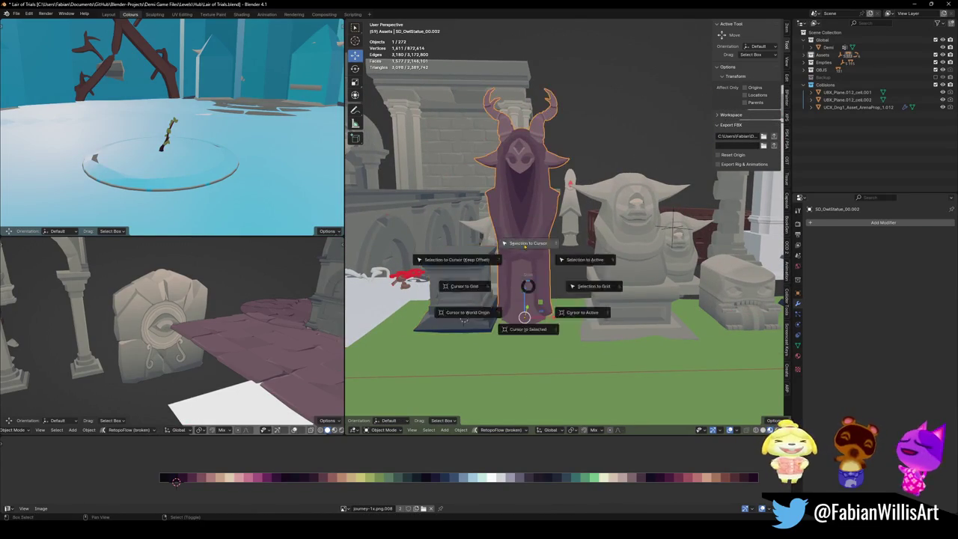
click(523, 261)
key(g)
key(z)
key(Return)
- Deselect everything and orbit around to review the owl on its pedestal
key(alt+a)
mouse_move(464, 318)
middle_down()
mouse_move(550, 237)
mouse_move(539, 230)
mouse_move(559, 223)
middle_up()
scroll(539, 229, up, 3)
scroll(535, 227, up, 3)
scroll(536, 228, down, 3)
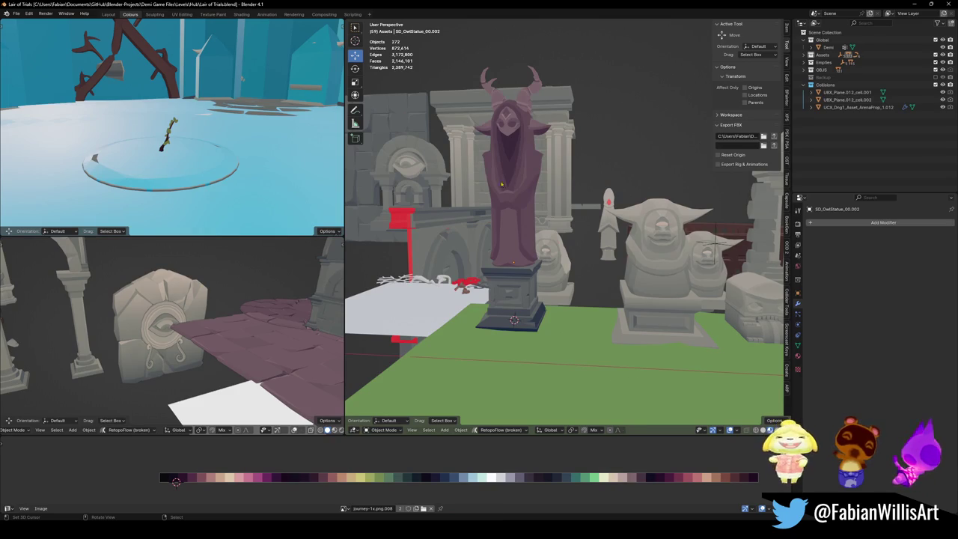
- Link the pedestal's material onto the horned owl statue
scroll(534, 238, up, 3)
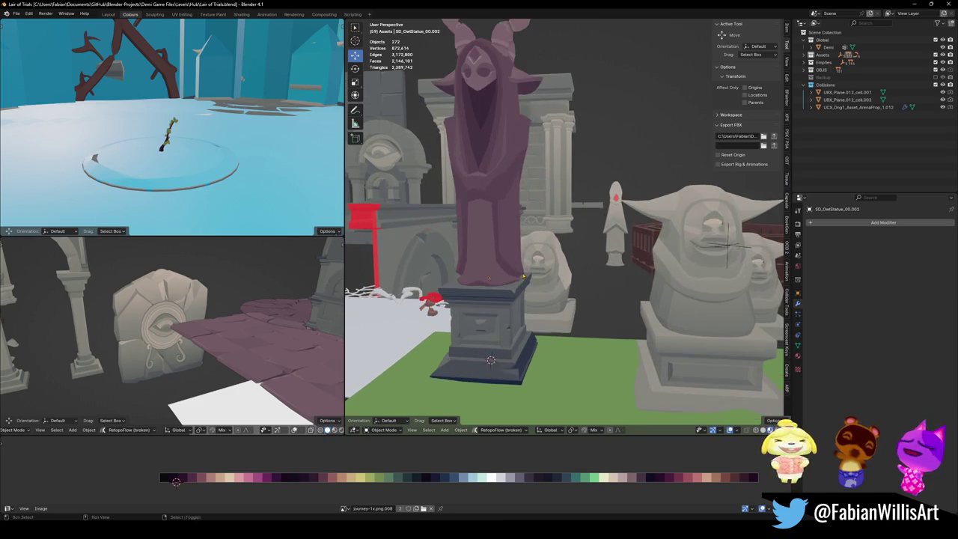
scroll(527, 251, up, 2)
key(Tab)
key(Tab)
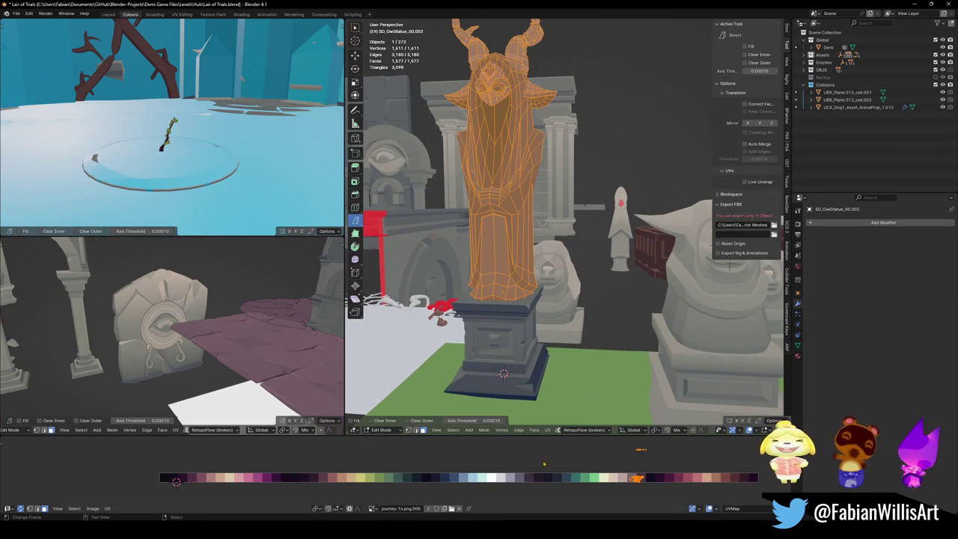
shift+click(524, 336)
key(q)
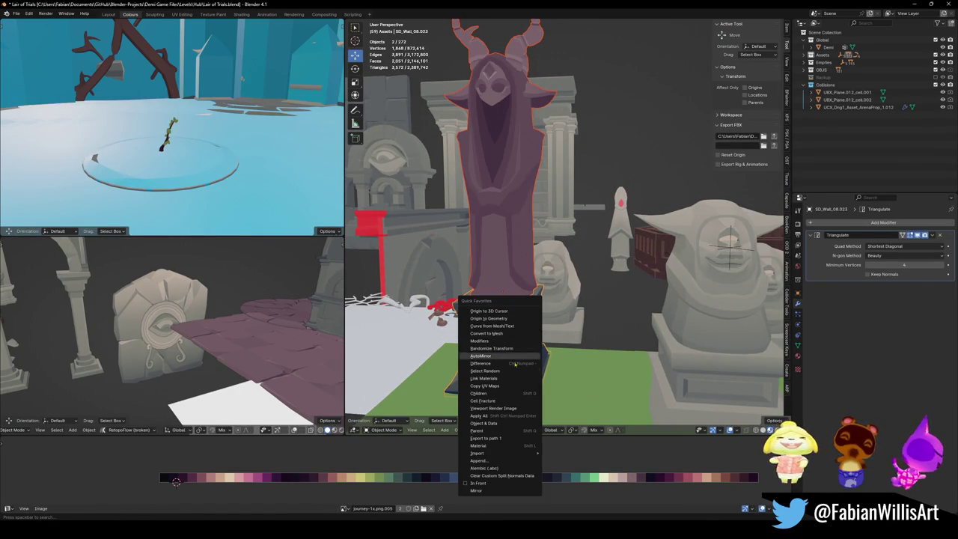
click(503, 379)
- Select all the statue's faces and slide its UVs along X to grey stone tones
click(522, 270)
key(Tab)
key(a)
key(g)
key(x)
click(318, 479)
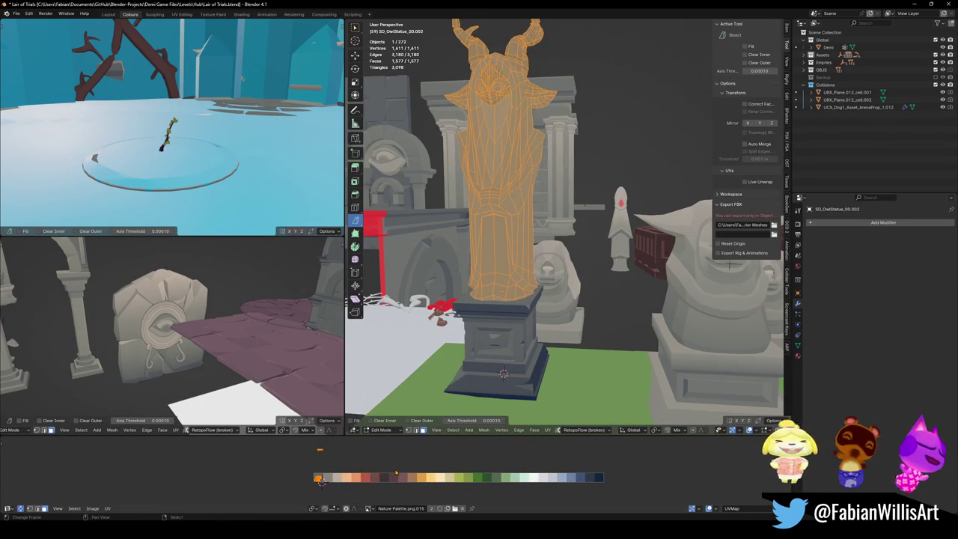
key(Tab)
key(Tab)
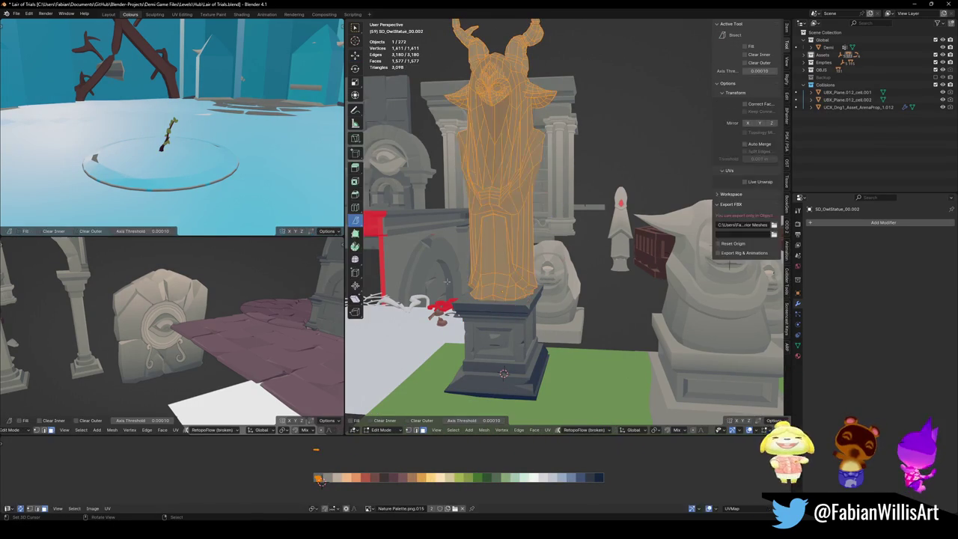
key(Tab)
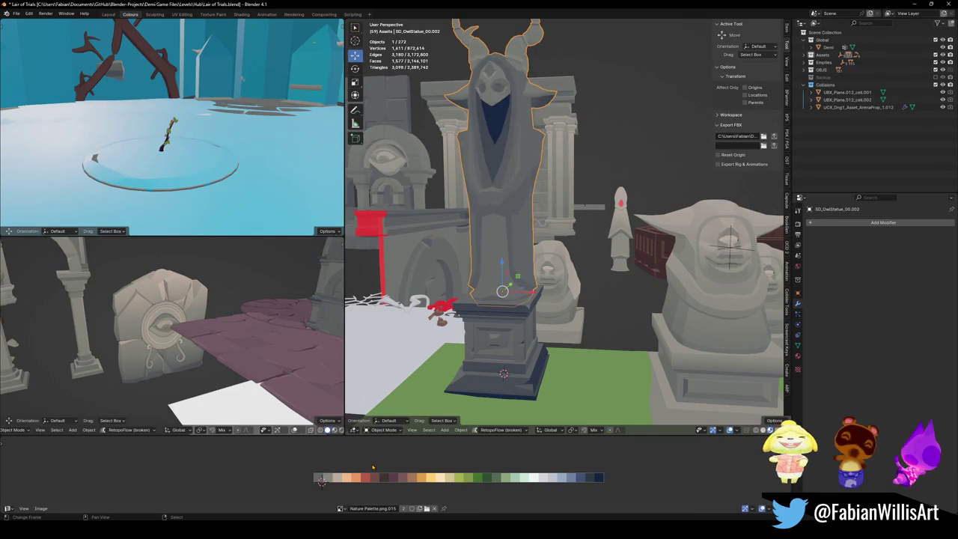
key(alt+a)
mouse_move(473, 355)
middle_down()
mouse_move(626, 254)
mouse_move(536, 265)
mouse_move(580, 294)
middle_up()
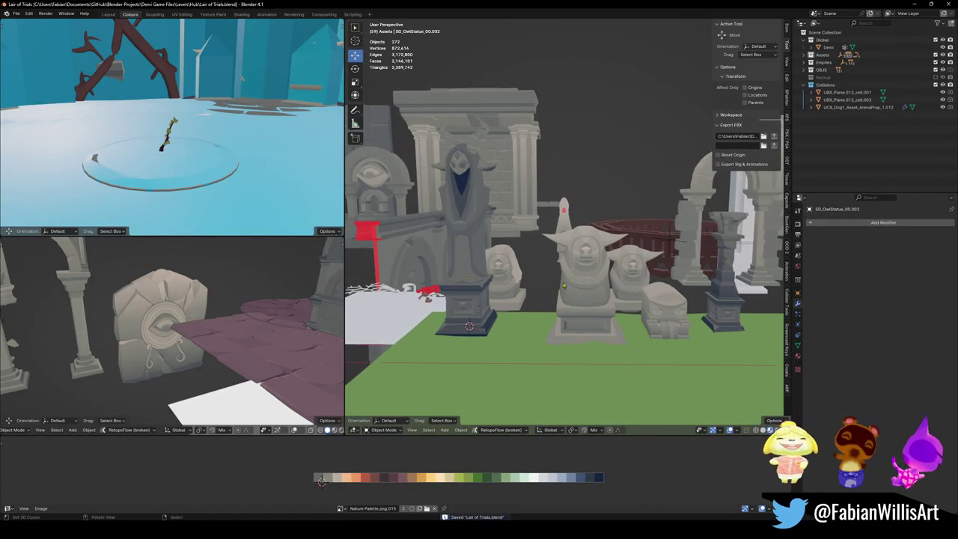
mouse_move(535, 272)
middle_down()
mouse_move(507, 266)
mouse_move(522, 276)
mouse_move(530, 306)
middle_up()
- Duplicate the dark pedestal and drop the copy beside the first one
click(467, 332)
click(564, 320)
key(alt+a)
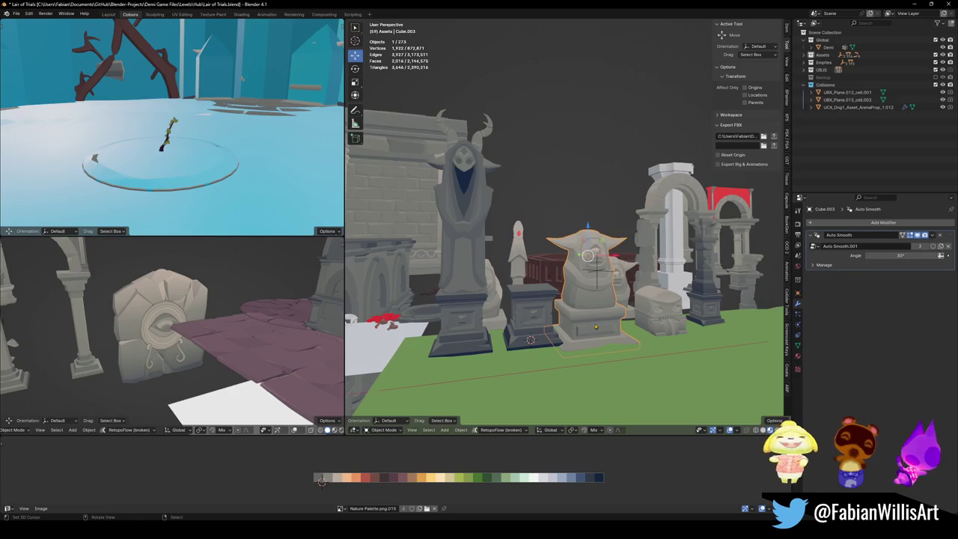
- Snap the cyclops bust onto the new pedestal, shrink it to 0.703, and lower it along Z
key(s)
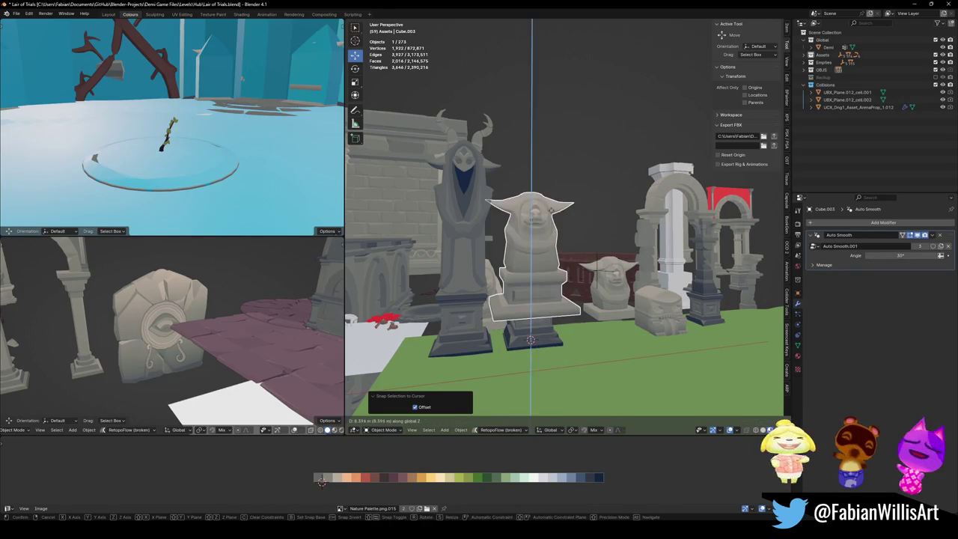
click(576, 241)
key(g)
key(z)
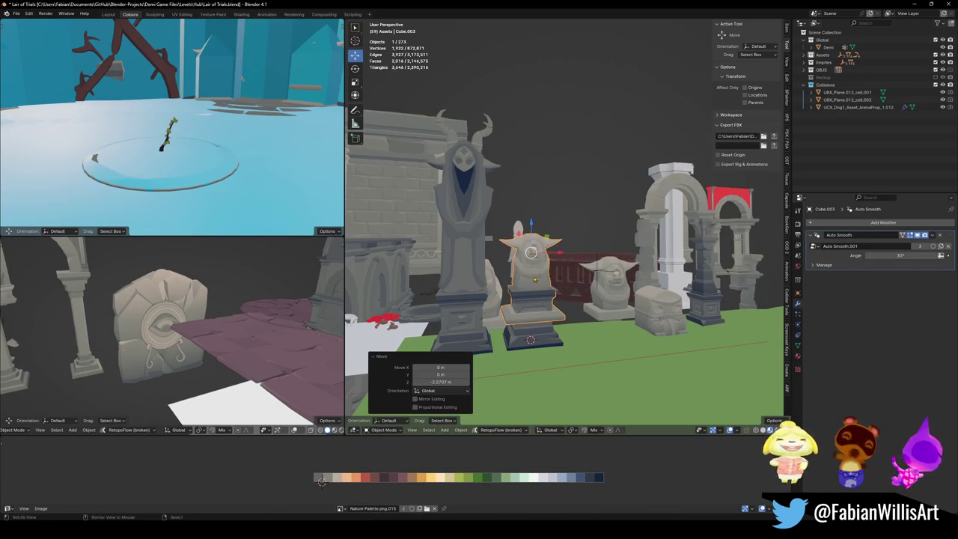
scroll(534, 282, up, 3)
mouse_move(534, 283)
middle_down()
mouse_move(458, 271)
mouse_move(567, 324)
middle_up()
- Delete the bust's mouth detail in Edit Mode and adjust its scale on the pedestal
key(Tab)
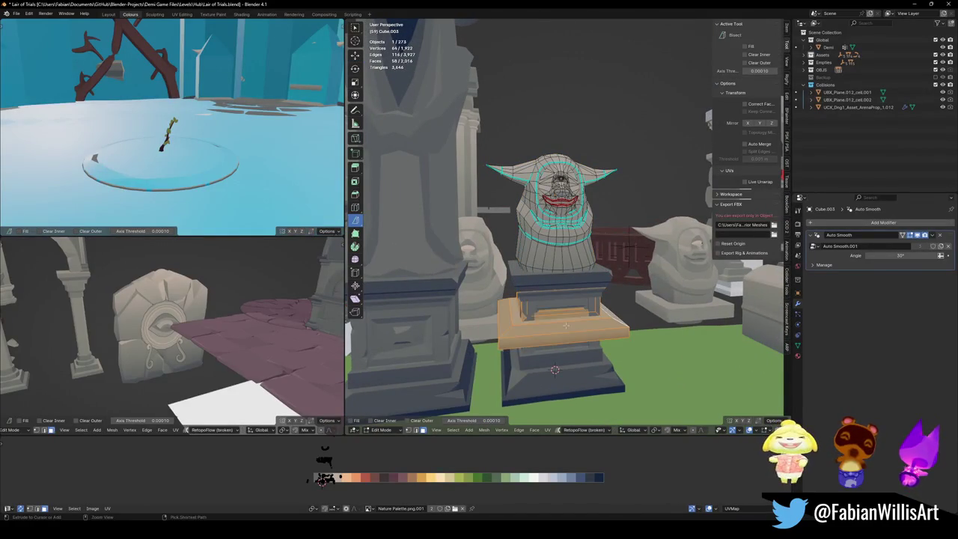
click(566, 326)
key(Tab)
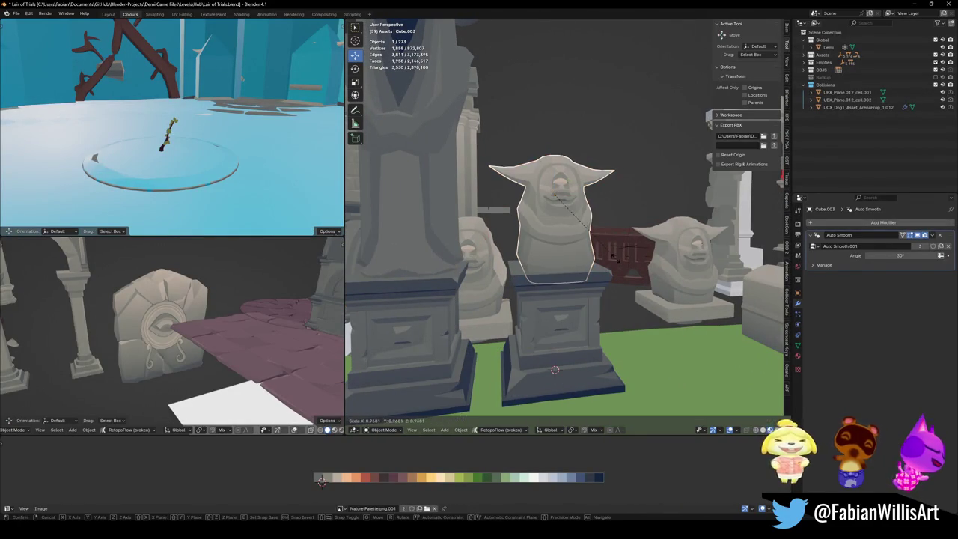
click(612, 255)
mouse_move(612, 255)
middle_down()
mouse_move(590, 281)
mouse_move(570, 260)
middle_up()
click(570, 259)
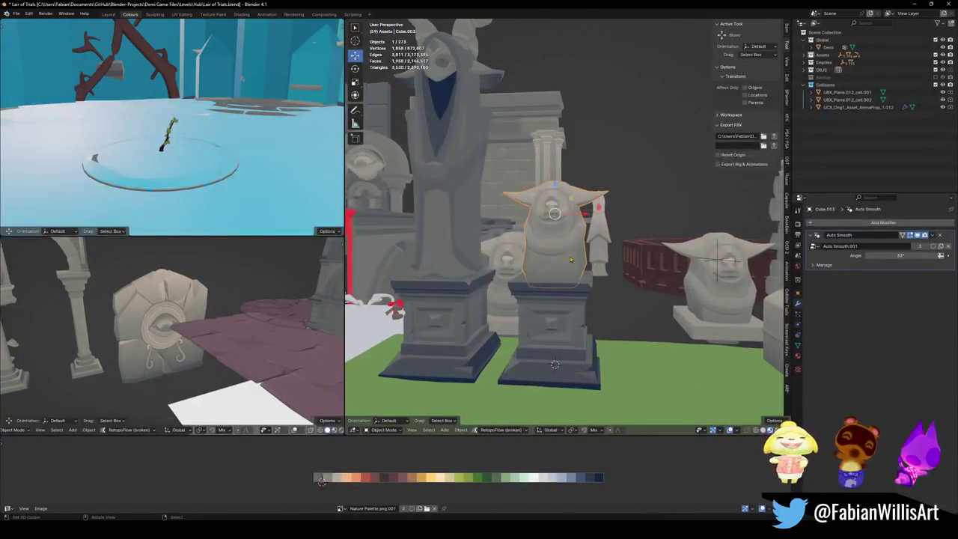
key(Tab)
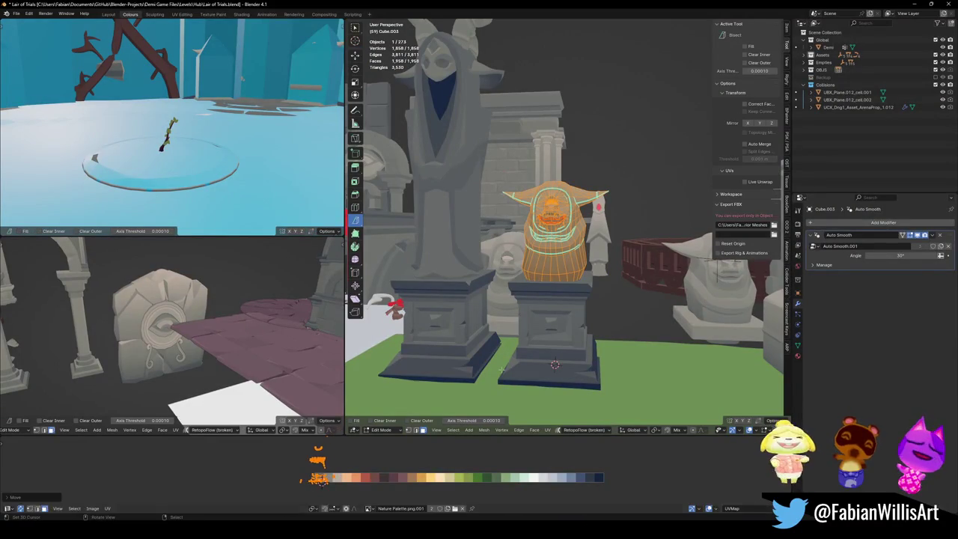
key(Tab)
mouse_move(554, 269)
middle_down()
mouse_move(579, 250)
mouse_move(605, 295)
mouse_move(593, 247)
mouse_move(614, 242)
mouse_move(582, 243)
mouse_move(587, 265)
middle_up()
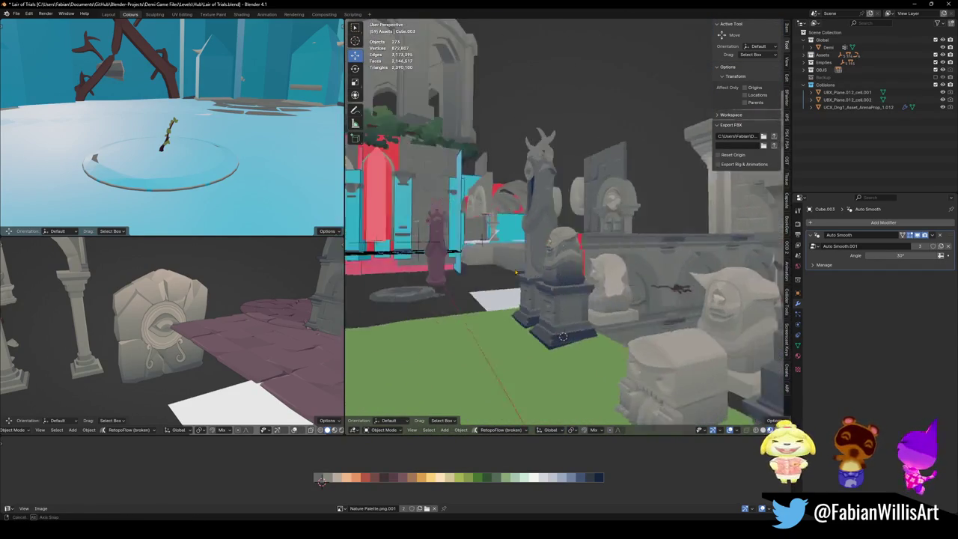
- Select the pedestal's base, trim and cap, invert the selection, and delete the middle section
scroll(586, 265, up, 2)
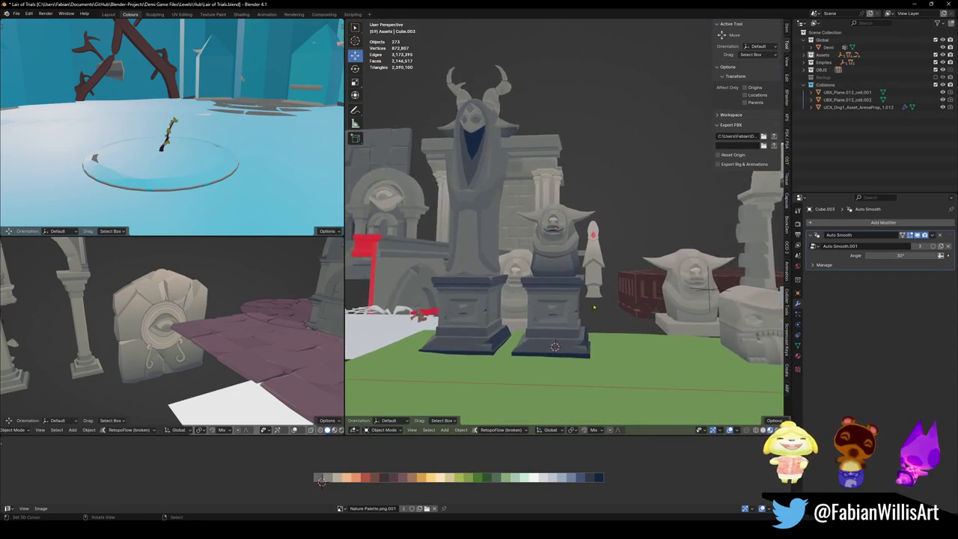
scroll(584, 299, up, 2)
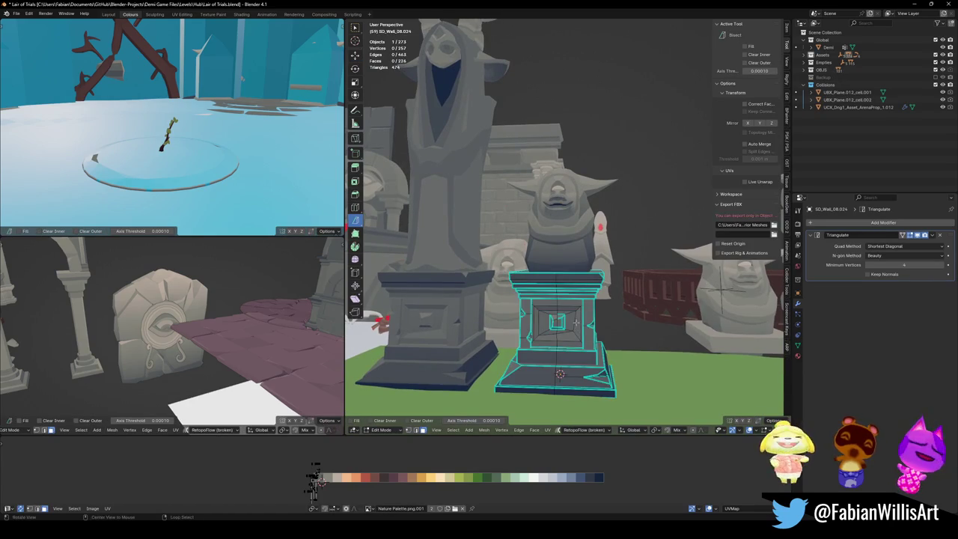
key(KP_Decimal)
key(l)
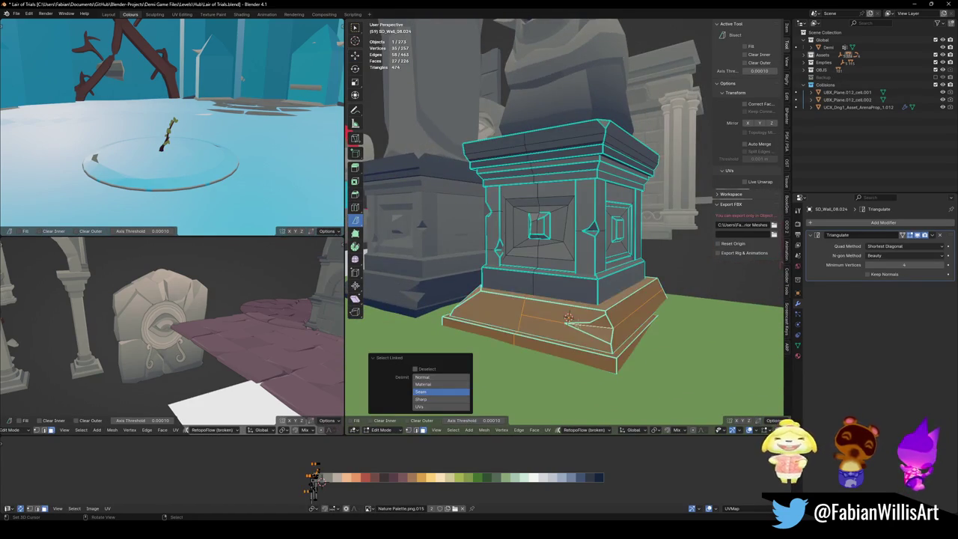
key(l)
scroll(584, 314, down, 4)
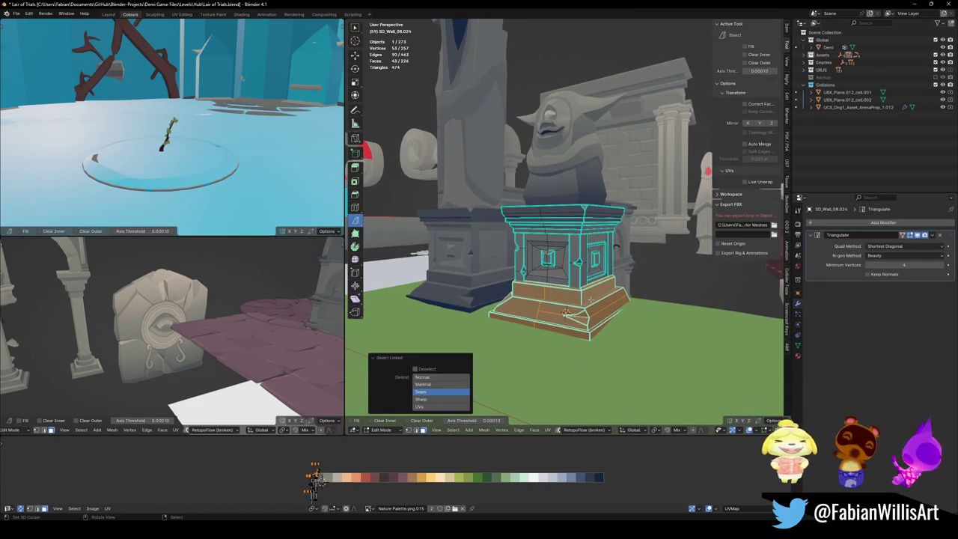
scroll(590, 298, up, 3)
middle_drag(590, 299, 586, 238)
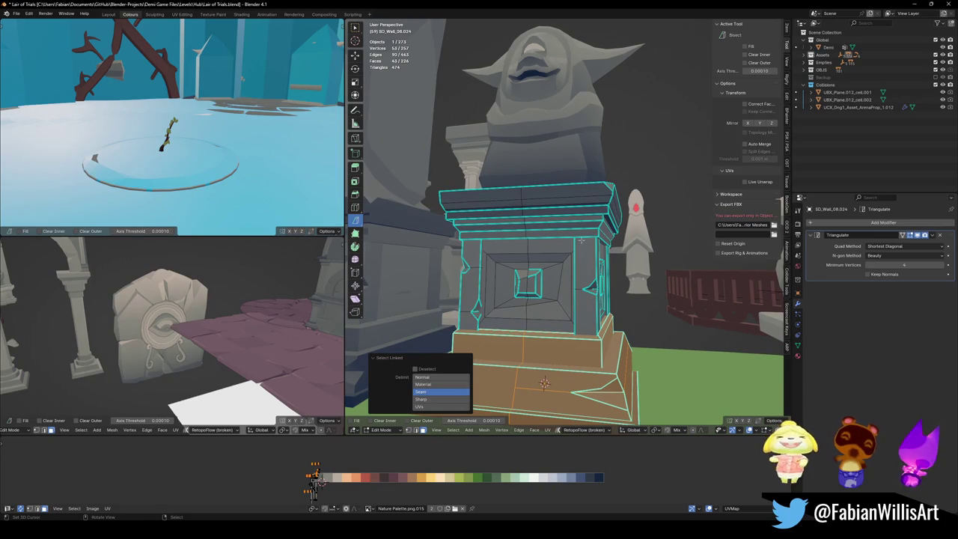
key(l)
key(l)
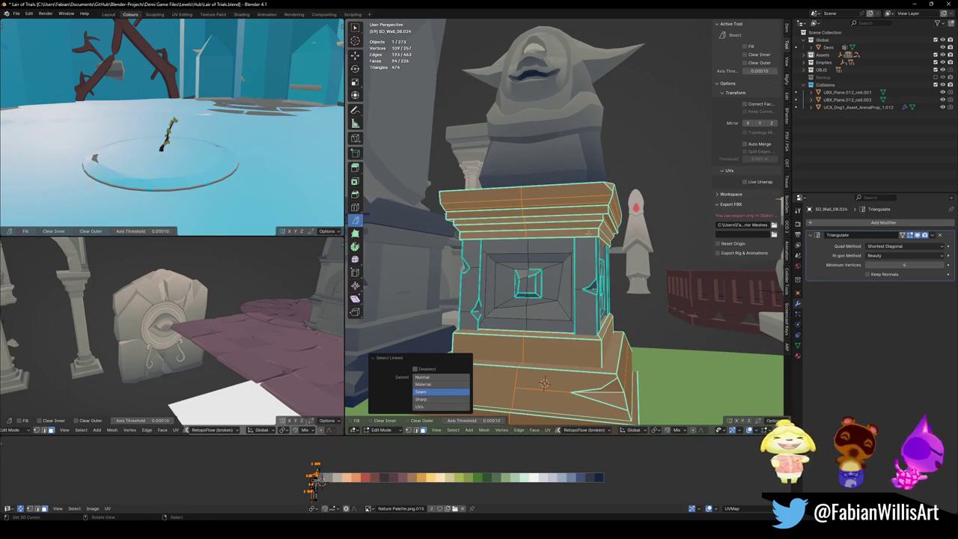
key(ctrl+i)
key(x)
click(589, 233)
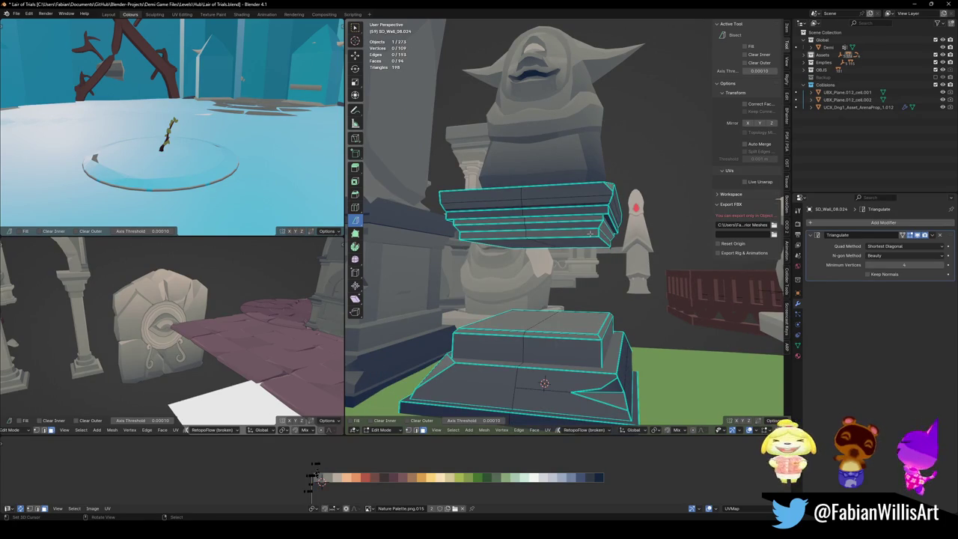
- Lower the upper trim block along Z and delete the middle trim strips
key(l)
key(g)
key(z)
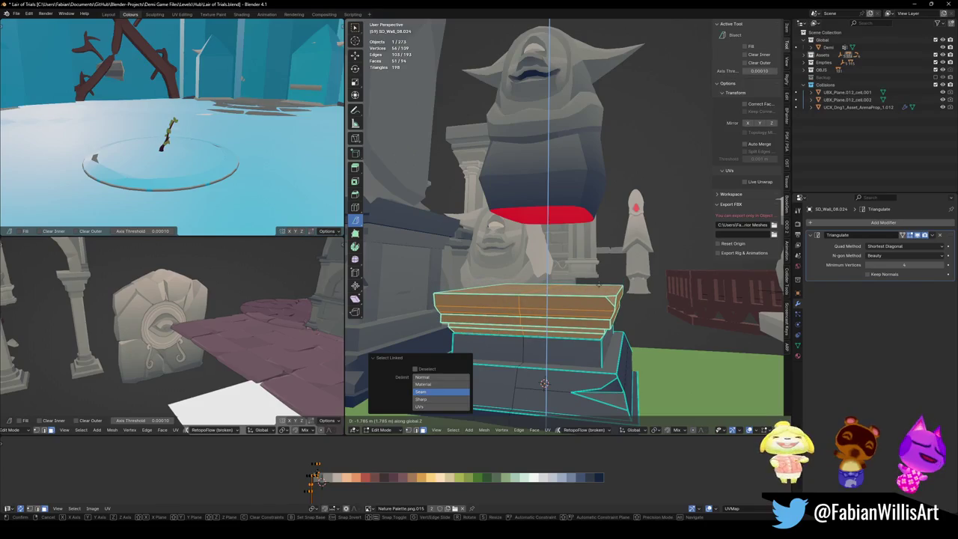
click(571, 312)
key(alt+a)
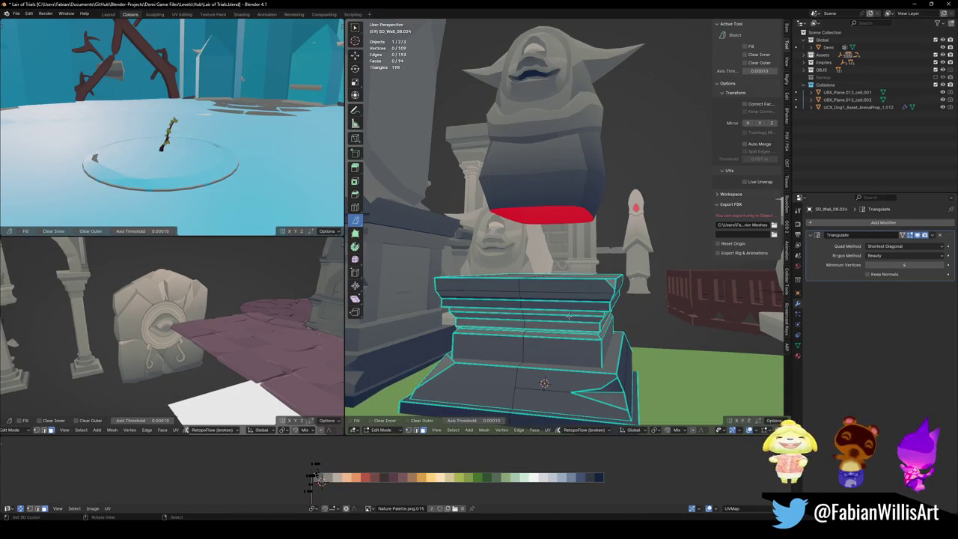
key(l)
key(x)
key(Return)
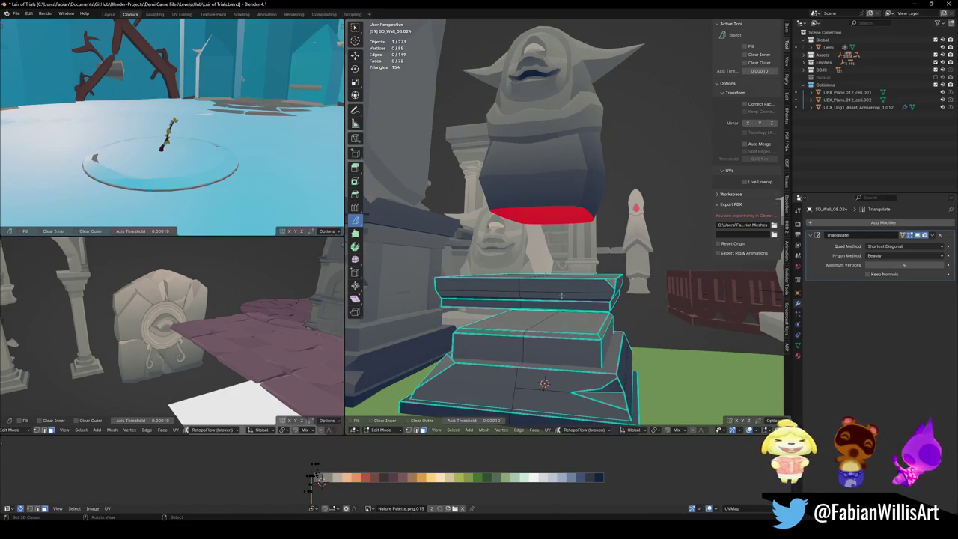
- Drop the top pedestal block onto the base and select the statue standing on it
key(l)
key(g)
key(z)
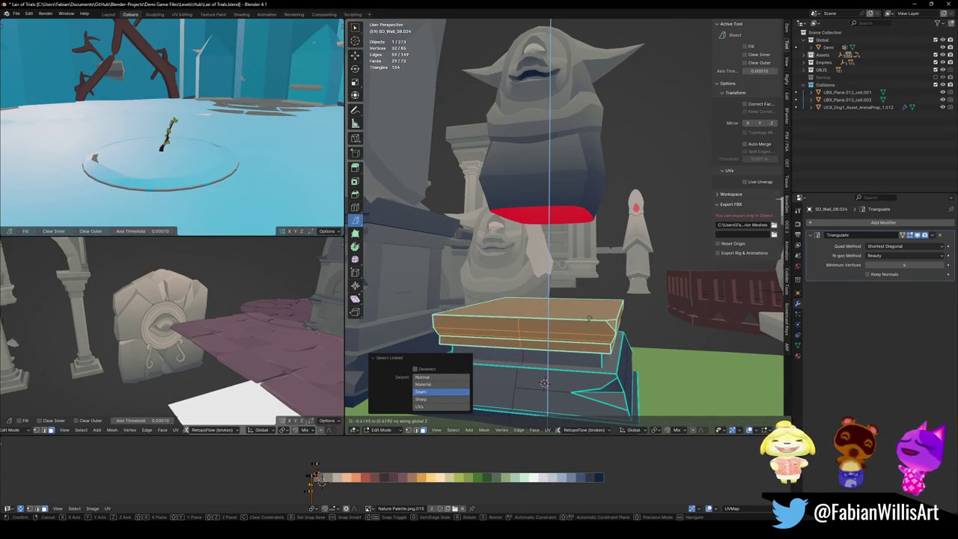
click(588, 320)
key(Tab)
click(575, 288)
- Lower the statue onto the shorter pedestal, then select and frame the big-face statue
key(g)
key(z)
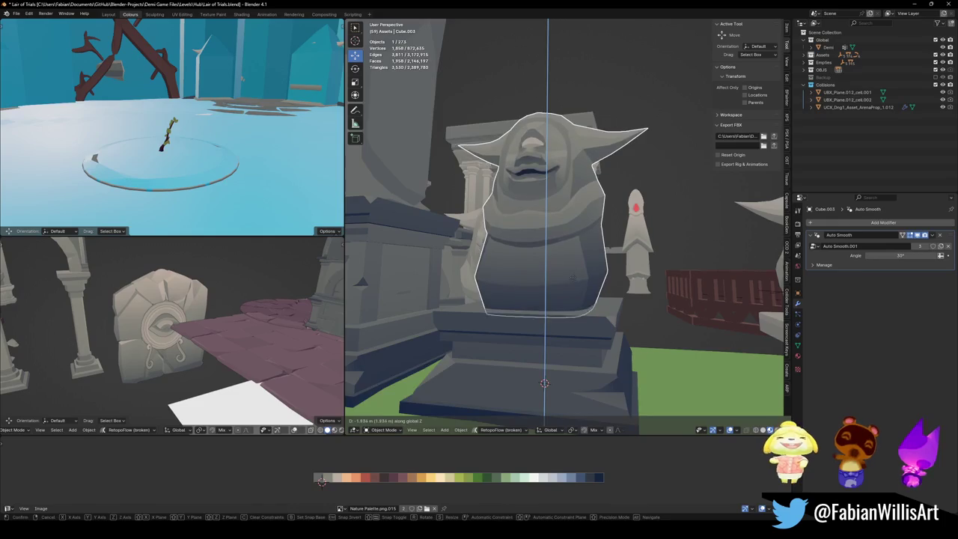
click(573, 277)
mouse_move(572, 277)
middle_down()
mouse_move(584, 289)
mouse_move(627, 278)
mouse_move(634, 291)
middle_up()
click(635, 290)
key(KP_Decimal)
middle_drag(594, 257, 563, 235)
- Move the big-face statue along X so it sits between the goblin statues
key(Tab)
key(g)
key(x)
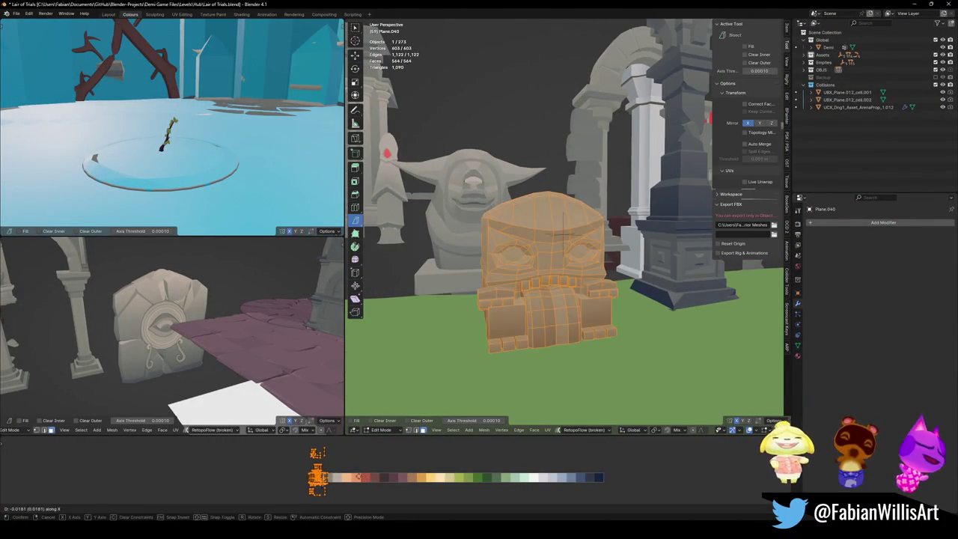
key(Escape)
key(Tab)
mouse_move(587, 267)
middle_down()
mouse_move(553, 277)
mouse_move(583, 284)
middle_up()
key(g)
key(x)
click(526, 291)
middle_drag(526, 291, 605, 282)
scroll(605, 283, up, 3)
- Save the file and shift the statue's UVs horizontally onto a darker palette swatch
click(604, 283)
key(Tab)
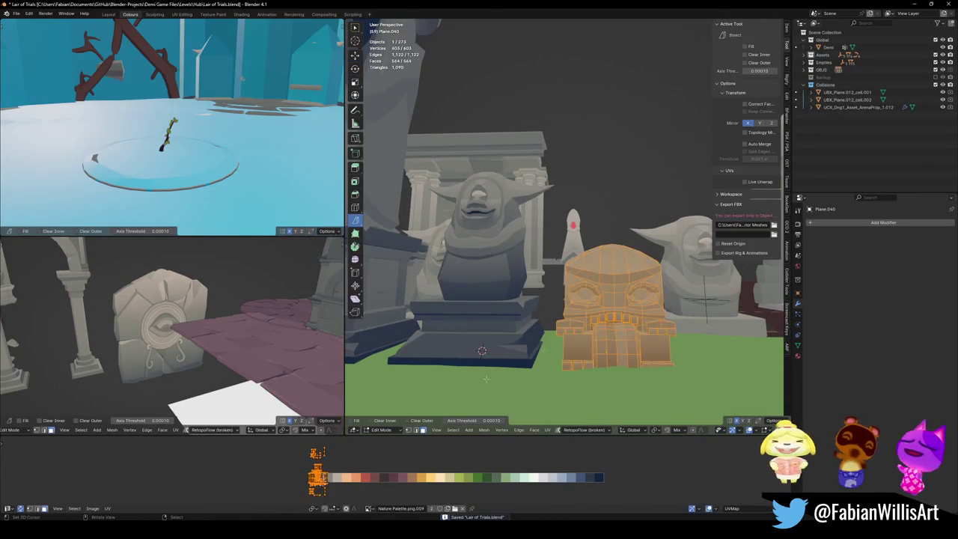
key(ctrl+s)
key(g)
key(x)
click(317, 479)
key(Tab)
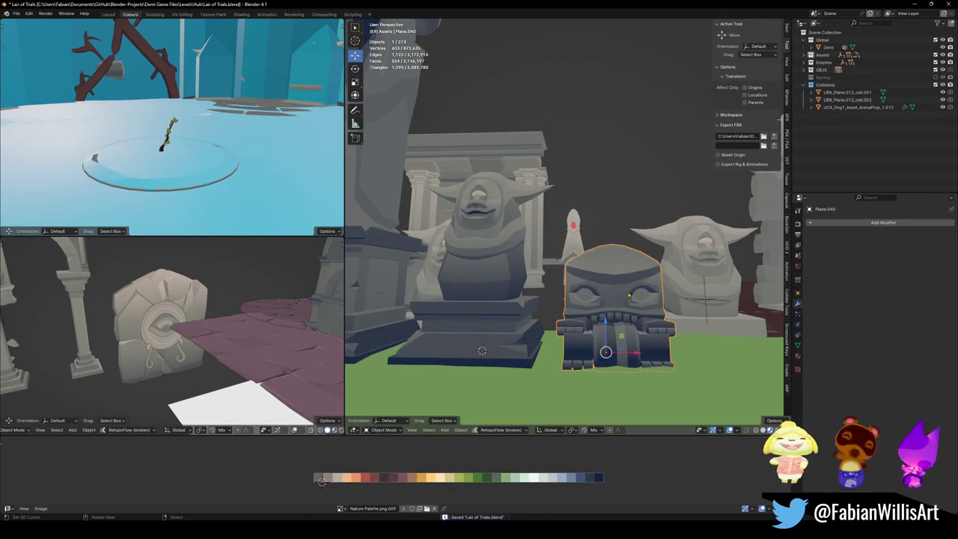
- Shift the statue's UVs along the palette again until it shows a lighter grey
key(Tab)
key(g)
key(x)
key(Return)
key(Tab)
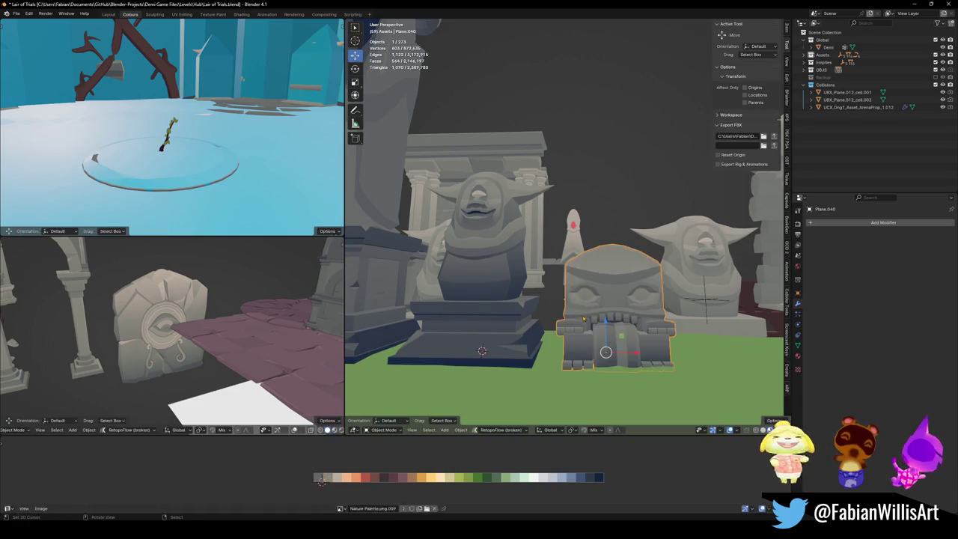
key(Tab)
key(g)
key(x)
key(Return)
key(Tab)
key(alt+a)
- Scale the big-face statue up and view it from its left side
middle_drag(636, 289, 621, 288)
scroll(621, 288, up, 4)
click(629, 283)
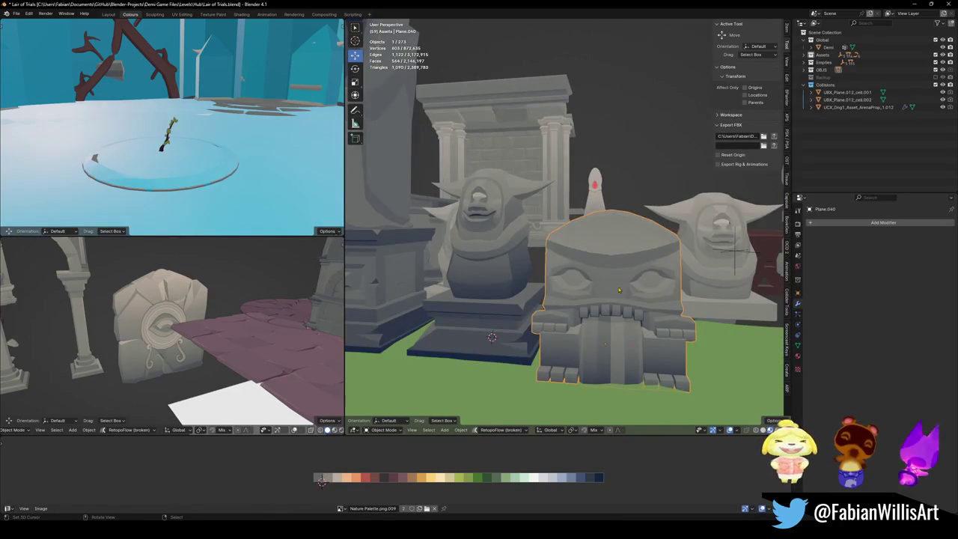
key(s)
click(631, 275)
key(alt+a)
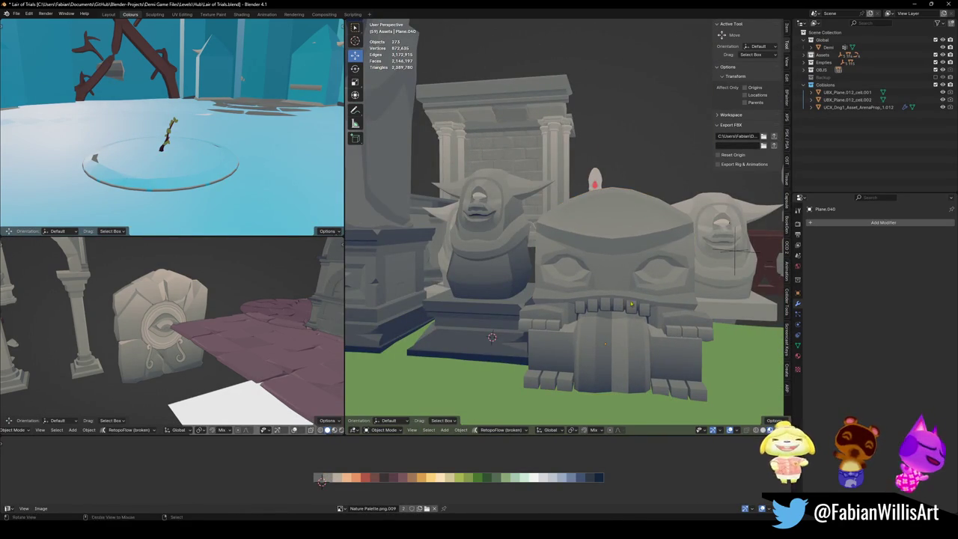
middle_drag(632, 348, 615, 294)
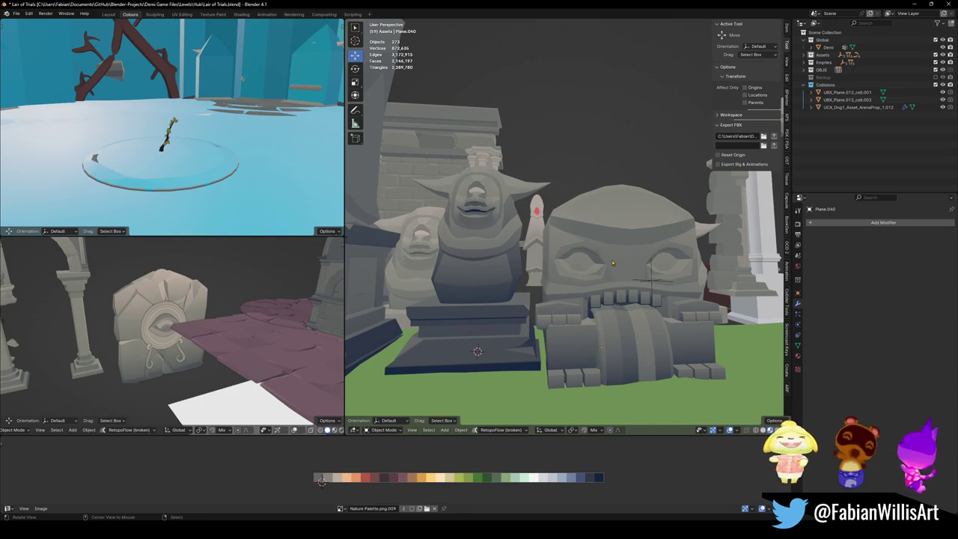
scroll(612, 263, down, 1)
scroll(612, 263, up, 4)
mouse_move(612, 262)
middle_down()
mouse_move(636, 279)
mouse_move(599, 278)
mouse_move(589, 290)
mouse_move(583, 279)
middle_up()
- Save Lair of Trials.blend, review the statue row from above, and switch to File Explorer
key(ctrl+s)
scroll(637, 278, down, 4)
scroll(594, 276, up, 3)
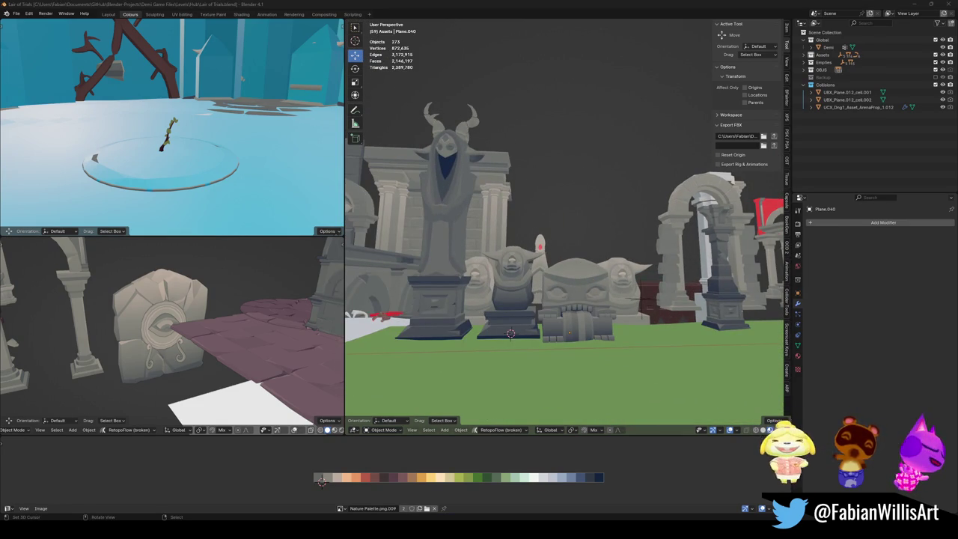
middle_drag(690, 243, 541, 249)
key(ctrl+s)
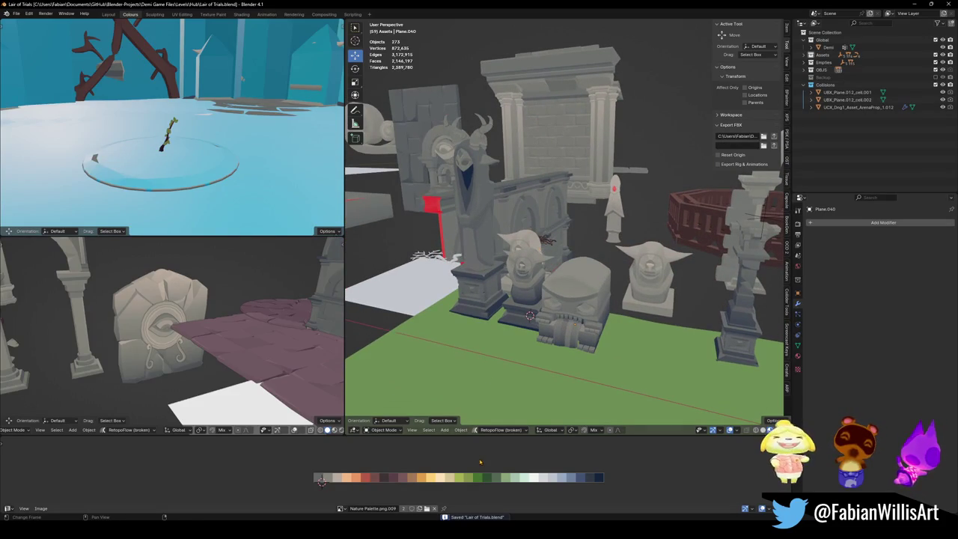
key(alt+Tab)
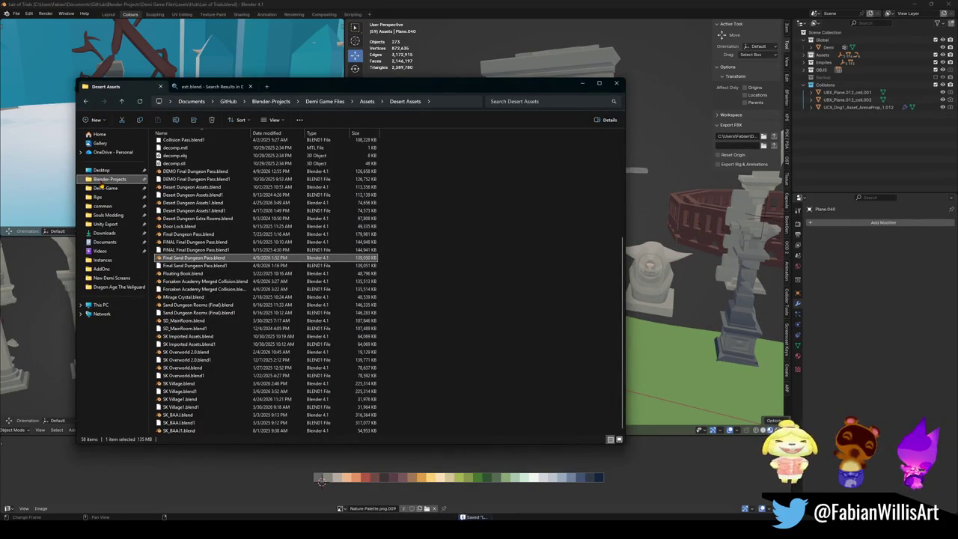
- Search the Blender-Projects folder for 'cave' and open Cave Intro.blend
click(105, 179)
click(526, 100)
text(cave)
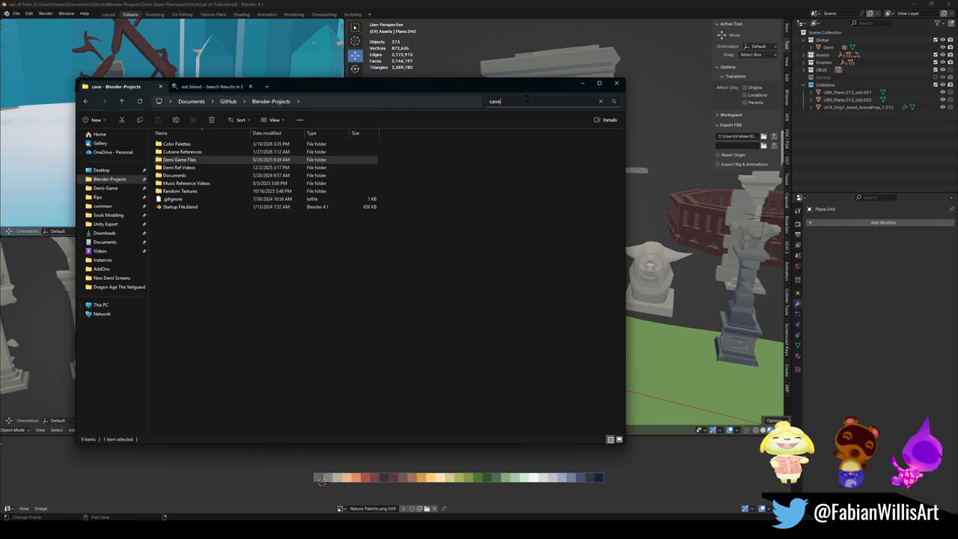
key(Return)
key(Down)
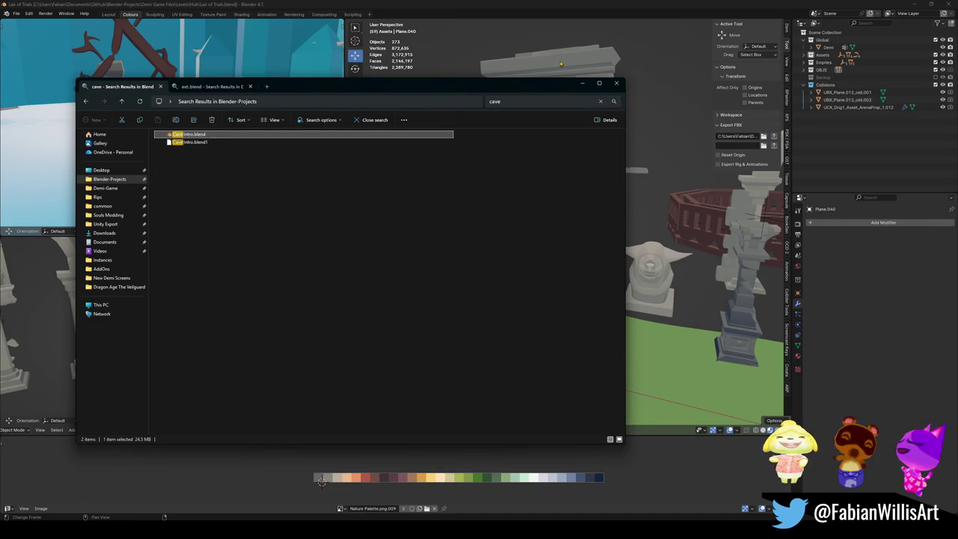
key(Return)
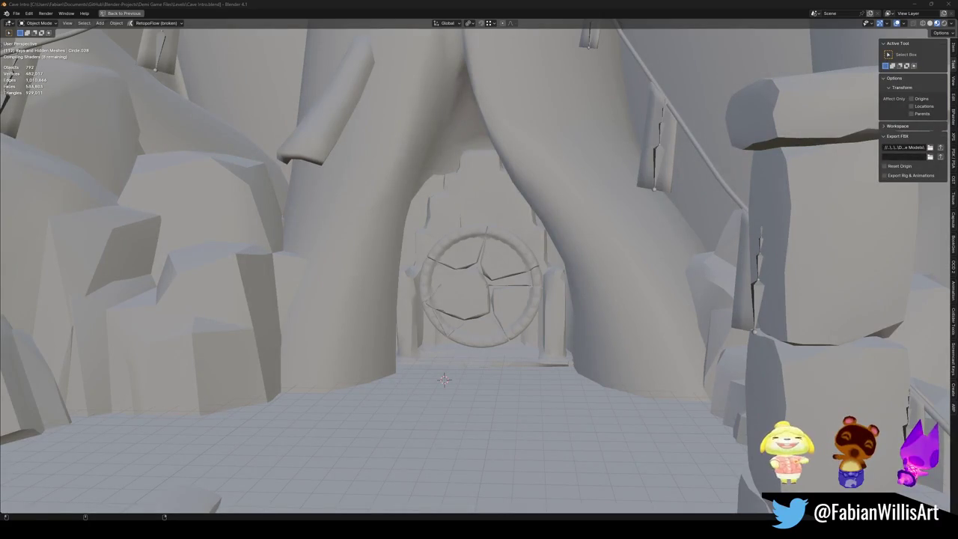
- Walk through the Cave Intro scene to the statues and stone arch
click(573, 10)
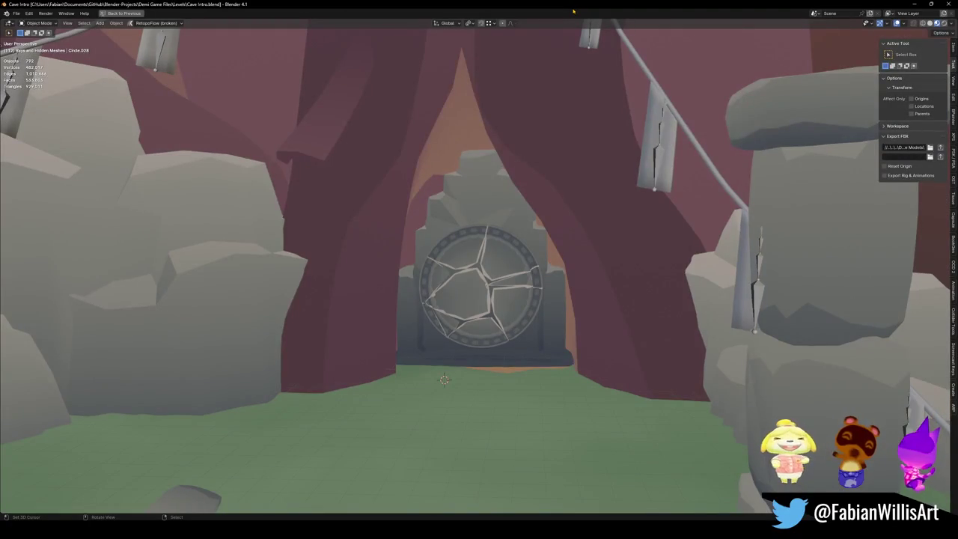
key(shift+grave)
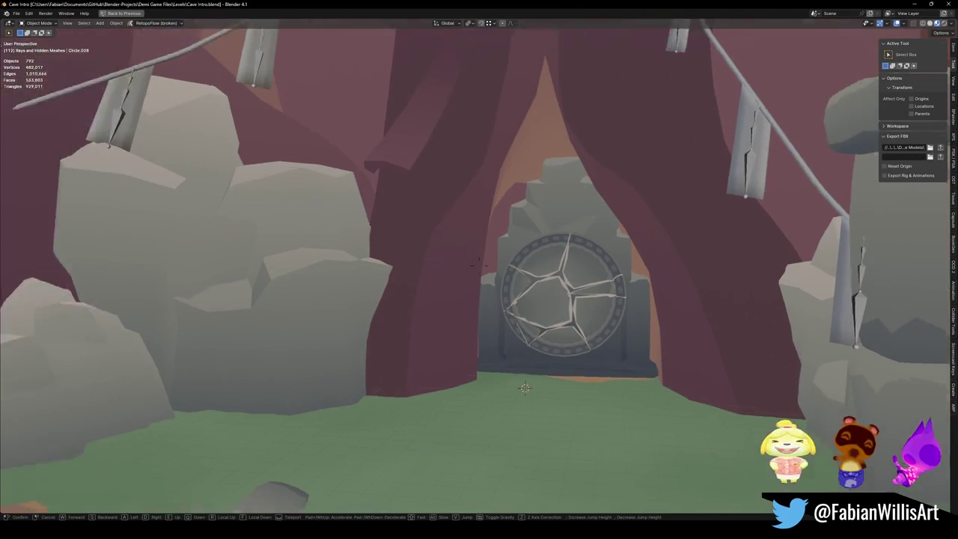
key(w)
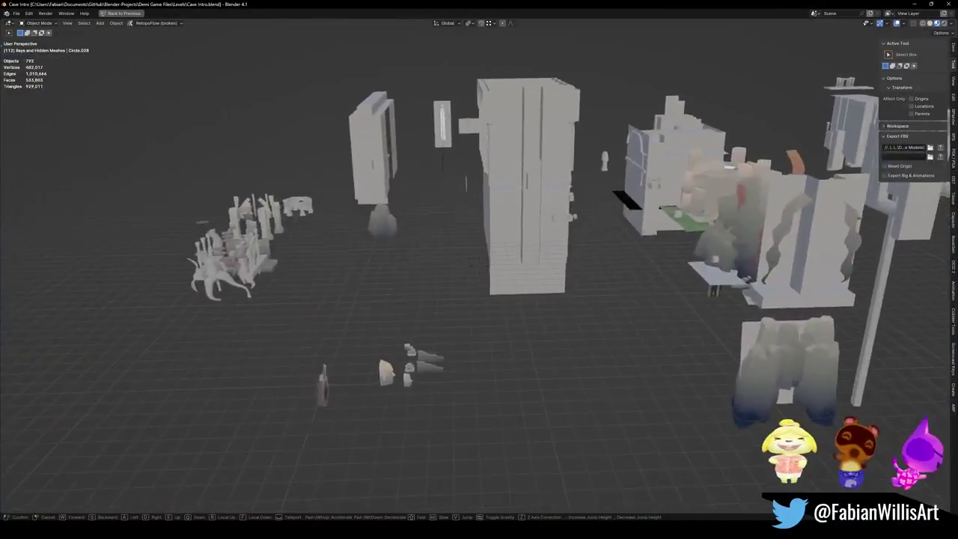
key(w)
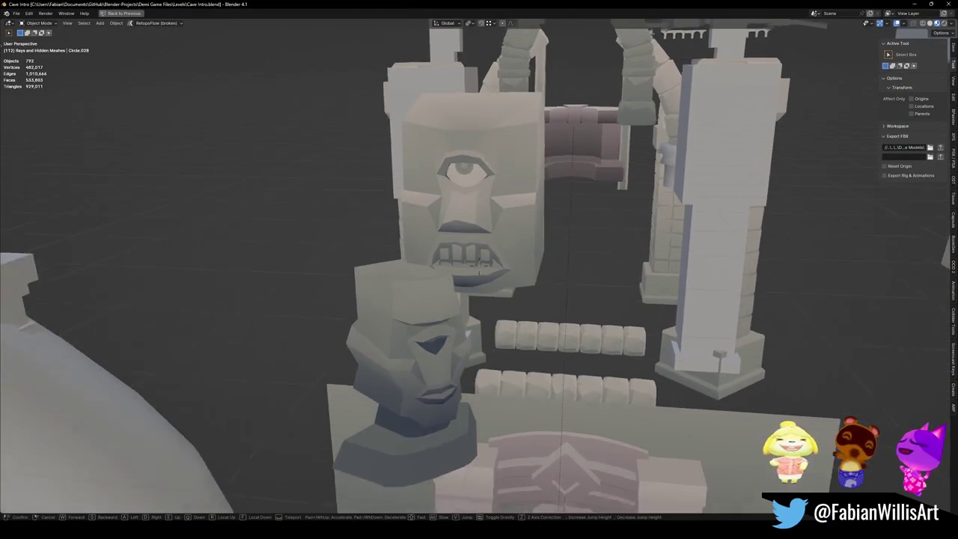
click(610, 250)
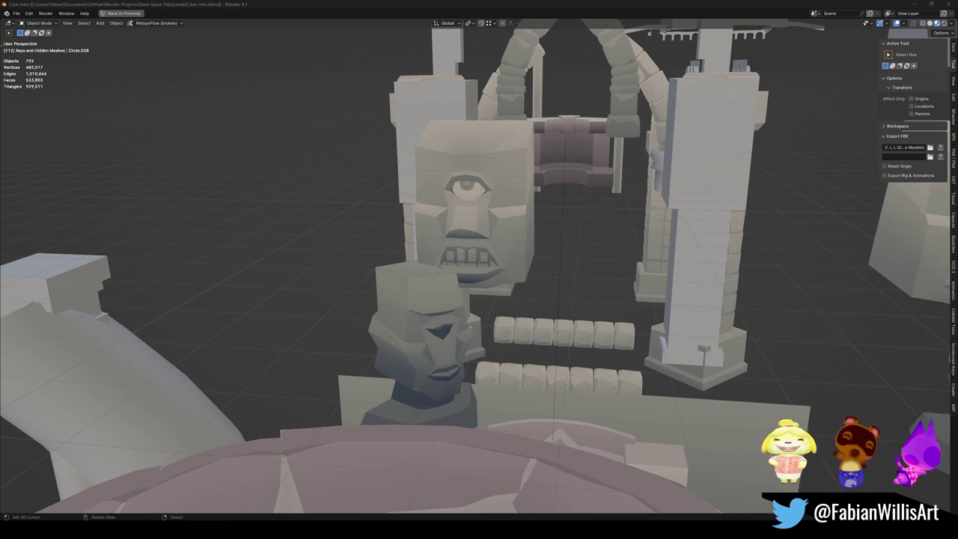
- Pull back to see the whole cave and select the cyclops statue heads (Plane.023)
scroll(479, 269, down, 5)
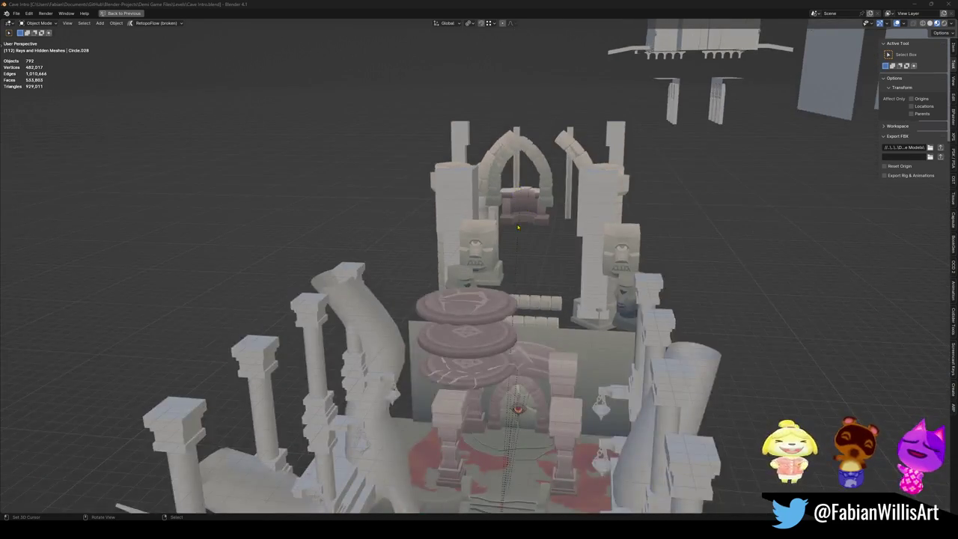
mouse_move(478, 269)
middle_down()
mouse_move(479, 314)
mouse_move(508, 312)
mouse_move(472, 262)
mouse_move(449, 274)
middle_up()
right_click(494, 307)
scroll(501, 312, up, 5)
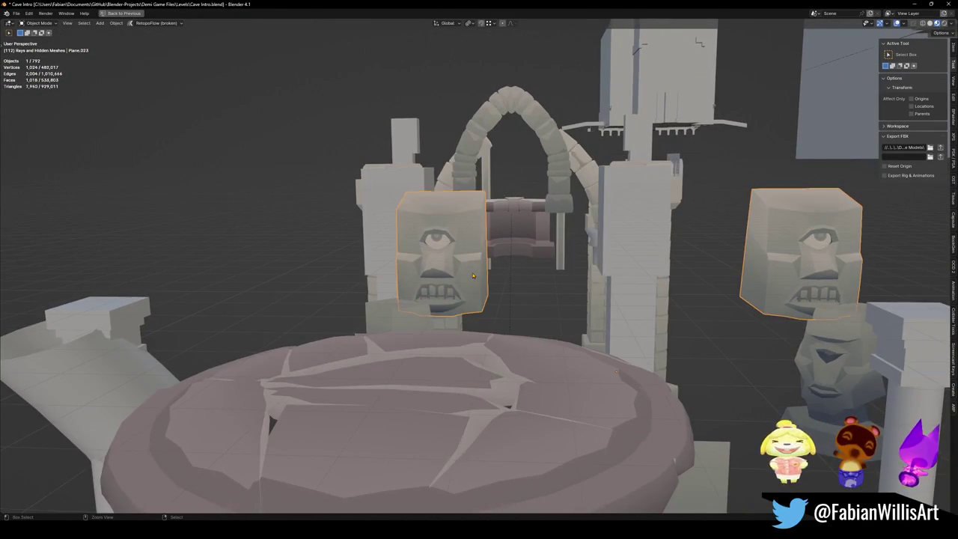
- Apply a level-1 Subdivision Set to the cyclops face heads
key(ctrl+1)
scroll(447, 276, up, 4)
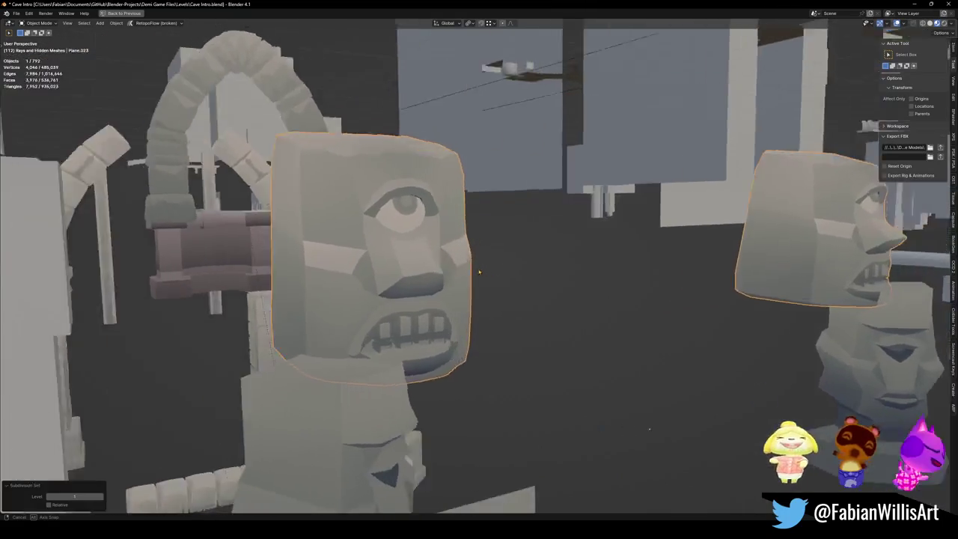
middle_drag(447, 276, 492, 261)
scroll(492, 261, down, 5)
scroll(492, 261, down, 3)
scroll(581, 278, down, 8)
- Fly into the cave up to the eye-door shrine
key(shift+grave)
key(w)
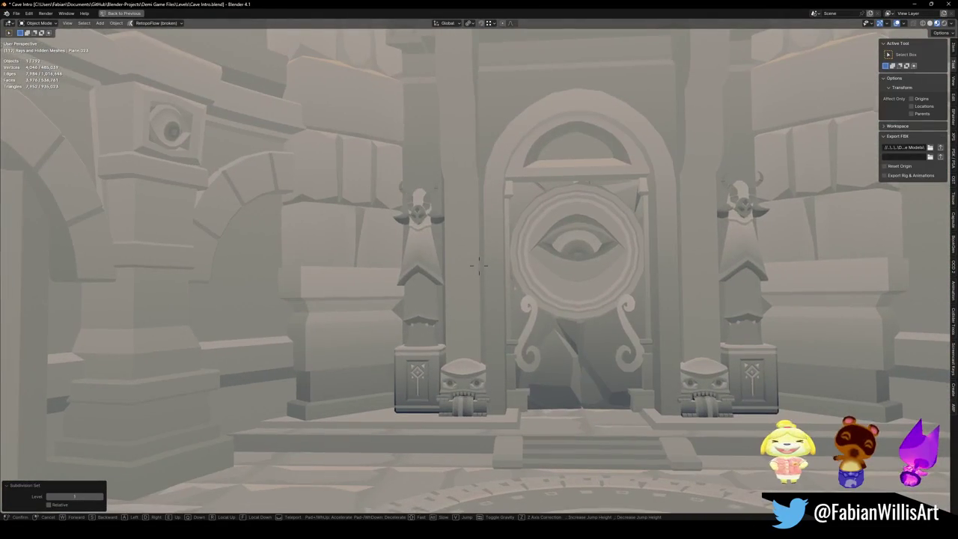
click(479, 266)
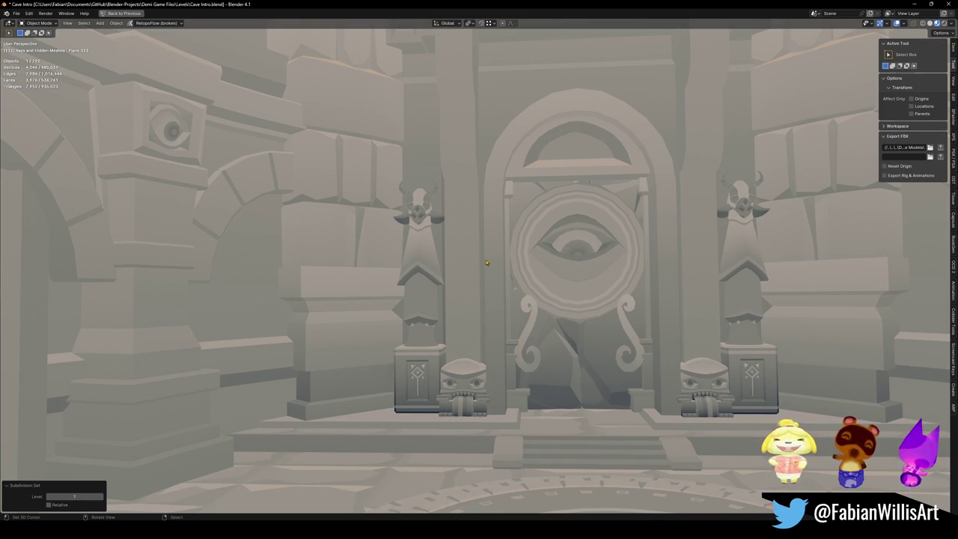
- Select the horned pedestal statues and small stone head blocks, then restore the full layout
click(423, 338)
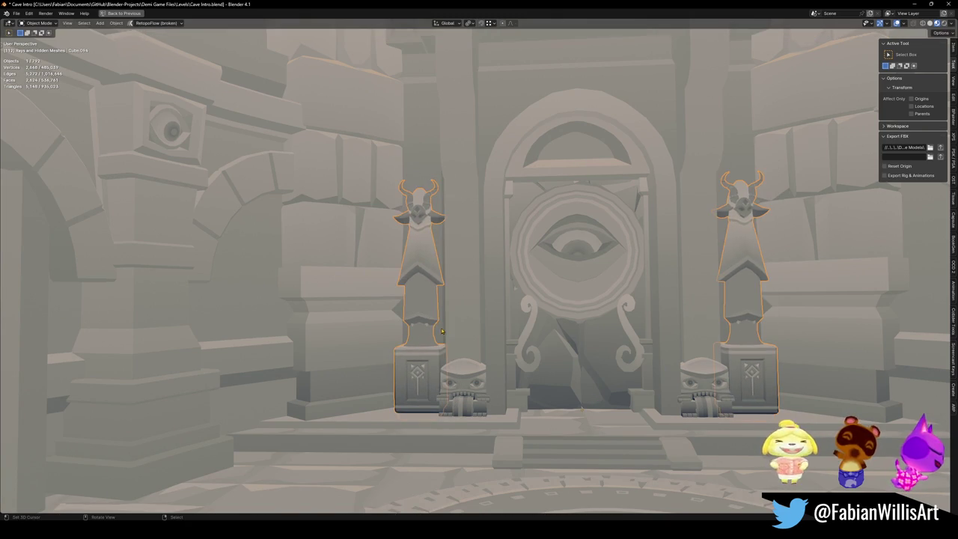
click(463, 384)
mouse_move(467, 379)
middle_down()
mouse_move(495, 323)
mouse_move(438, 309)
middle_up()
scroll(440, 284, up, 3)
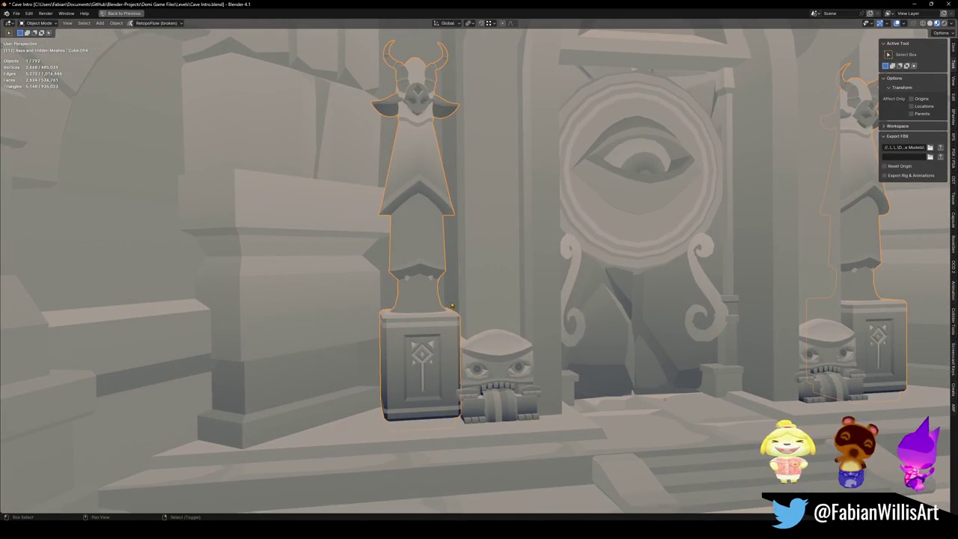
key(ctrl+space)
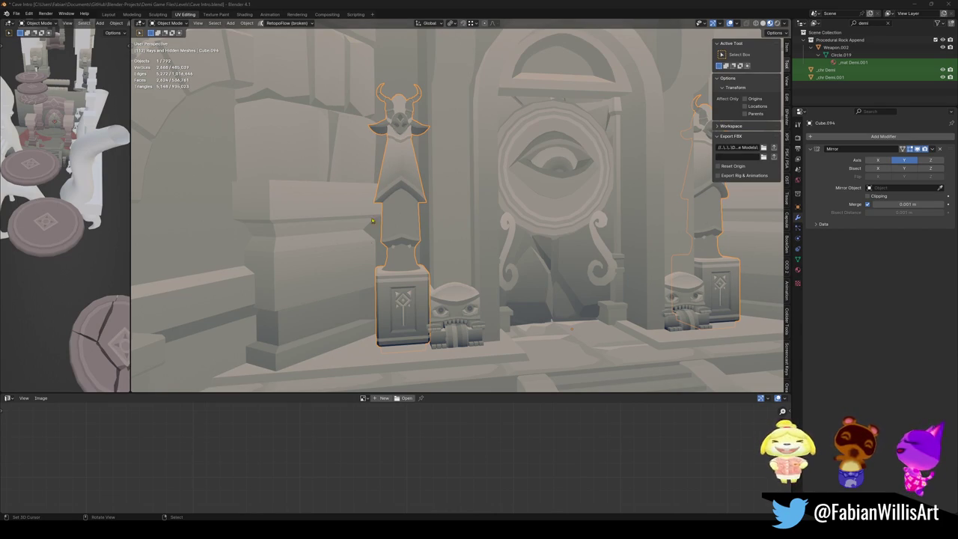
- Fly back to the carved entrance facade and copy the mirrored cyclops face statue
click(521, 3)
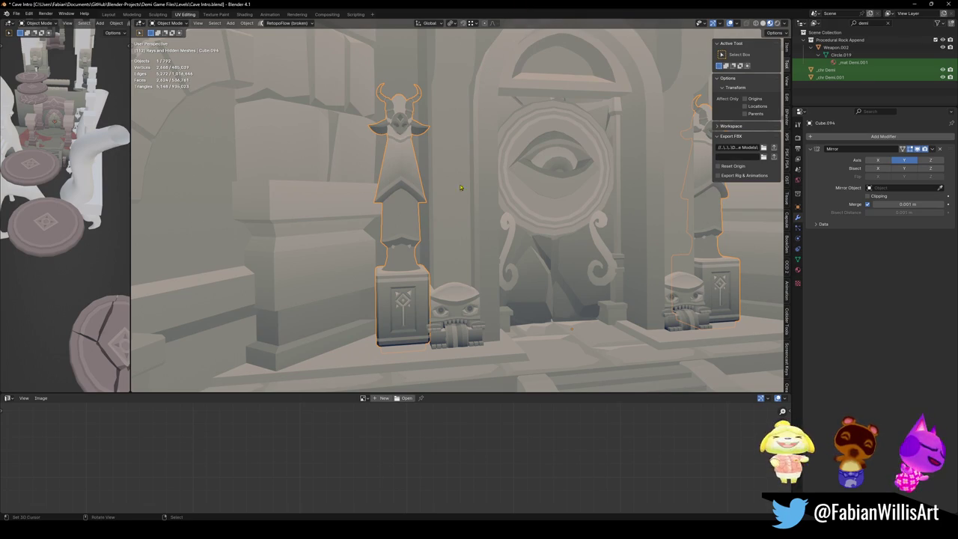
key(shift+grave)
key(w)
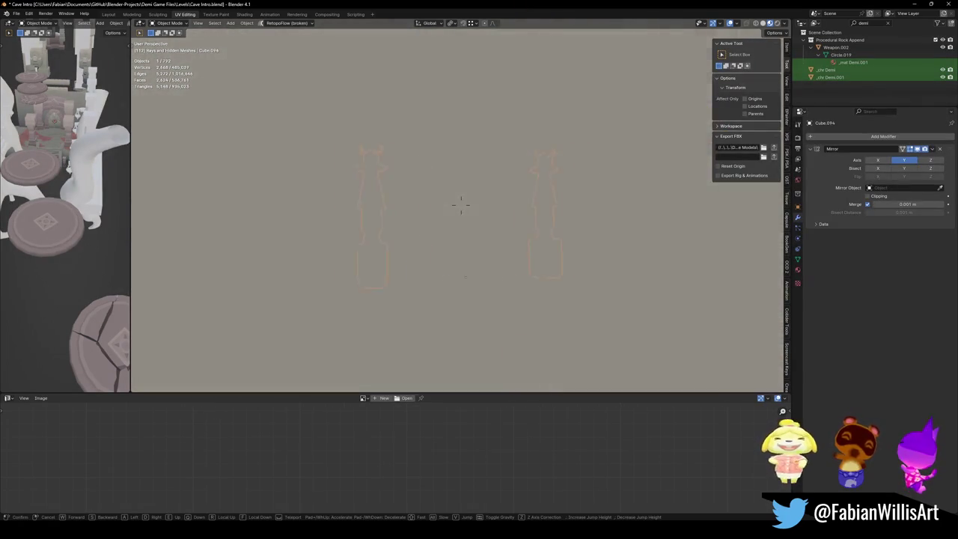
key(s)
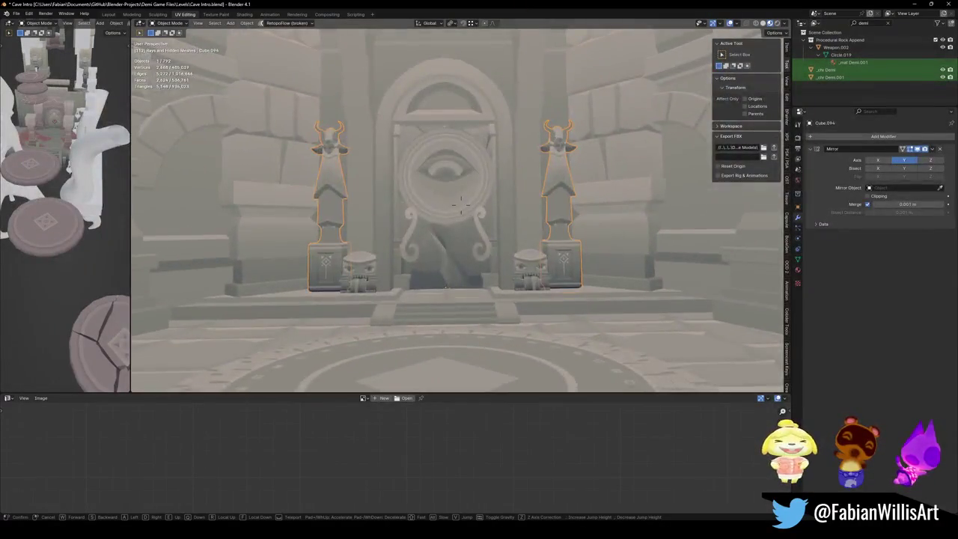
key(s)
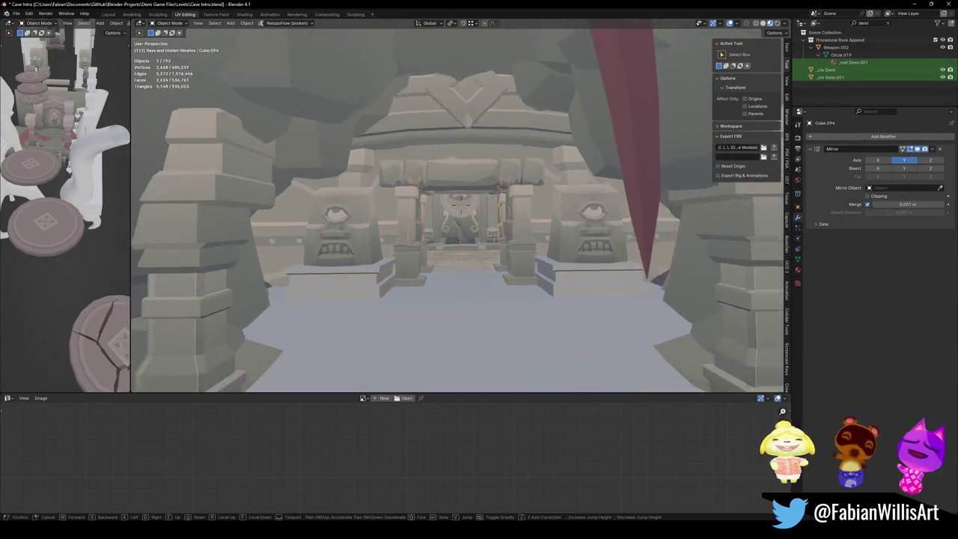
click(460, 202)
click(626, 237)
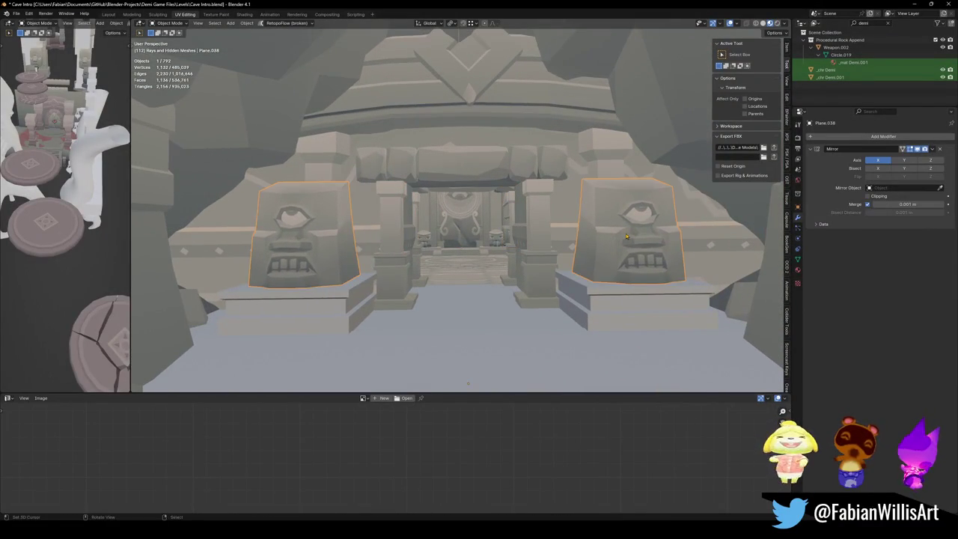
key(ctrl+c)
- Remove the Subdivision modifier from the cyclops face heads and switch to Lair of Trials
key(shift+grave)
key(s)
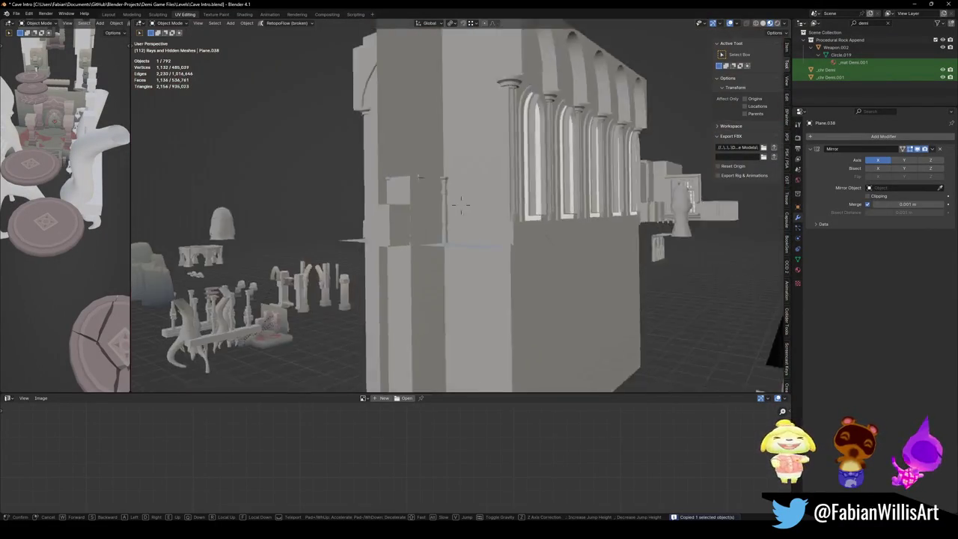
key(w)
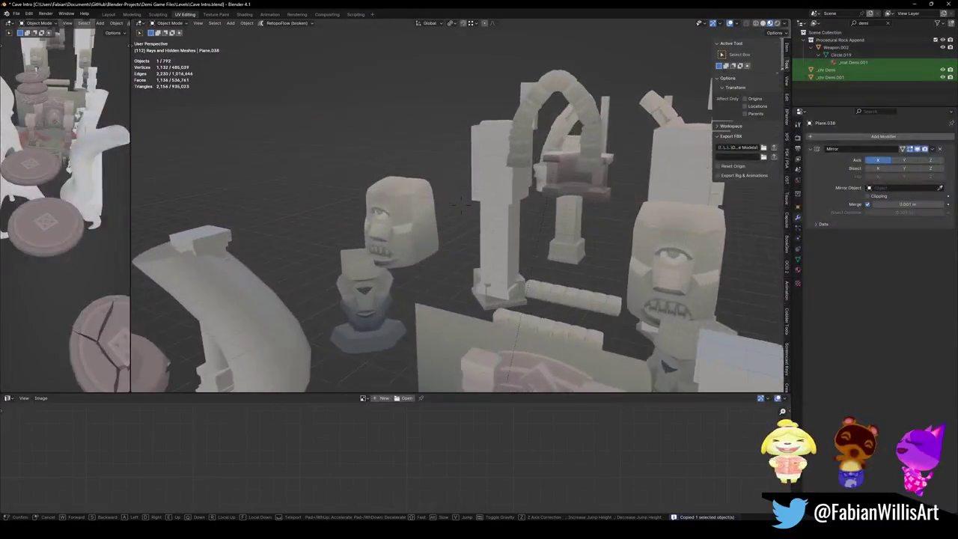
key(Escape)
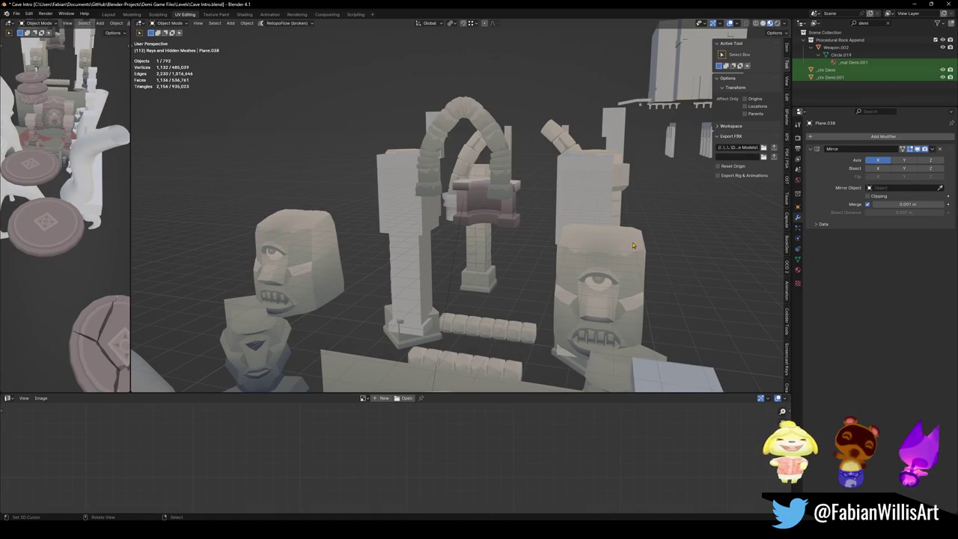
click(633, 245)
key(ctrl+1)
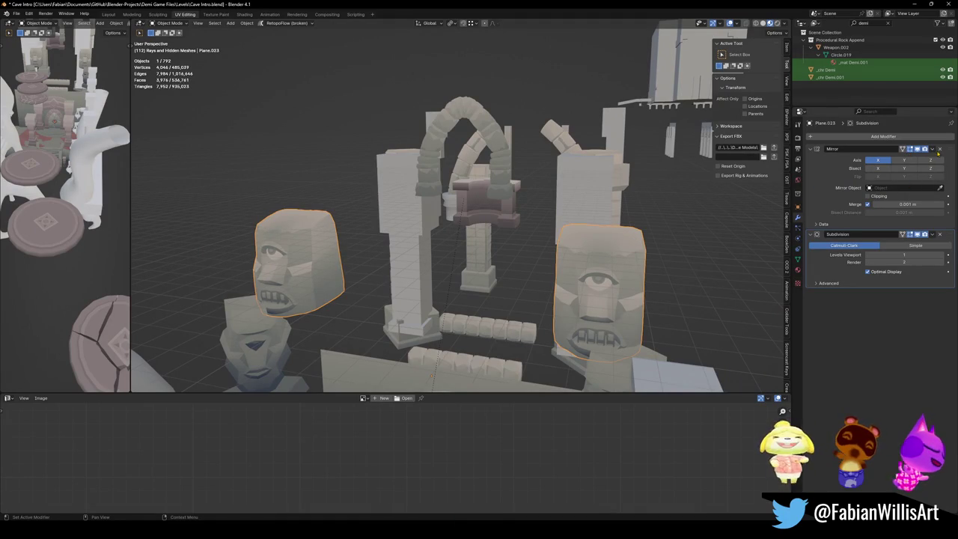
click(941, 235)
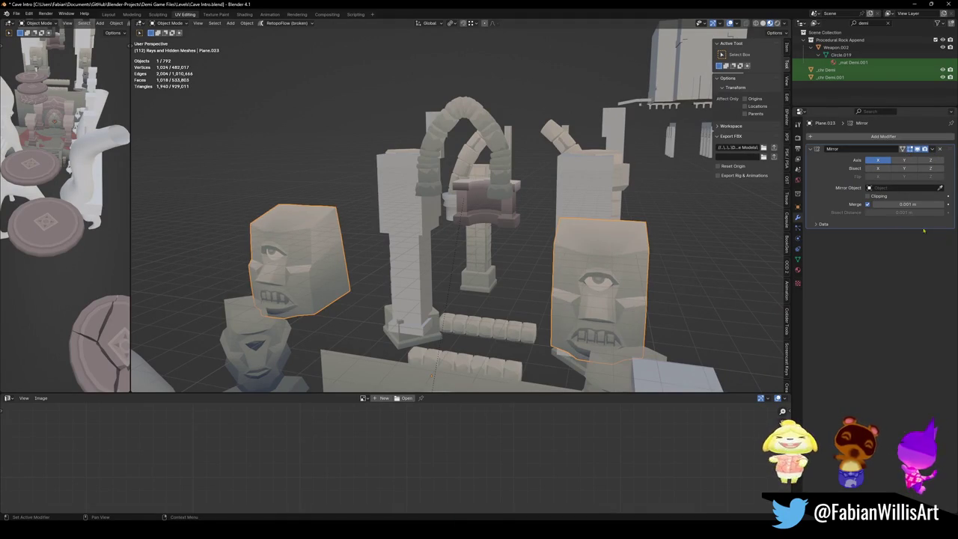
click(915, 6)
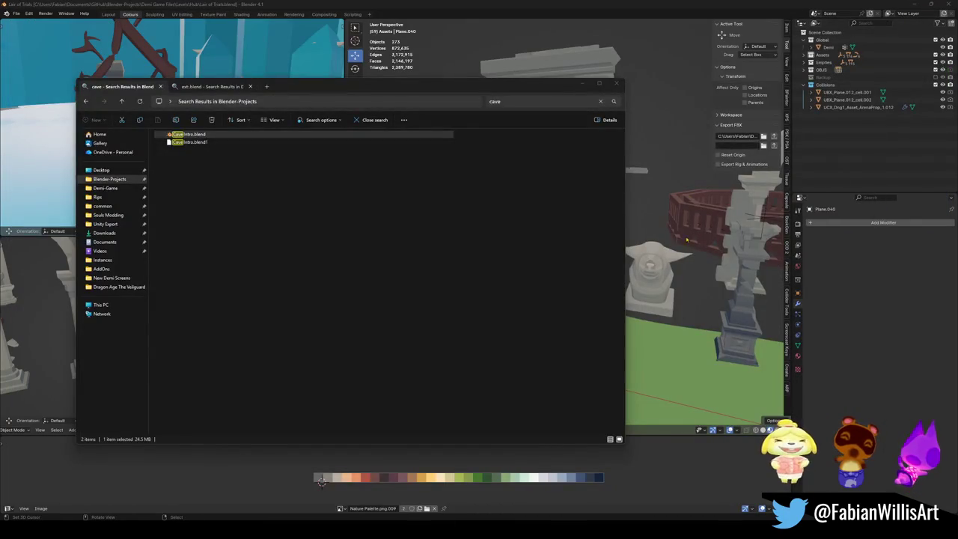
- Paste the copied cyclops face statue into the Lair of Trials scene
click(321, 480)
middle_drag(561, 225, 584, 247)
click(558, 269)
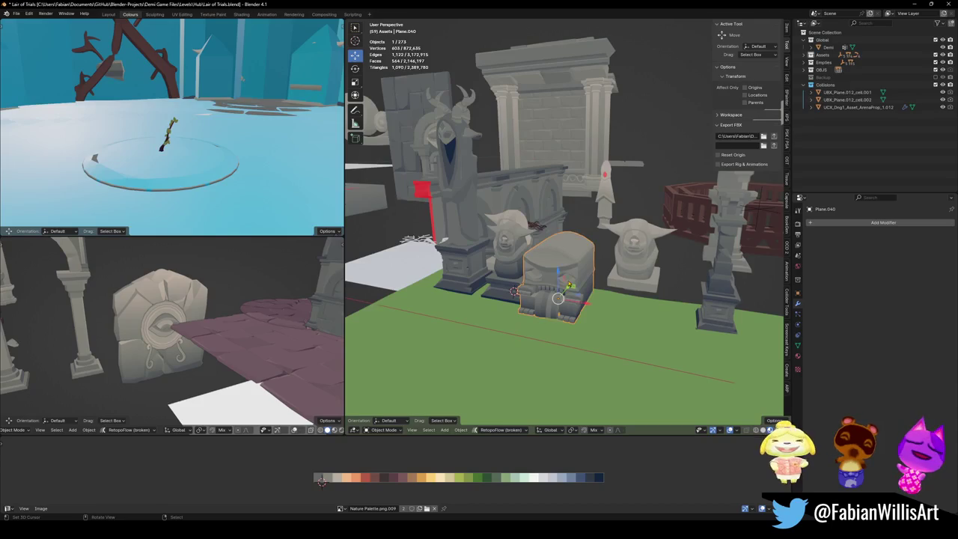
scroll(569, 284, up, 8)
mouse_move(569, 284)
middle_down()
mouse_move(591, 248)
mouse_move(613, 299)
mouse_move(625, 299)
mouse_move(624, 243)
middle_up()
scroll(613, 300, down, 4)
key(ctrl+v)
key(shift+s)
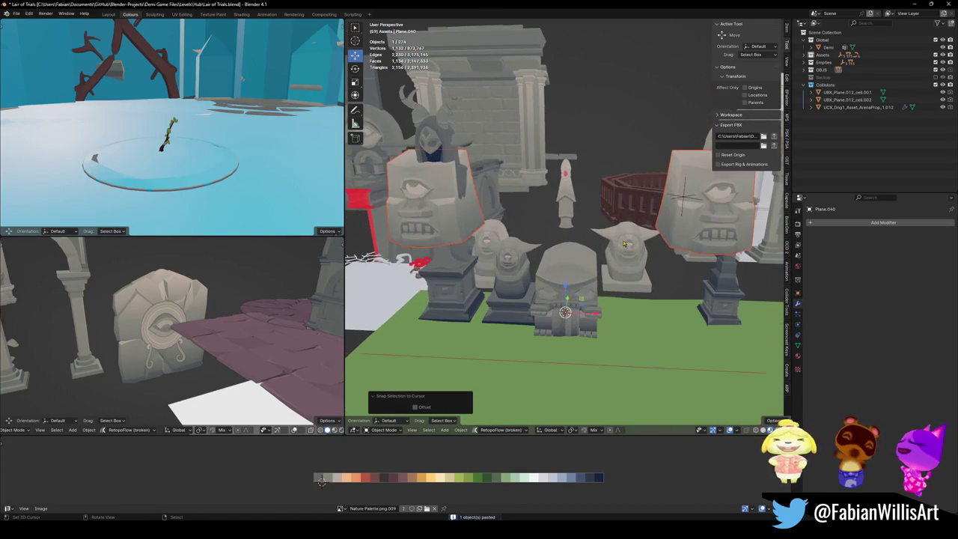
key(ctrl+z)
key(ctrl+z)
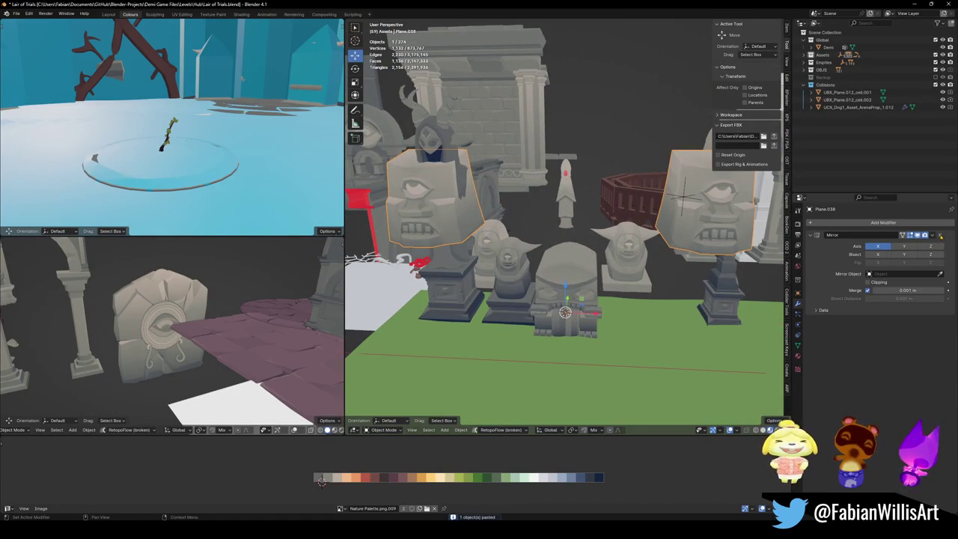
- Remove its Mirror modifier, set Origin to Geometry, and raise it 1.7821 m
click(939, 235)
key(q)
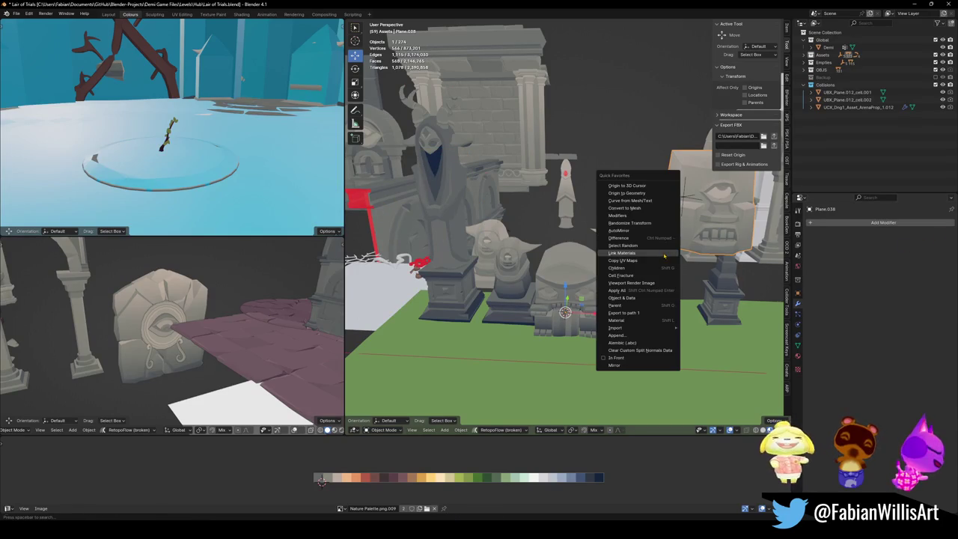
click(639, 196)
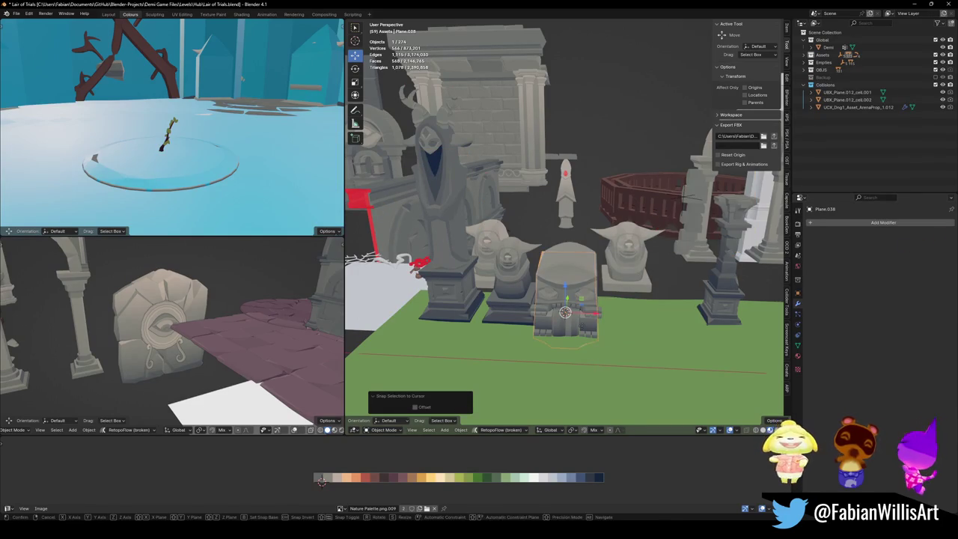
key(g)
key(x)
click(662, 300)
key(g)
key(z)
click(661, 307)
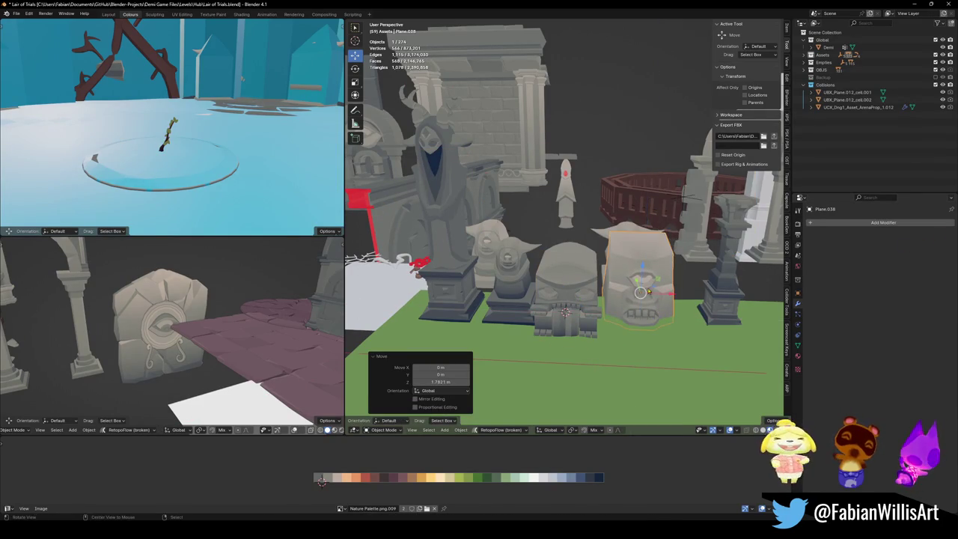
- Fine-tune the face statue's height beside the other statues, then select the stone pedestal
key(KP_Decimal)
key(alt+a)
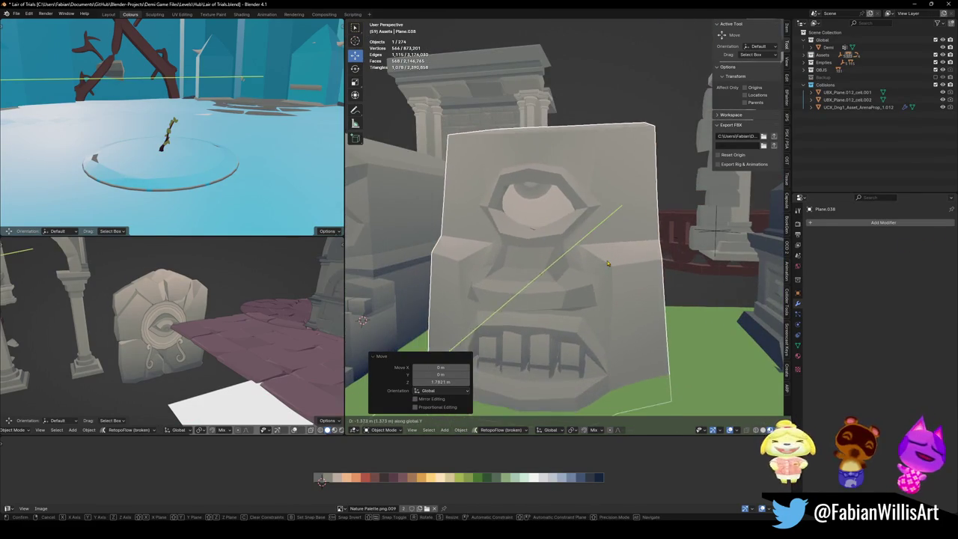
scroll(605, 253, down, 4)
mouse_move(605, 253)
middle_down()
mouse_move(662, 274)
mouse_move(643, 264)
mouse_move(524, 277)
middle_up()
click(643, 264)
key(g)
key(z)
click(645, 271)
click(430, 279)
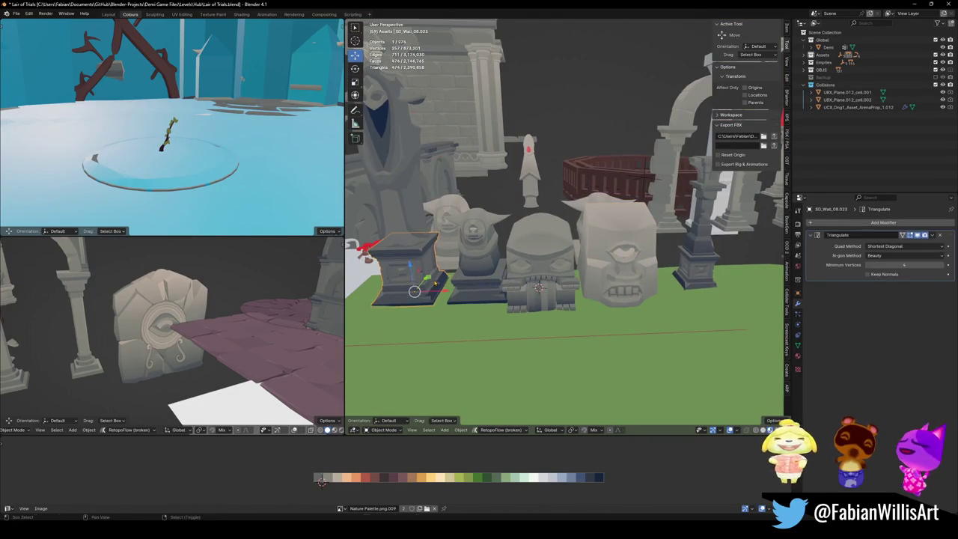
- Shift the pedestal to the right and snap the face statue onto it
key(g)
key(shift+z)
click(628, 314)
key(alt+a)
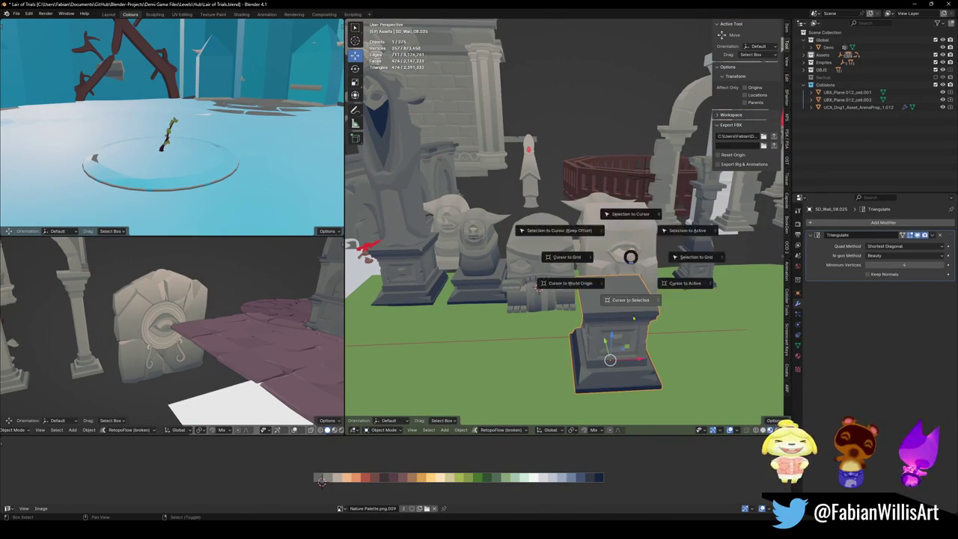
click(631, 299)
- Select the face statue and adjust its vertical position
click(632, 239)
key(shift+s)
click(633, 196)
mouse_move(632, 240)
middle_down()
mouse_move(636, 215)
mouse_move(569, 218)
mouse_move(556, 230)
middle_up()
key(g)
key(z)
click(633, 229)
- Shift the statue -0.70716 m along Y and raise it onto the pedestal
key(g)
key(y)
click(637, 215)
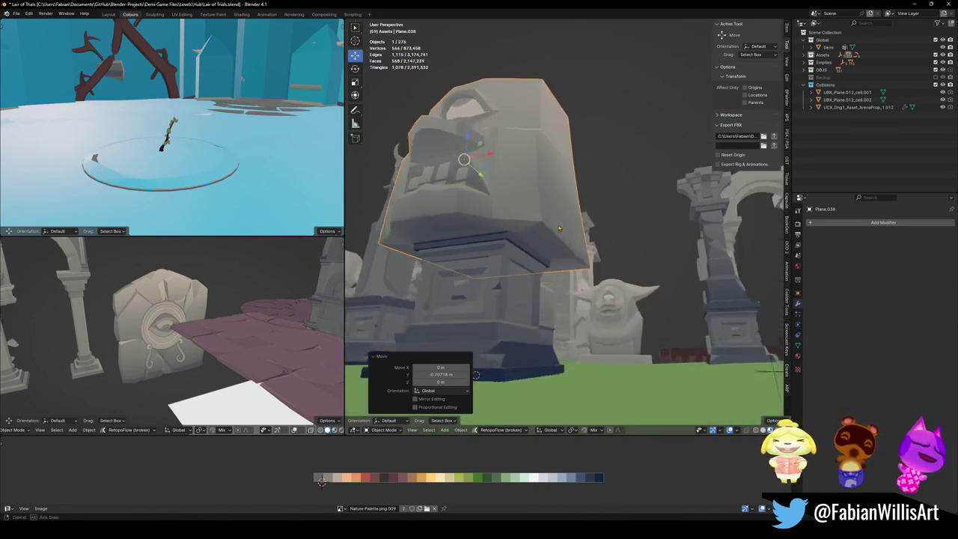
key(g)
key(z)
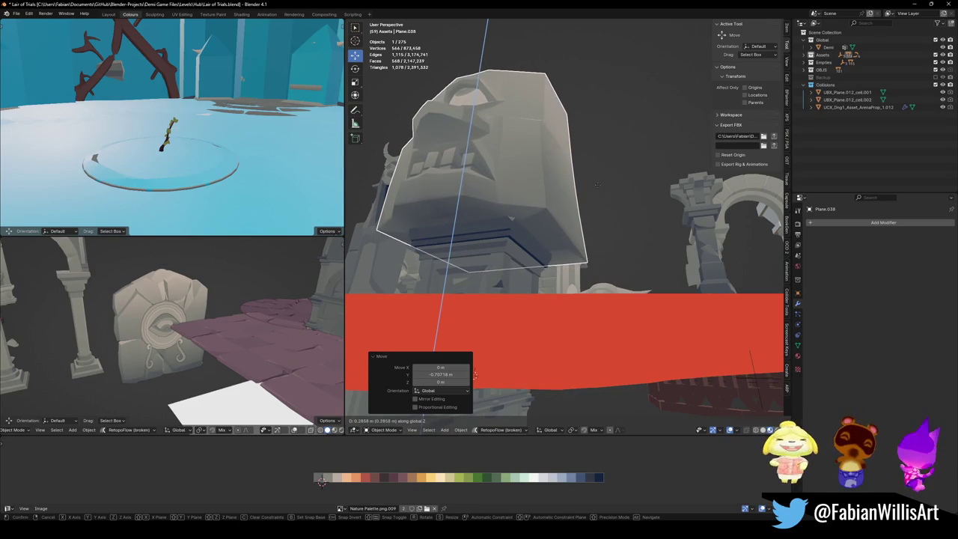
click(594, 193)
mouse_move(595, 192)
middle_down()
mouse_move(554, 277)
mouse_move(568, 245)
mouse_move(551, 258)
middle_up()
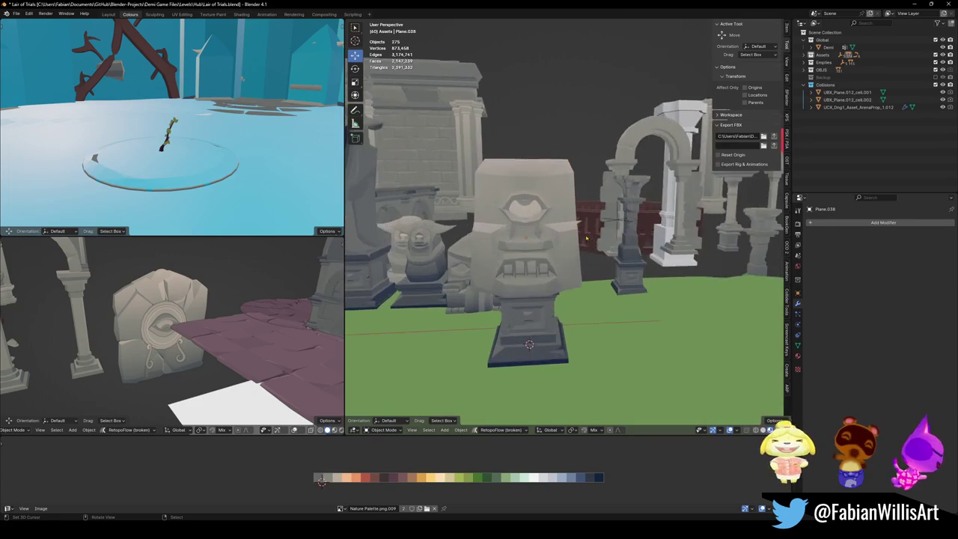
- Shrink the statue's top block to 0.528 scale and lower it 1.1469 m
key(alt+a)
click(551, 258)
key(s)
click(557, 242)
key(g)
key(z)
click(574, 272)
mouse_move(574, 272)
middle_down()
mouse_move(625, 289)
mouse_move(517, 272)
middle_up()
- Try sliding the block along Y, cancel, and reorient the view toward the statues
key(g)
key(y)
right_click(632, 289)
scroll(534, 275, down, 2)
key(g)
key(y)
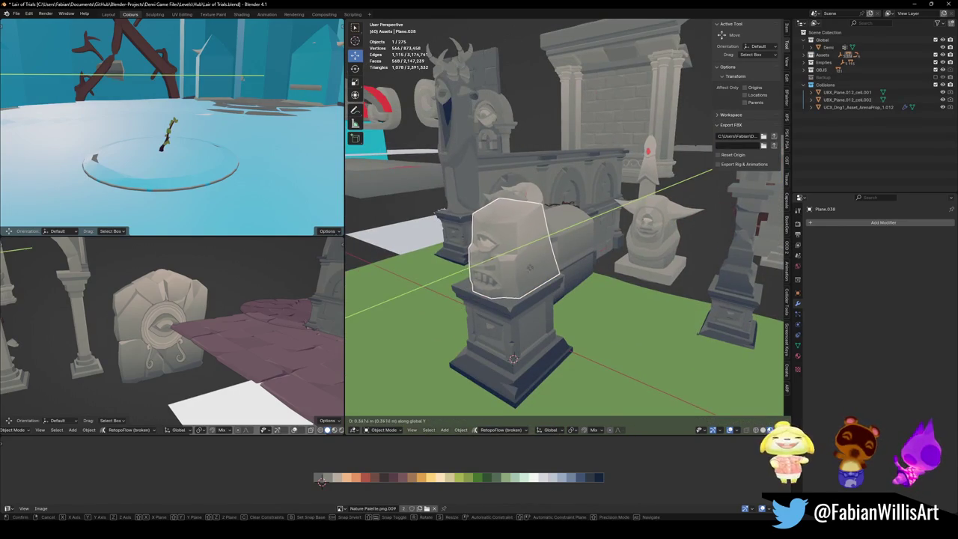
right_click(513, 359)
middle_drag(513, 358, 579, 333)
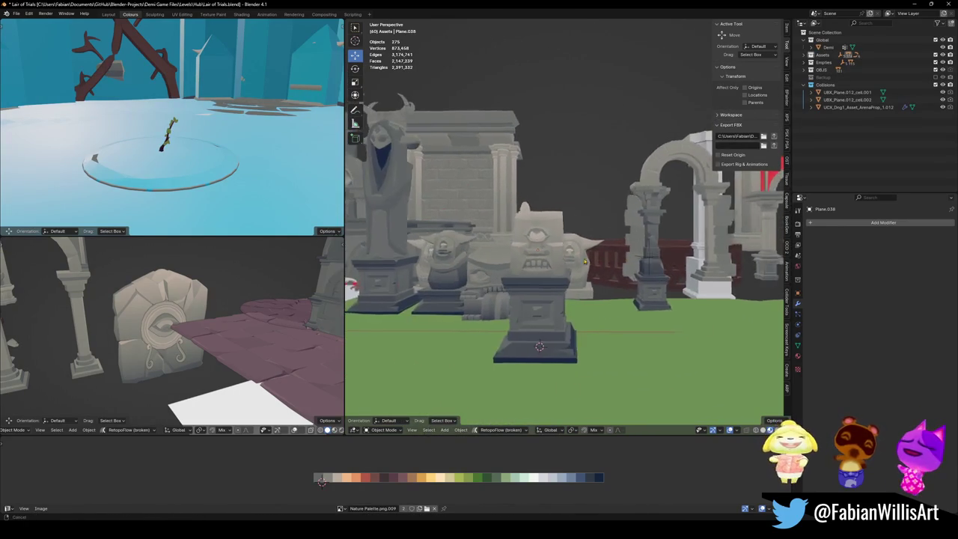
mouse_move(604, 249)
middle_down()
mouse_move(579, 243)
mouse_move(598, 244)
middle_up()
scroll(619, 244, up, 2)
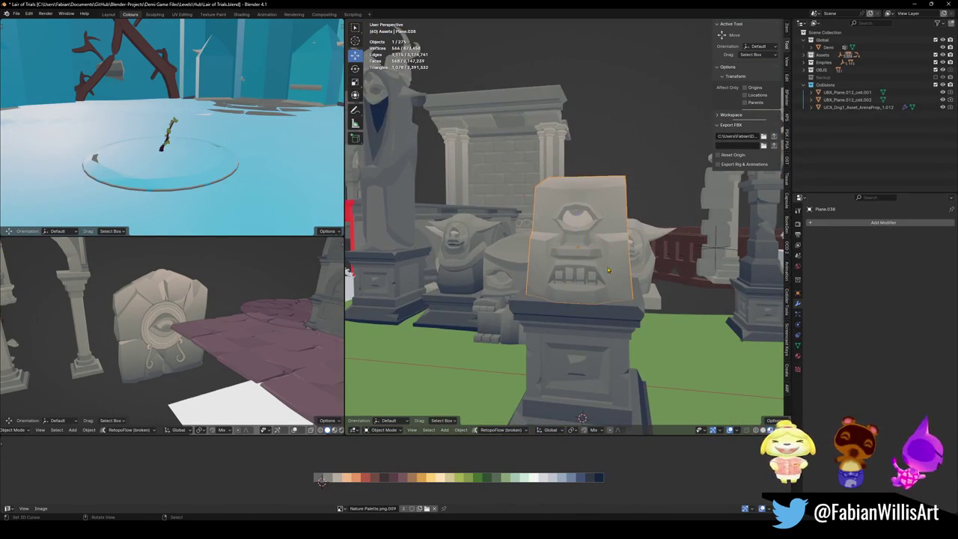
- Raise the cyclops block straight up above the pedestal
key(g)
key(z)
click(606, 202)
mouse_move(607, 202)
middle_down()
mouse_move(639, 223)
mouse_move(614, 285)
mouse_move(611, 272)
middle_up()
scroll(614, 285, up, 3)
scroll(614, 285, down, 3)
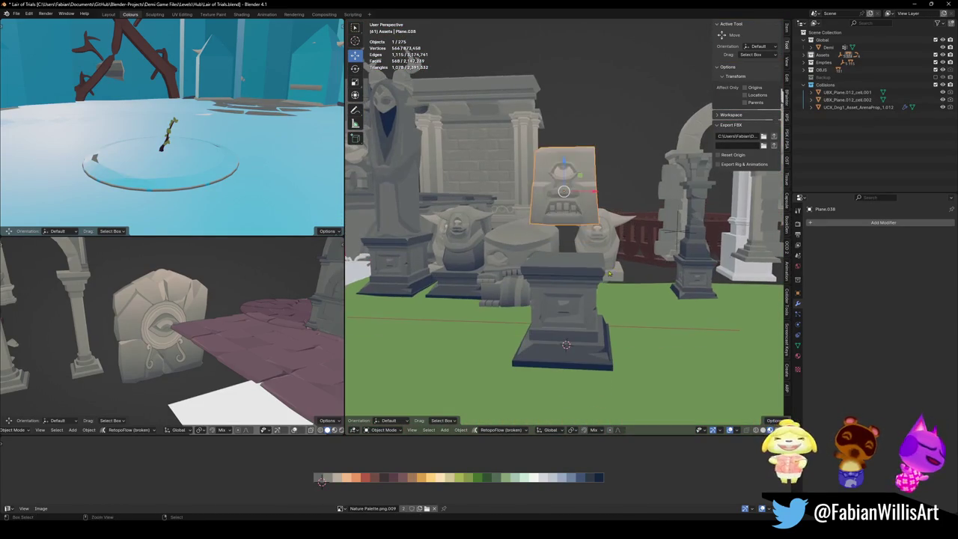
- Scale the pedestal and cyclops block together by 1.534
click(584, 300)
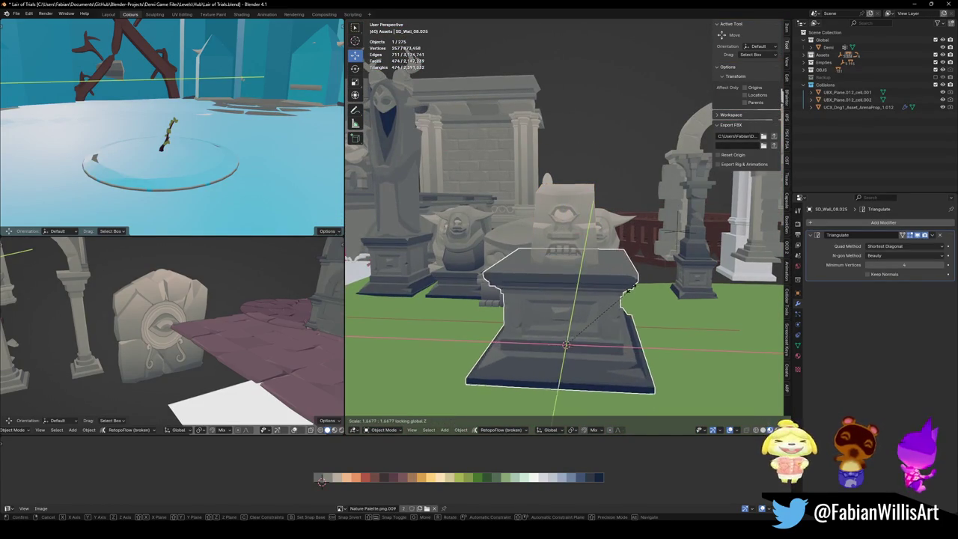
shift+click(565, 217)
key(s)
click(569, 187)
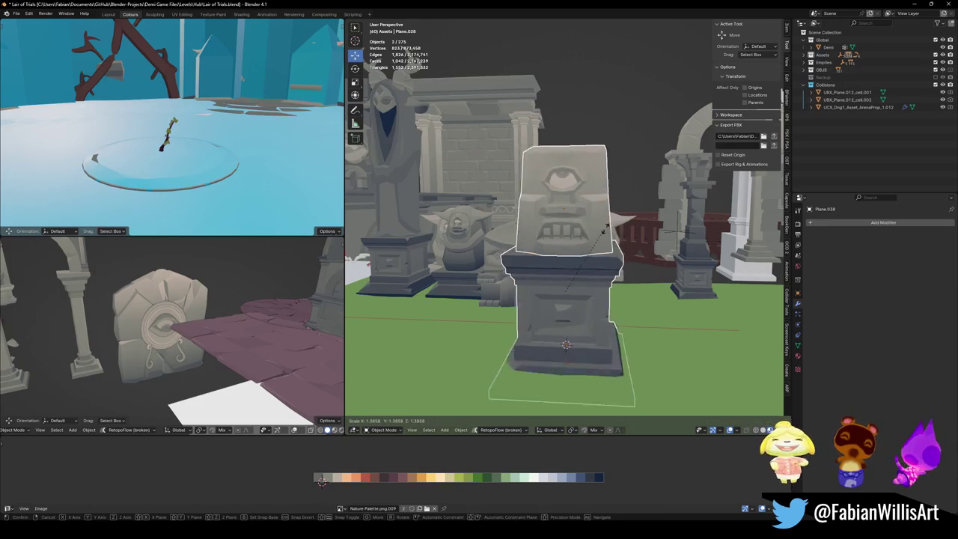
key(g)
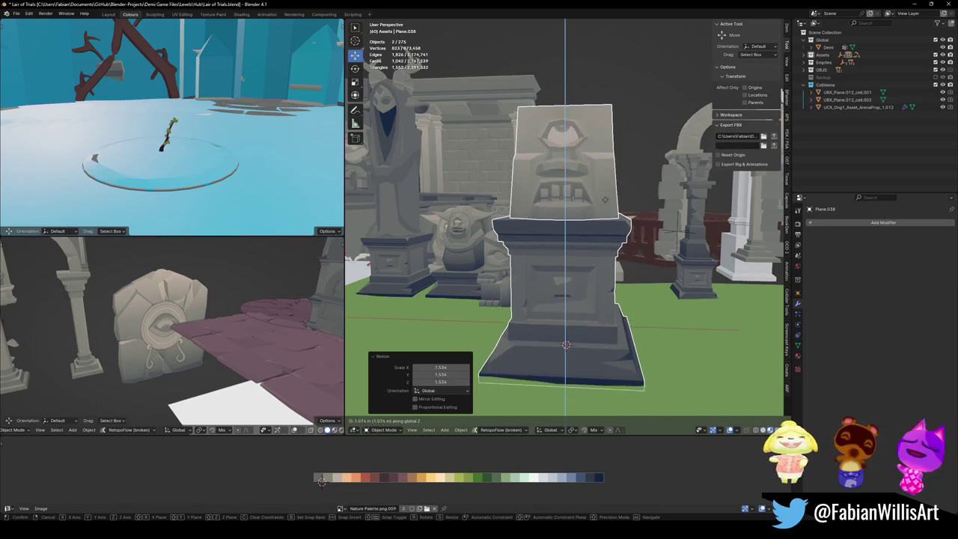
click(608, 202)
- Deselect all, view the pedestal from the left-front, and enter its Edit Mode
key(alt+a)
scroll(609, 202, down, 3)
mouse_move(608, 202)
middle_down()
mouse_move(618, 230)
mouse_move(593, 273)
middle_up()
scroll(618, 230, up, 4)
scroll(654, 253, down, 2)
click(576, 299)
key(Tab)
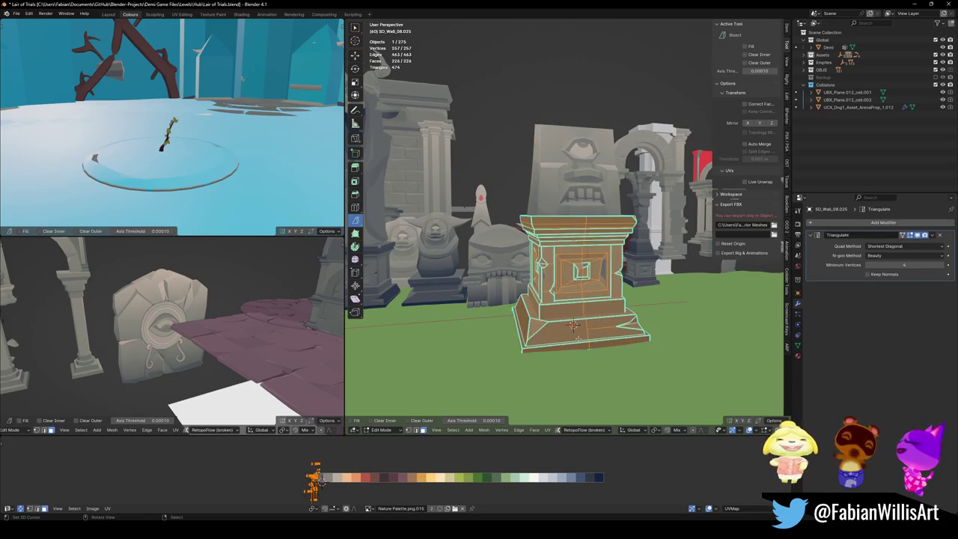
- Trim the pedestal to its stepped base by removing the upper column faces
key(l)
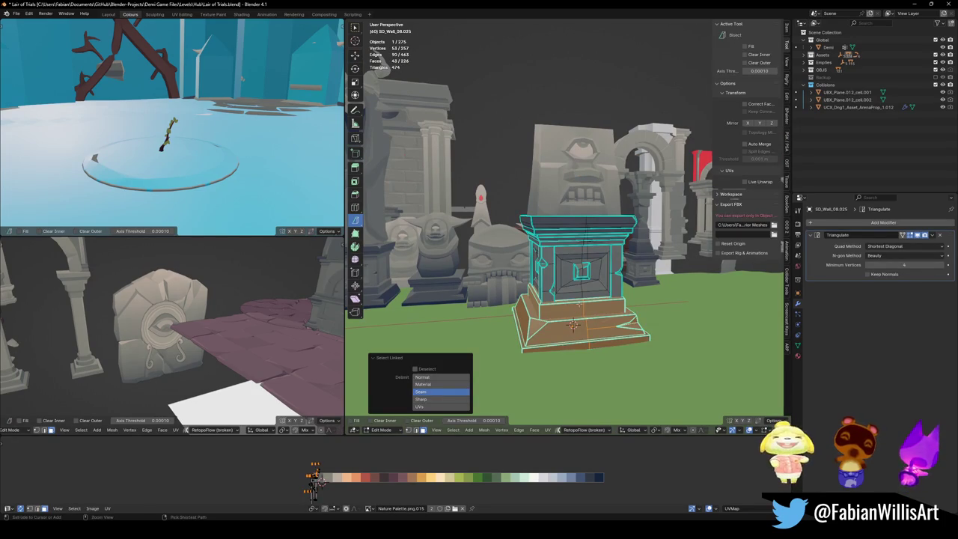
key(ctrl+i)
key(Tab)
- Lower the cyclops face block toward the stepped base
click(591, 159)
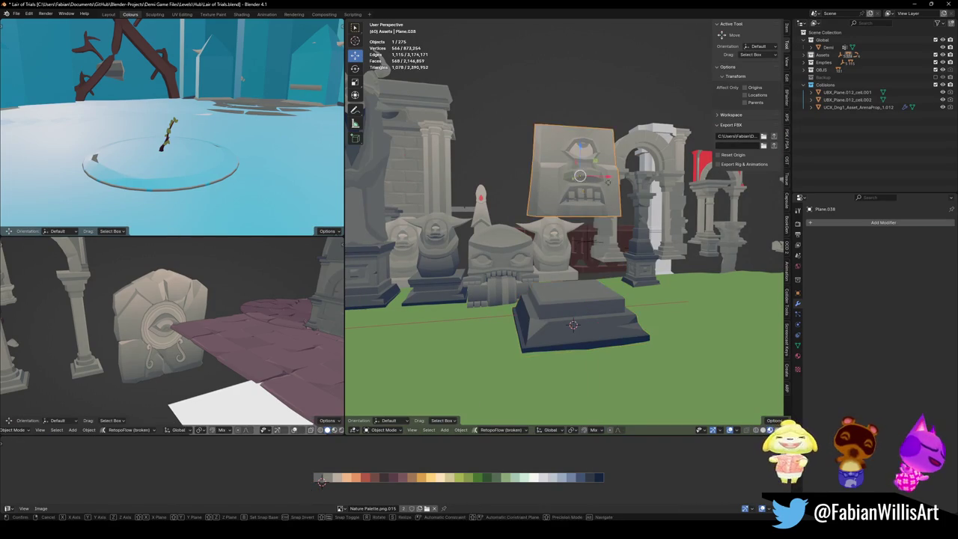
key(g)
key(z)
click(604, 263)
key(KP_Decimal)
key(g)
key(z)
click(605, 263)
- Shrink the cyclops block to 0.762 and set it down onto its base
key(s)
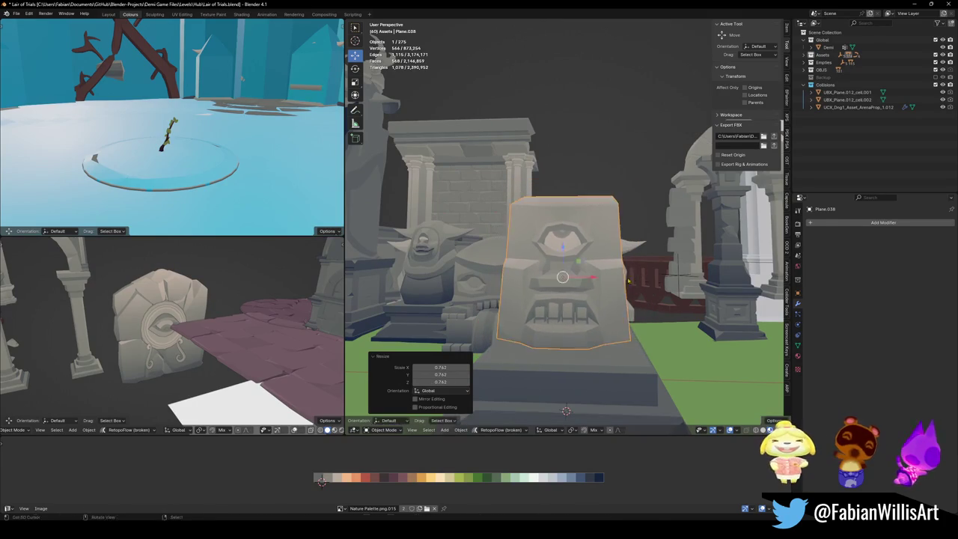
click(627, 279)
key(g)
key(z)
click(566, 411)
middle_drag(567, 411, 534, 396)
- Slide the cyclops block along Y to center it front to back
click(516, 236)
key(g)
key(y)
click(516, 236)
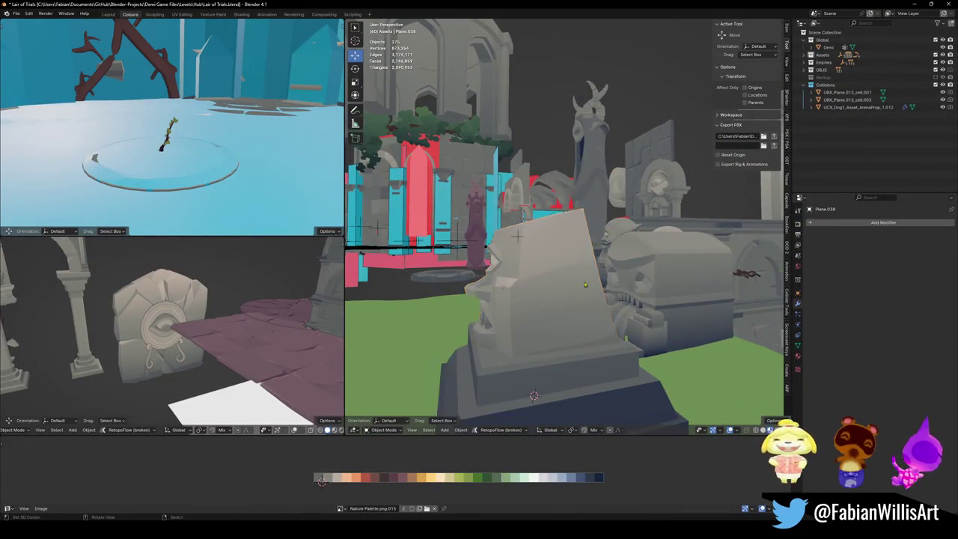
mouse_move(517, 236)
middle_down()
mouse_move(621, 281)
mouse_move(585, 280)
mouse_move(621, 267)
mouse_move(584, 274)
mouse_move(591, 270)
middle_up()
- Inspect the block's mesh in Edit Mode, cancelling a sideways move, and orbit the pedestal
key(Tab)
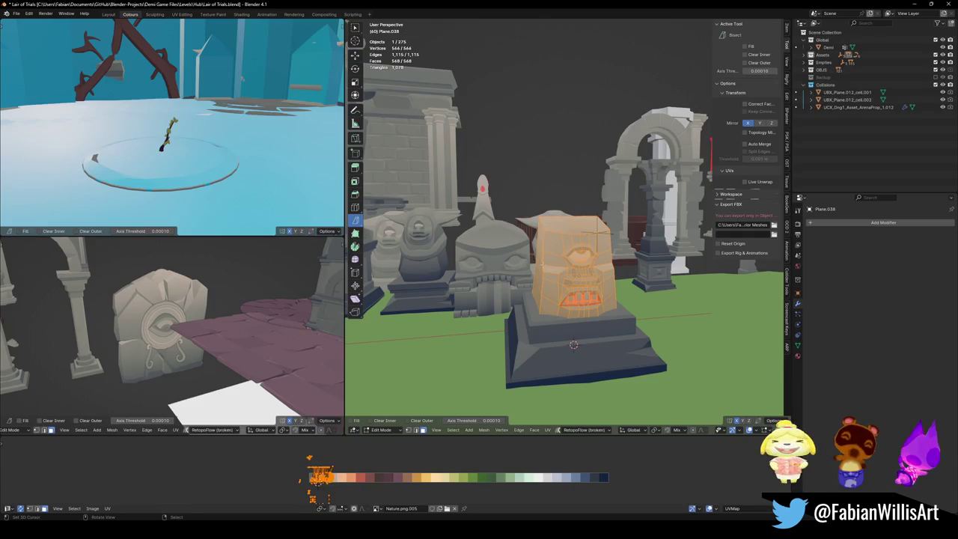
key(g)
key(x)
key(Escape)
key(Tab)
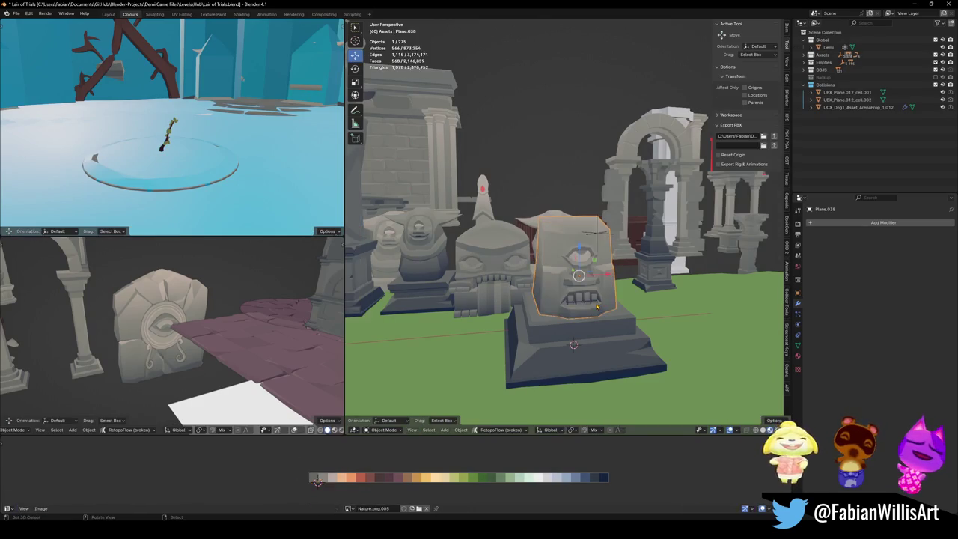
middle_drag(597, 306, 554, 336)
key(Tab)
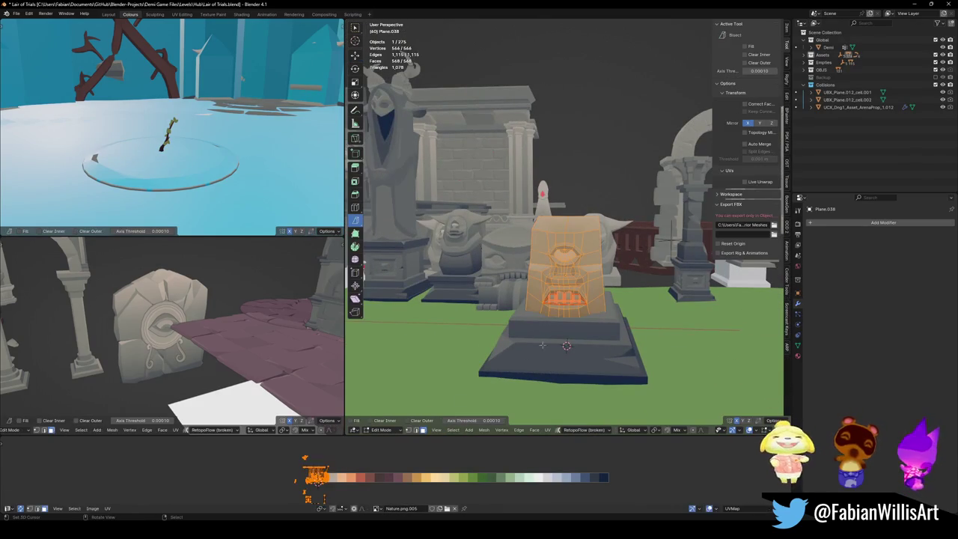
key(Tab)
mouse_move(591, 299)
middle_down()
mouse_move(509, 281)
mouse_move(577, 296)
middle_up()
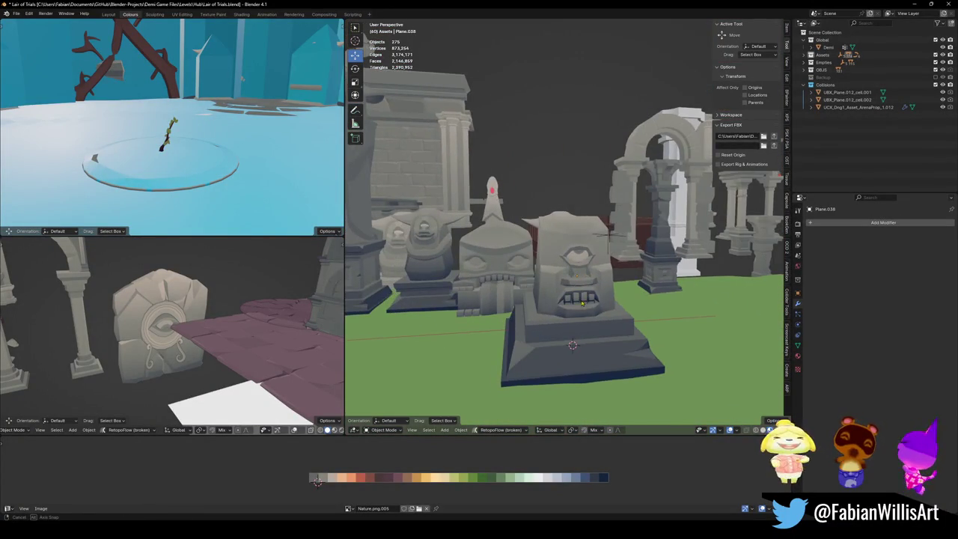
middle_drag(610, 234, 434, 236)
- Add a level-1 Subdivision modifier to the cyclops block, then deselect everything
key(ctrl+1)
mouse_move(618, 291)
middle_down()
mouse_move(575, 280)
mouse_move(591, 290)
middle_up()
key(alt+a)
scroll(621, 288, up, 3)
scroll(574, 280, down, 3)
scroll(619, 284, down, 3)
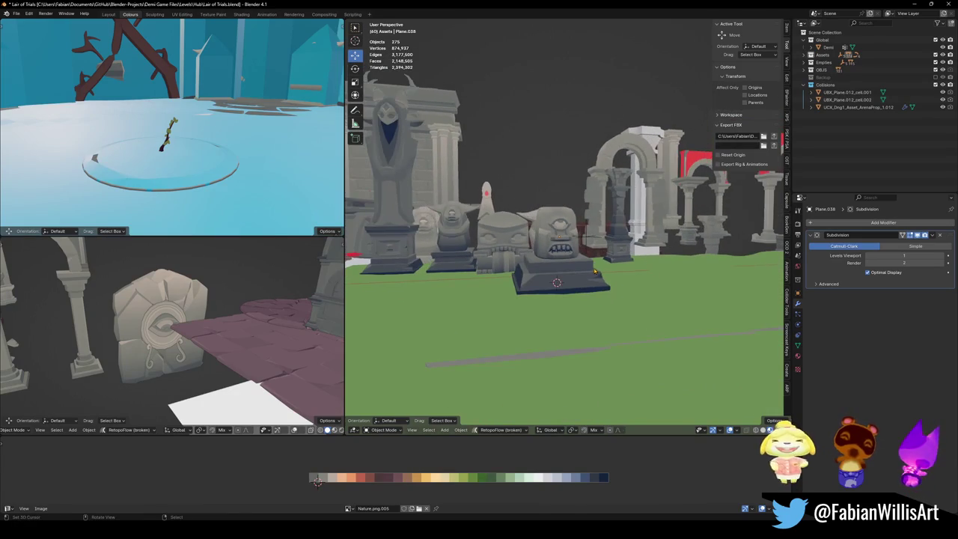
scroll(588, 271, up, 3)
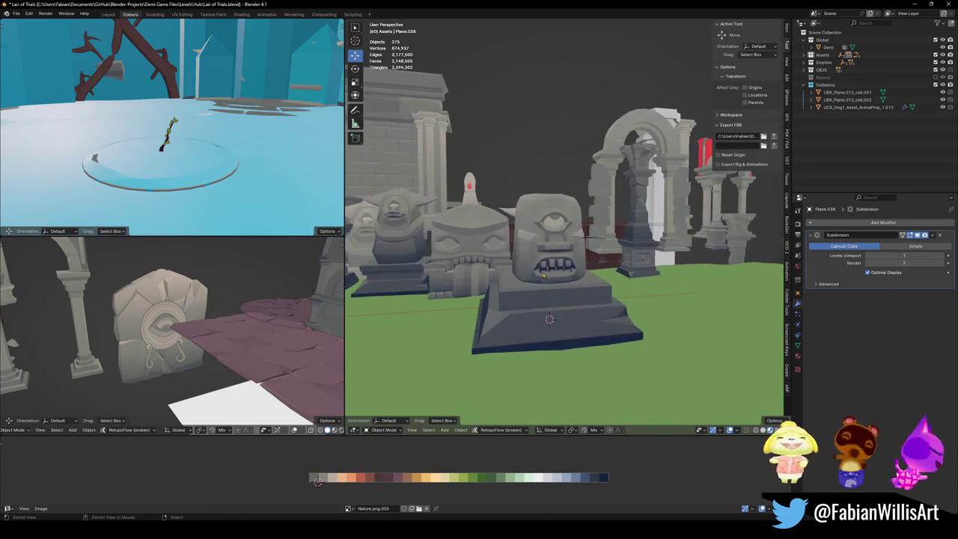
middle_drag(588, 270, 523, 282)
scroll(523, 282, up, 2)
click(523, 282)
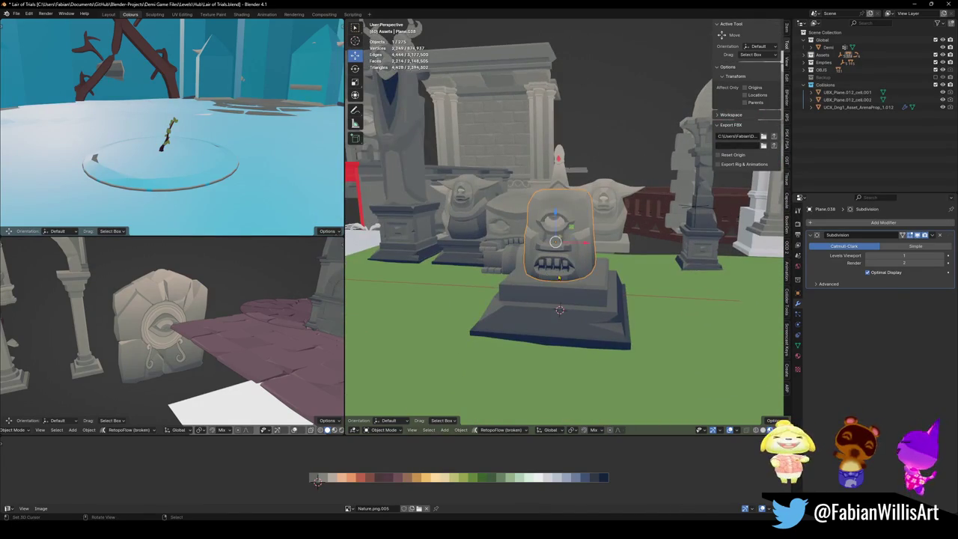
key(shift+d)
click(726, 330)
scroll(726, 330, up, 3)
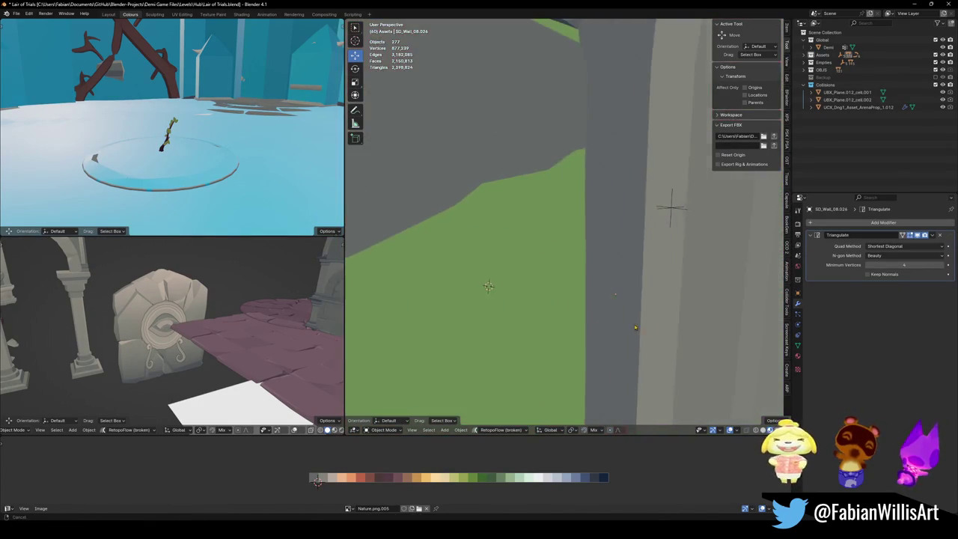
scroll(726, 330, down, 3)
mouse_move(726, 330)
middle_down()
mouse_move(575, 278)
mouse_move(655, 274)
middle_up()
scroll(575, 279, up, 3)
click(640, 278)
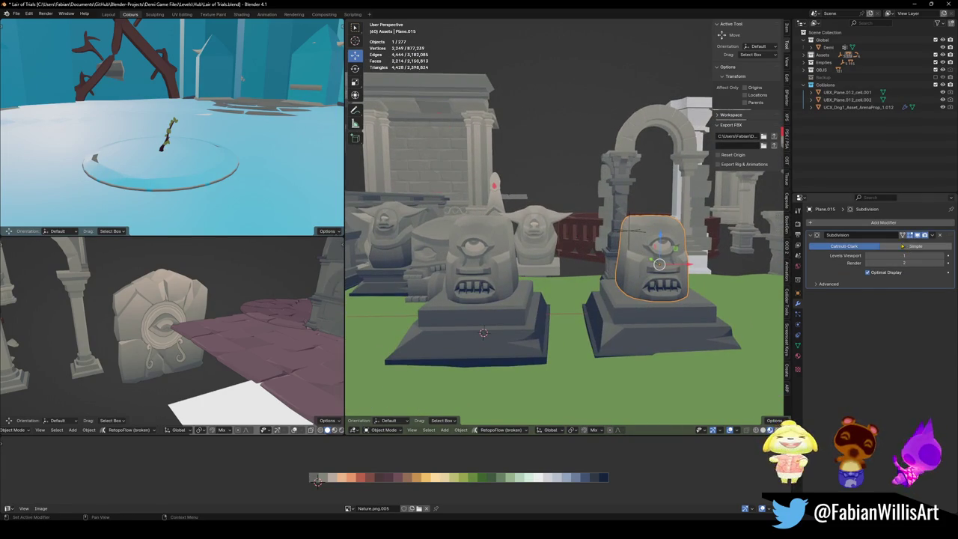
click(885, 224)
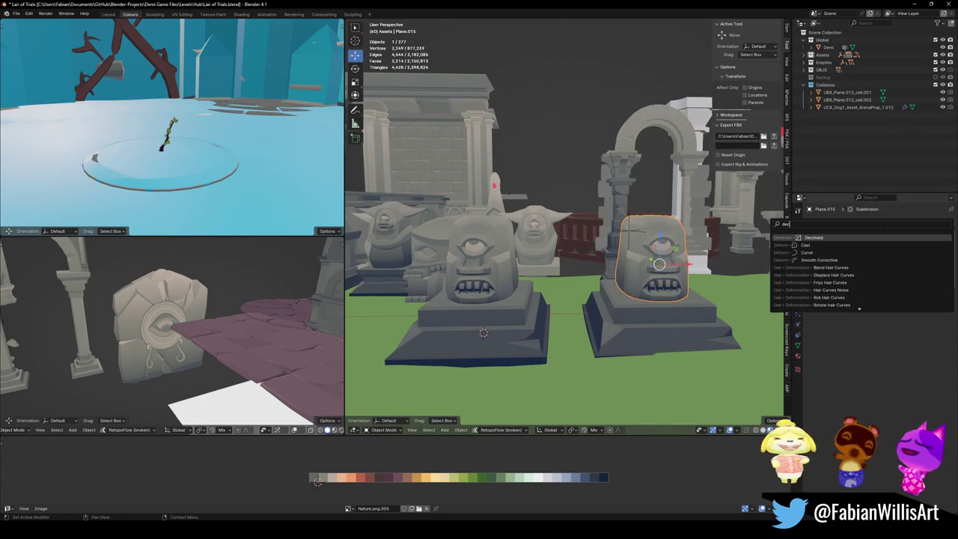
click(815, 263)
mouse_move(904, 314)
mouse_down()
mouse_move(874, 314)
mouse_move(885, 314)
mouse_up()
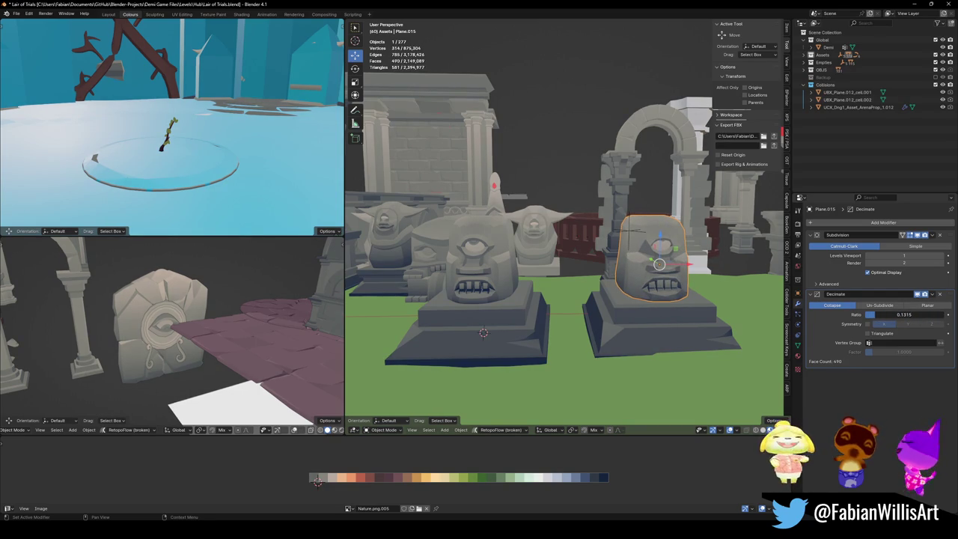
key(ctrl+z)
key(ctrl+z)
mouse_move(630, 254)
middle_down()
mouse_move(651, 268)
mouse_move(612, 251)
mouse_move(548, 254)
mouse_move(638, 246)
mouse_move(650, 318)
mouse_move(473, 296)
mouse_move(664, 289)
mouse_move(631, 277)
middle_up()
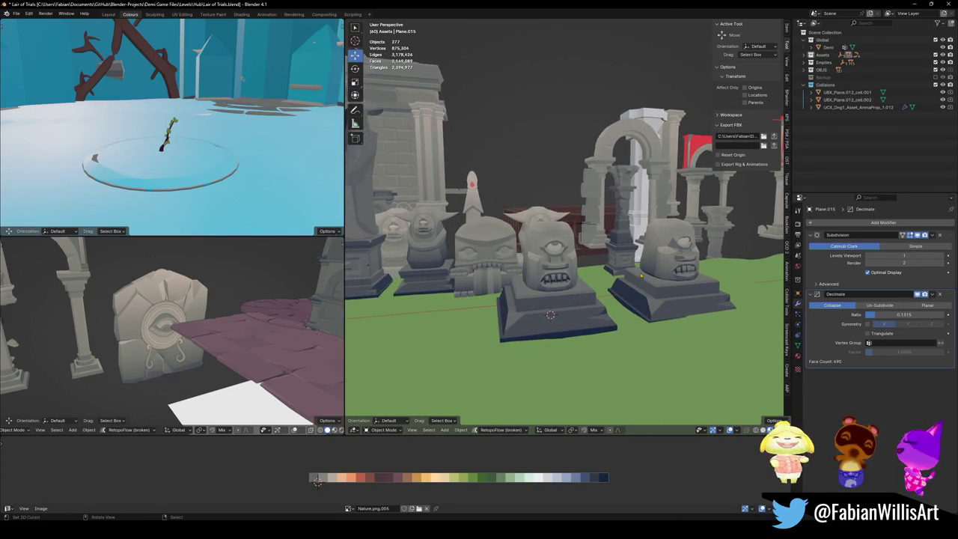
scroll(698, 261, up, 2)
click(697, 241)
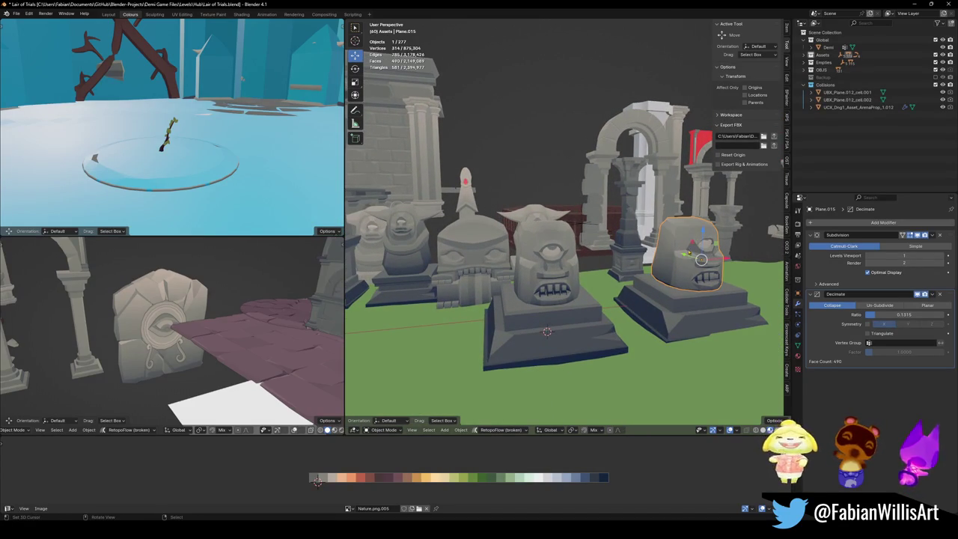
shift+click(703, 303)
key(shift+d)
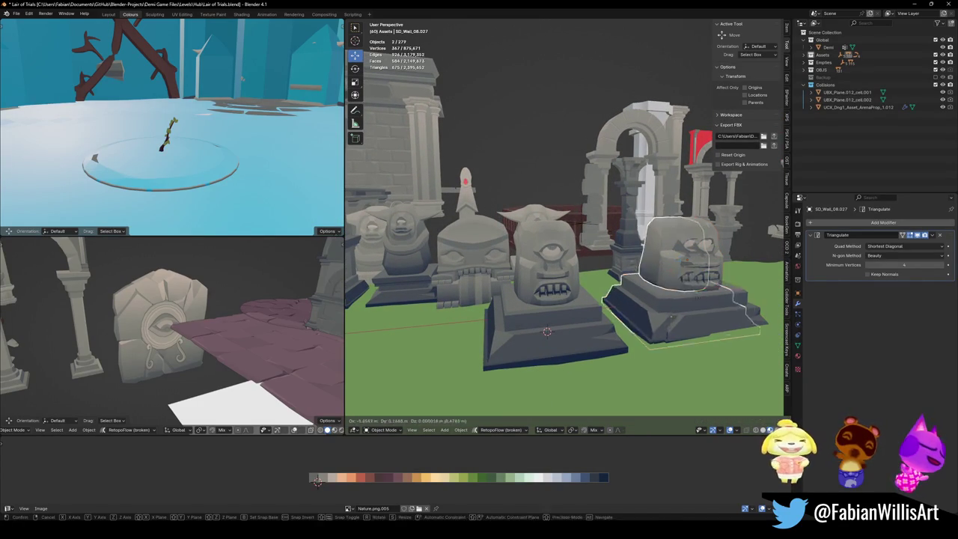
key(x)
click(547, 330)
middle_drag(547, 331, 716, 394)
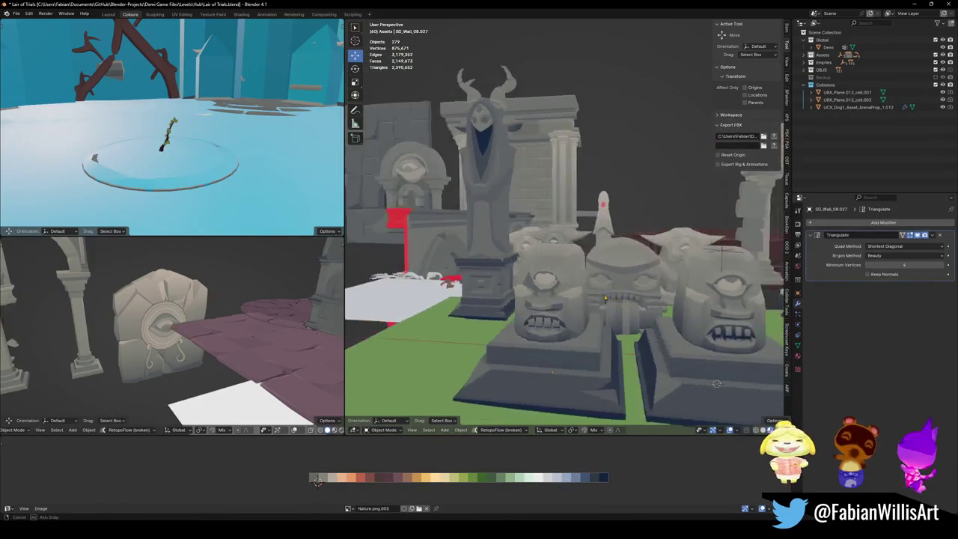
key(ctrl+s)
click(624, 312)
mouse_move(630, 304)
middle_down()
mouse_move(625, 313)
mouse_move(651, 296)
mouse_move(575, 291)
middle_up()
key(ctrl+1)
scroll(651, 295, up, 3)
scroll(636, 286, up, 5)
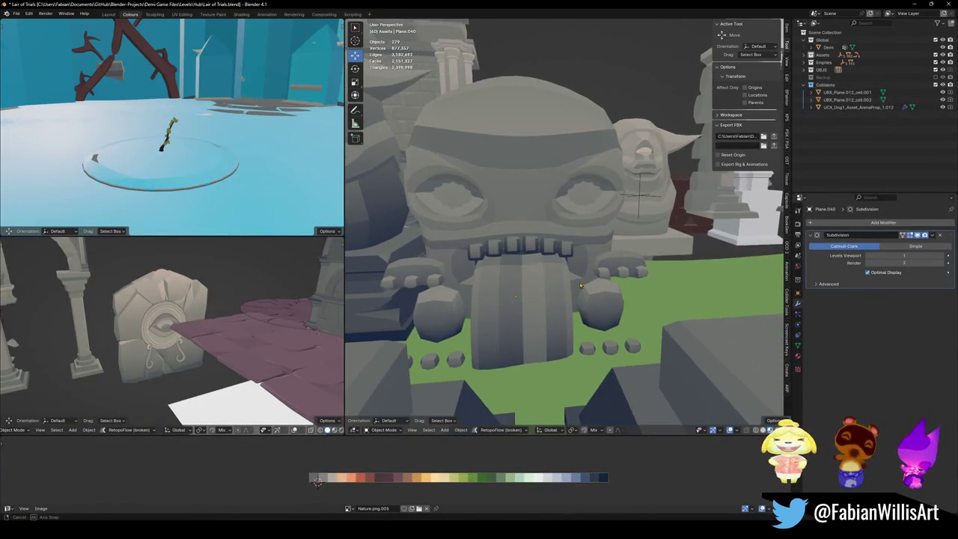
middle_drag(517, 286, 627, 335)
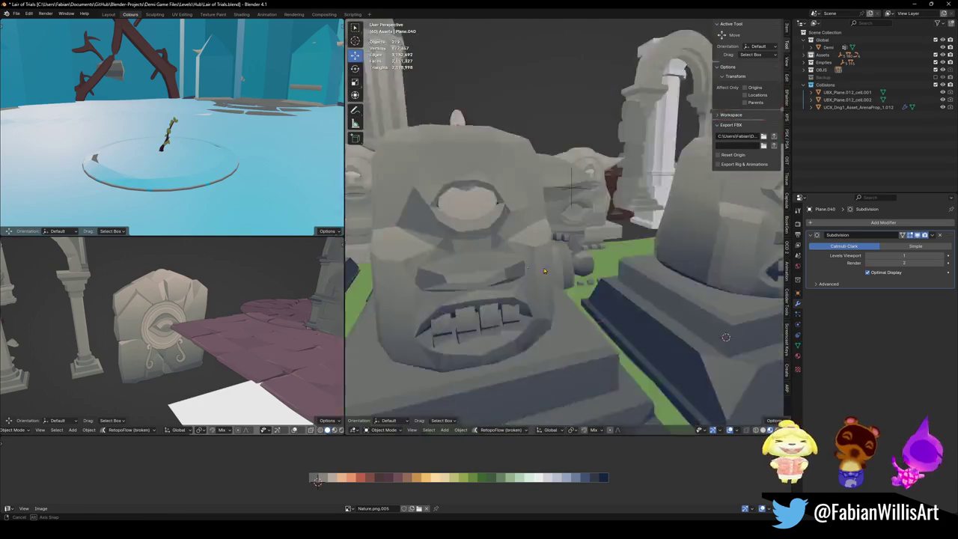
mouse_move(534, 261)
middle_down()
mouse_move(651, 283)
mouse_move(517, 267)
middle_up()
click(651, 282)
key(alt+a)
click(518, 267)
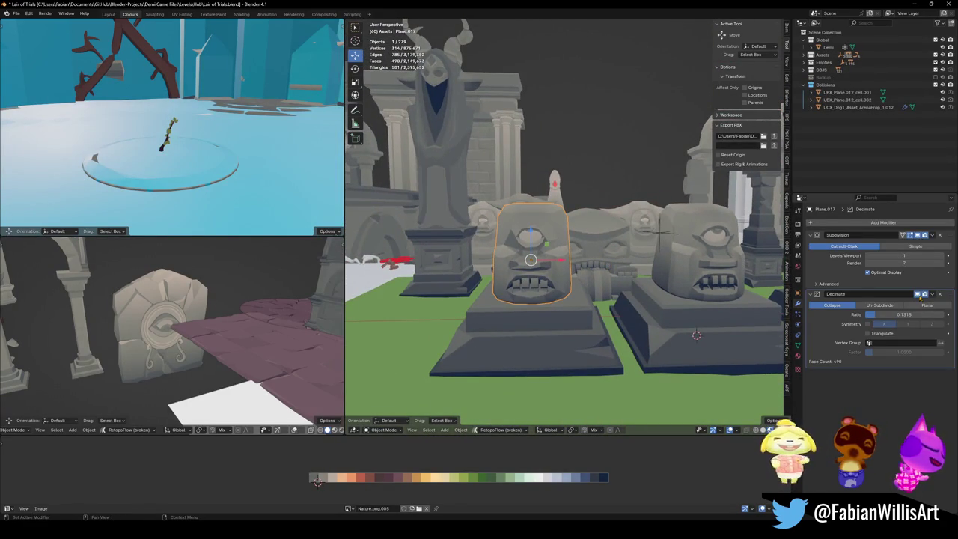
click(917, 235)
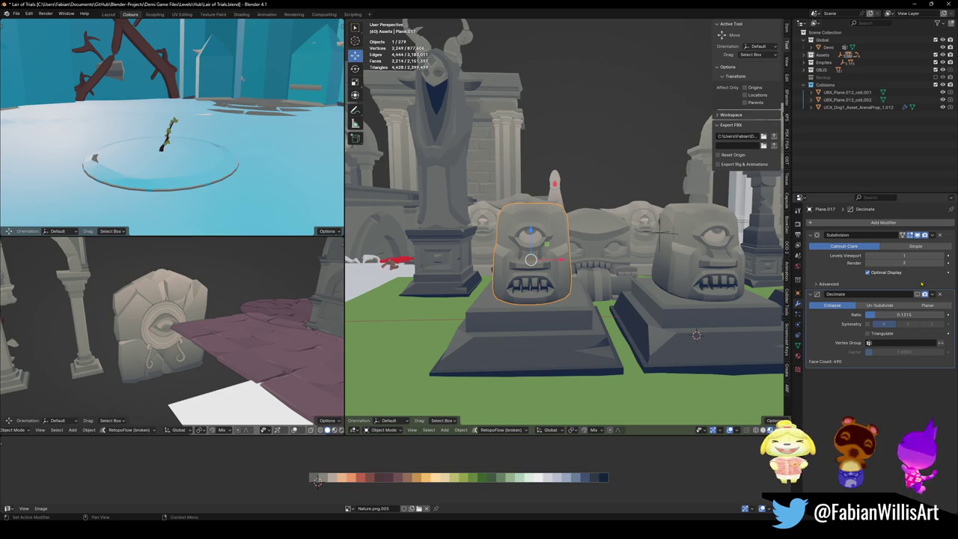
key(alt+a)
middle_drag(696, 334, 643, 300)
middle_drag(598, 272, 621, 262)
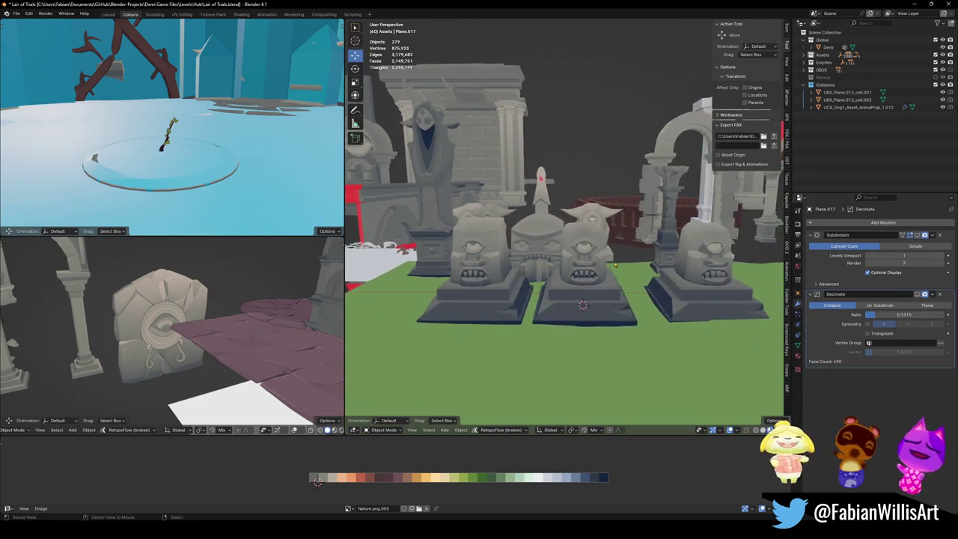
scroll(620, 262, up, 3)
scroll(620, 261, down, 3)
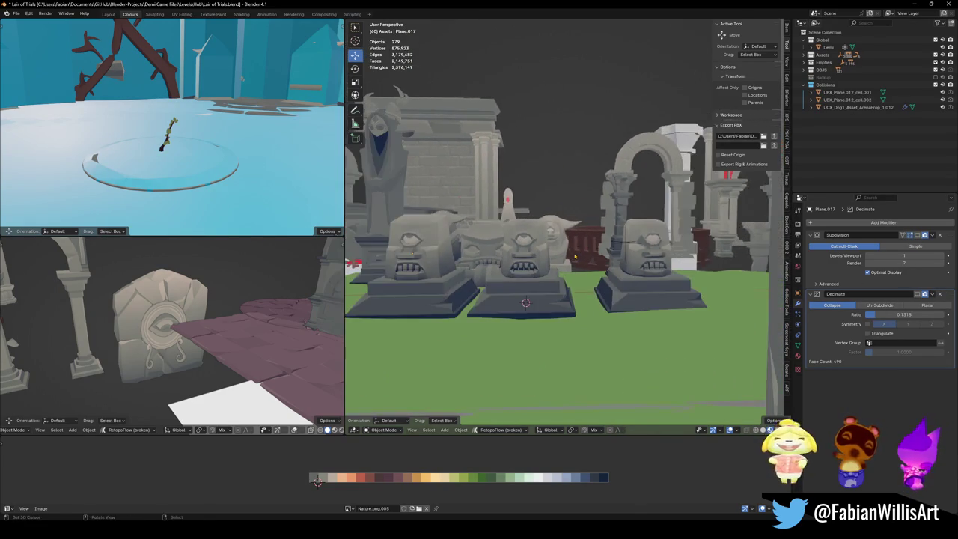
middle_drag(620, 261, 623, 265)
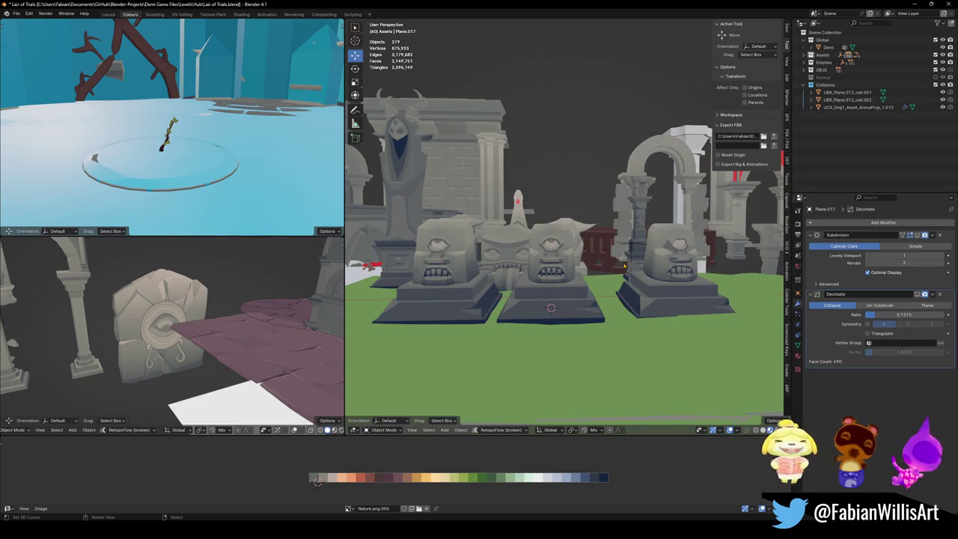
scroll(620, 263, up, 2)
mouse_move(621, 263)
middle_down()
mouse_move(591, 282)
mouse_move(569, 279)
mouse_move(604, 259)
middle_up()
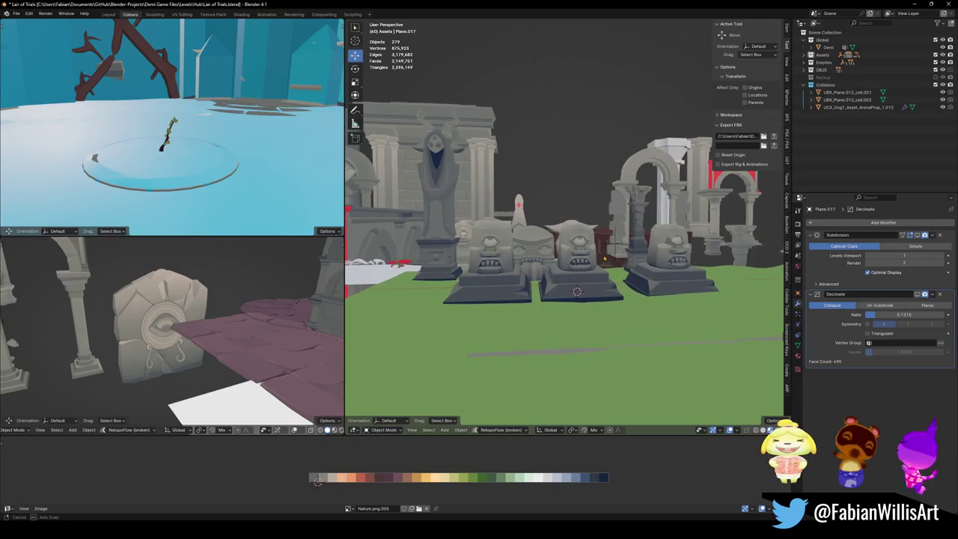
middle_drag(605, 259, 606, 260)
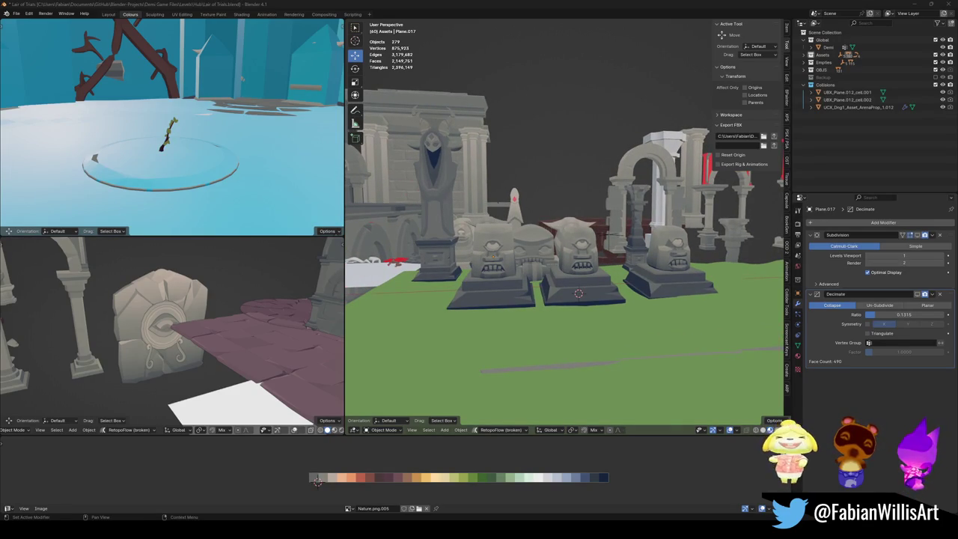
scroll(578, 292, up, 3)
middle_drag(579, 292, 597, 314)
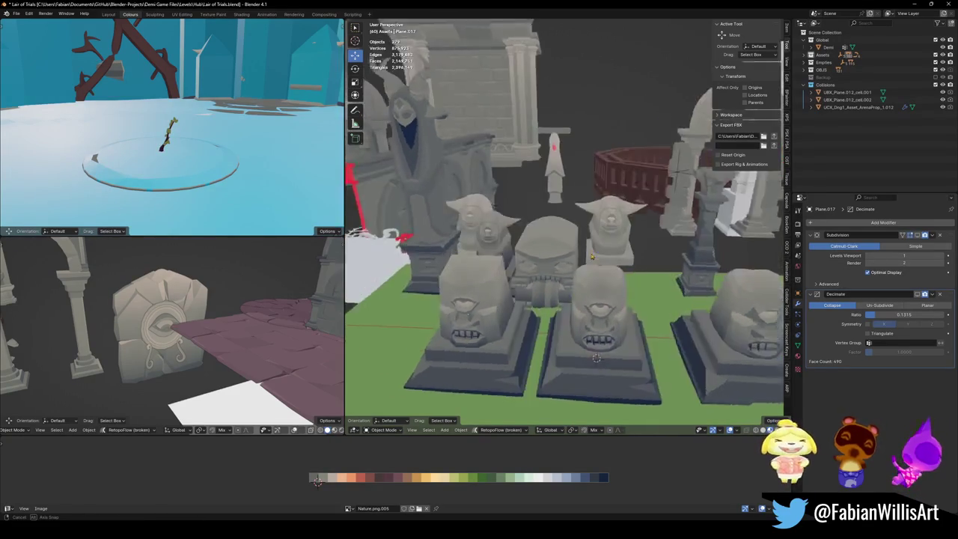
middle_drag(596, 358, 607, 351)
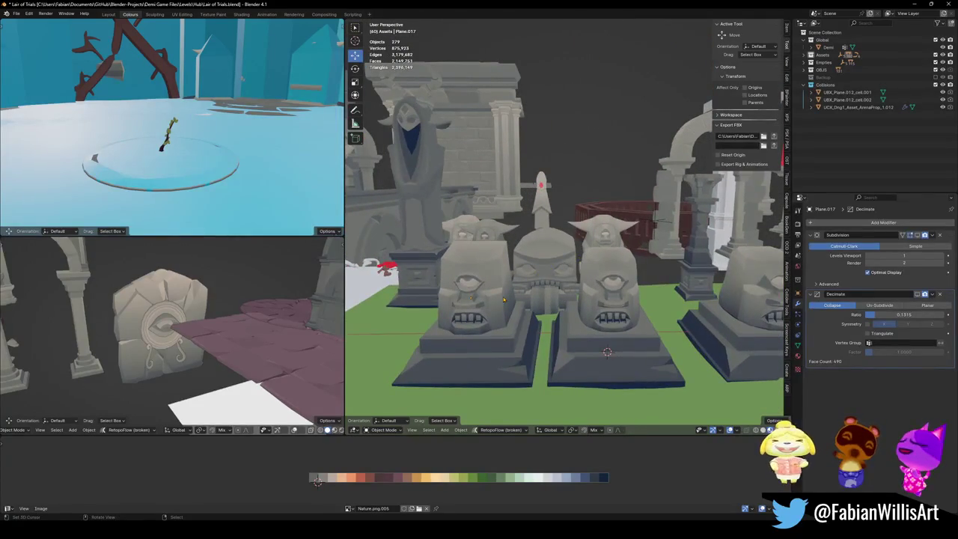
middle_drag(486, 330, 505, 281)
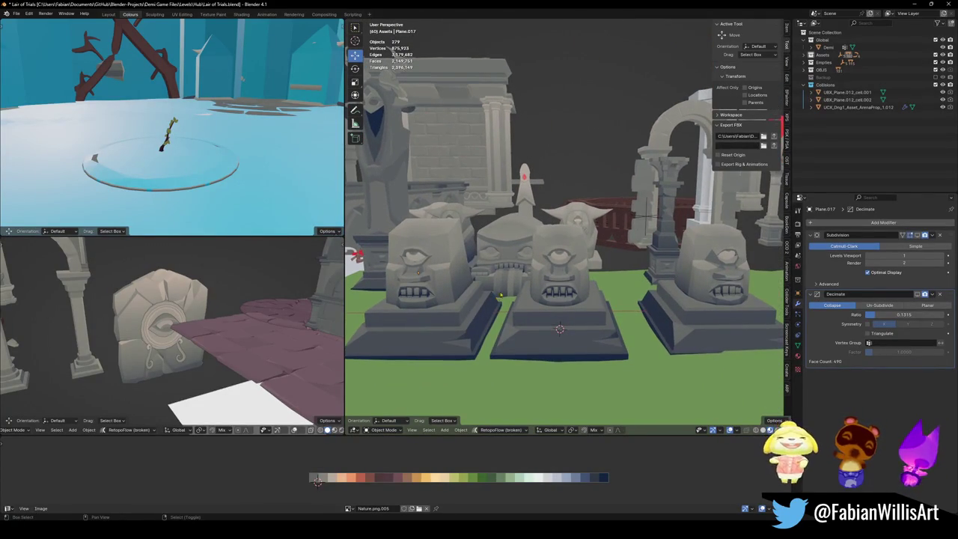
middle_drag(504, 279, 602, 491)
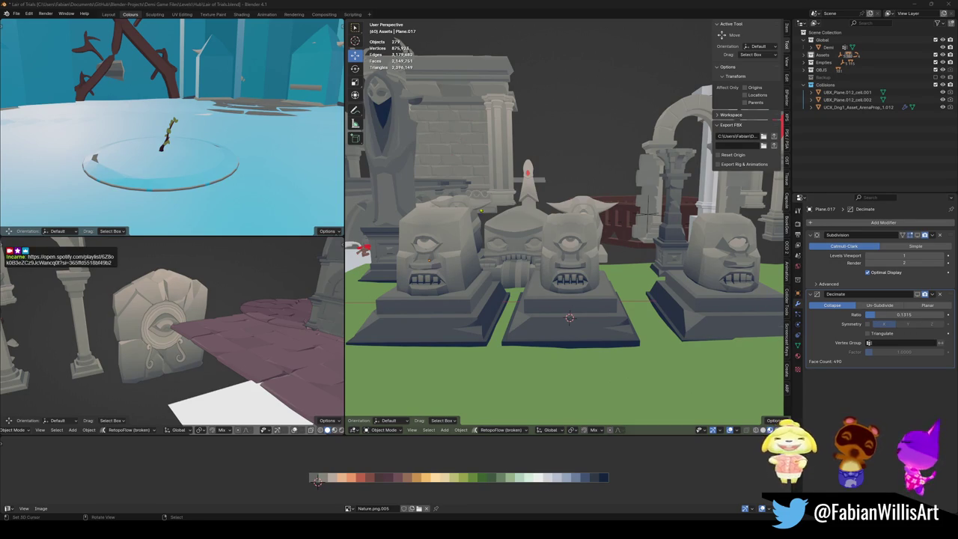
- Delete the middle cyclops statue and its pedestal
click(572, 284)
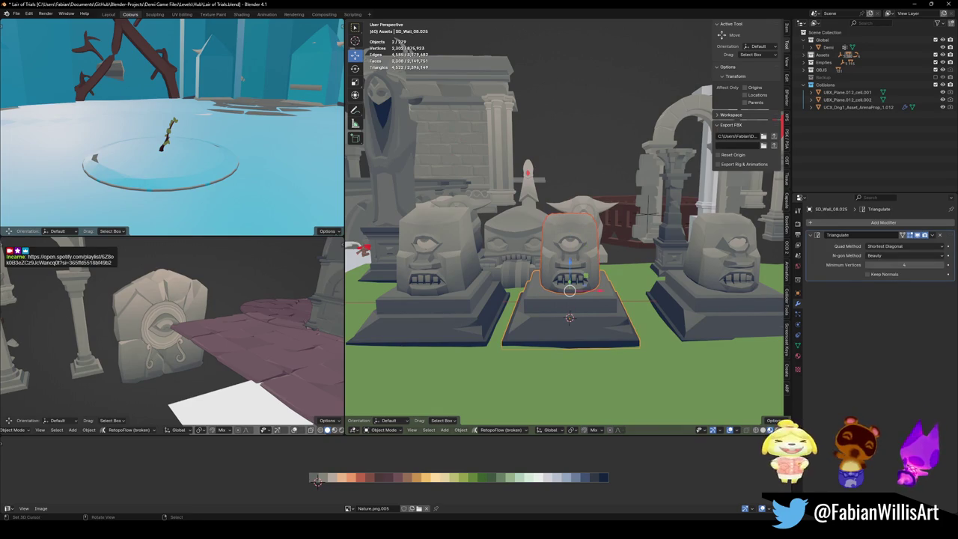
key(Delete)
middle_drag(570, 290, 510, 289)
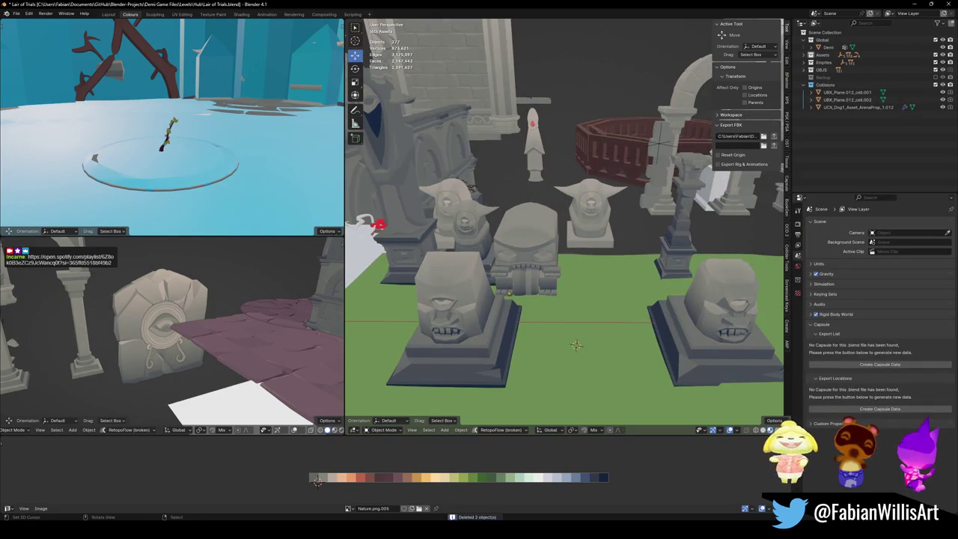
mouse_move(500, 338)
middle_down()
mouse_move(464, 314)
mouse_move(474, 277)
middle_up()
- Save Lair of Trials and select the horned owl statue with its pedestal
key(ctrl+s)
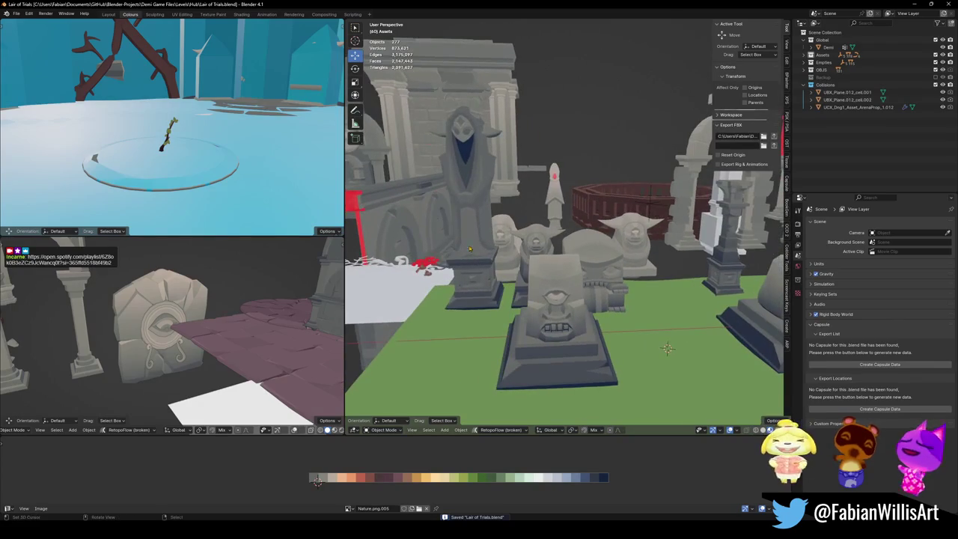
click(474, 277)
shift+click(472, 282)
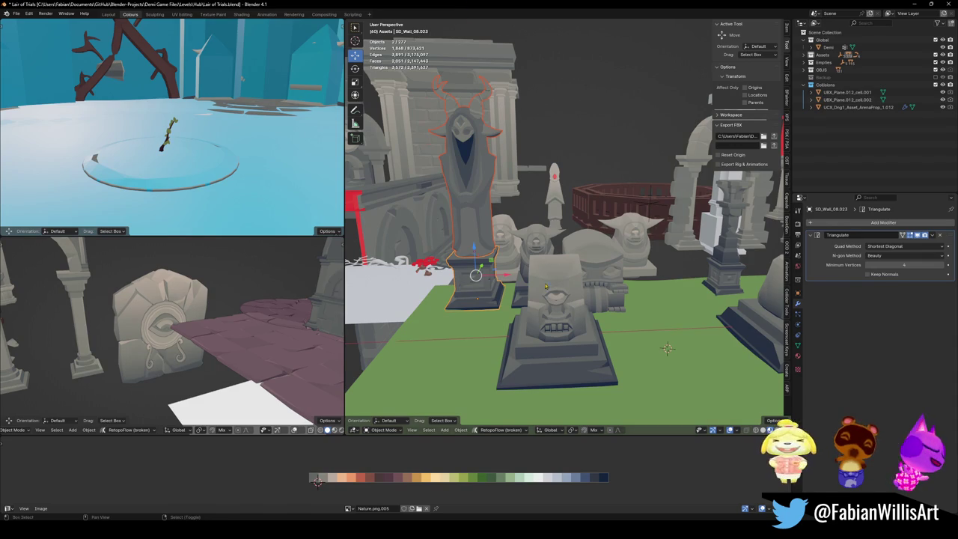
- Save Lair of Trials, deselect the owl statue, and orbit to see the arches
scroll(545, 287, up, 1)
scroll(544, 286, up, 1)
key(ctrl+s)
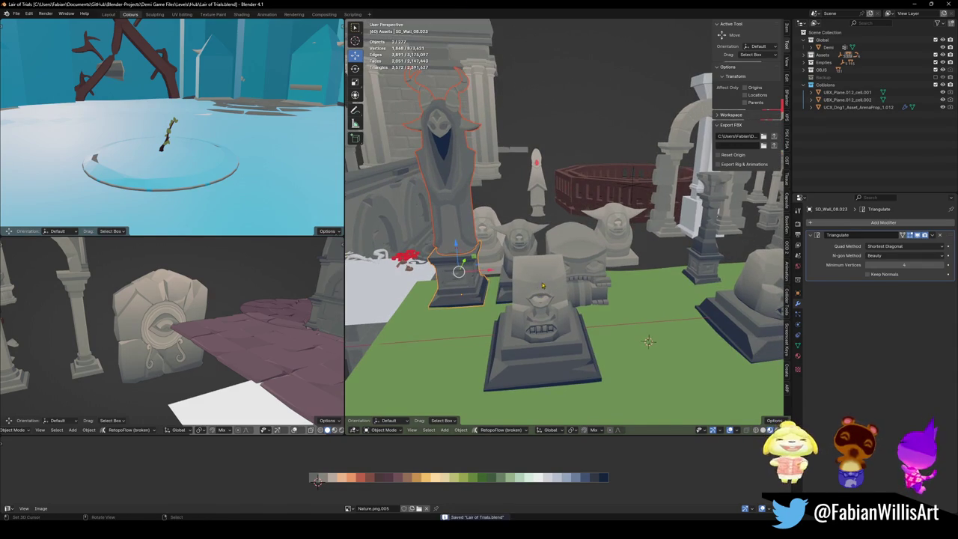
middle_drag(561, 262, 464, 258)
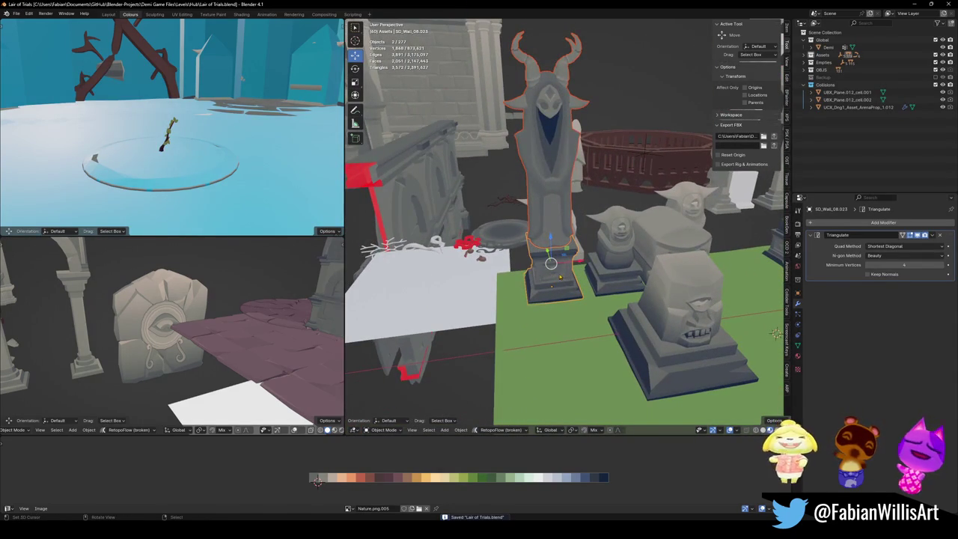
key(alt+a)
middle_drag(619, 272, 541, 283)
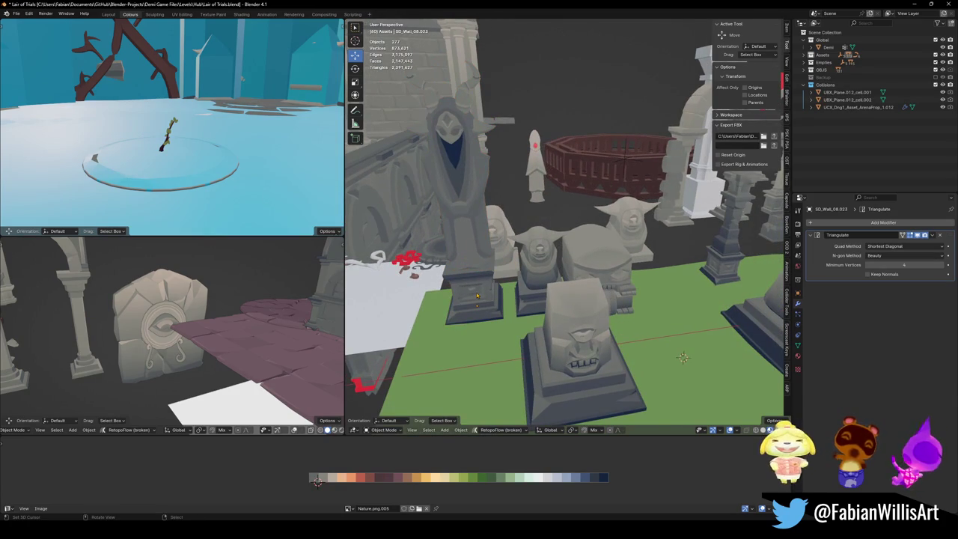
mouse_move(476, 294)
middle_down()
mouse_move(505, 244)
mouse_move(447, 256)
mouse_move(467, 309)
middle_up()
- Duplicate the left statue's base into the gap at the floor centre
click(475, 324)
key(shift+d)
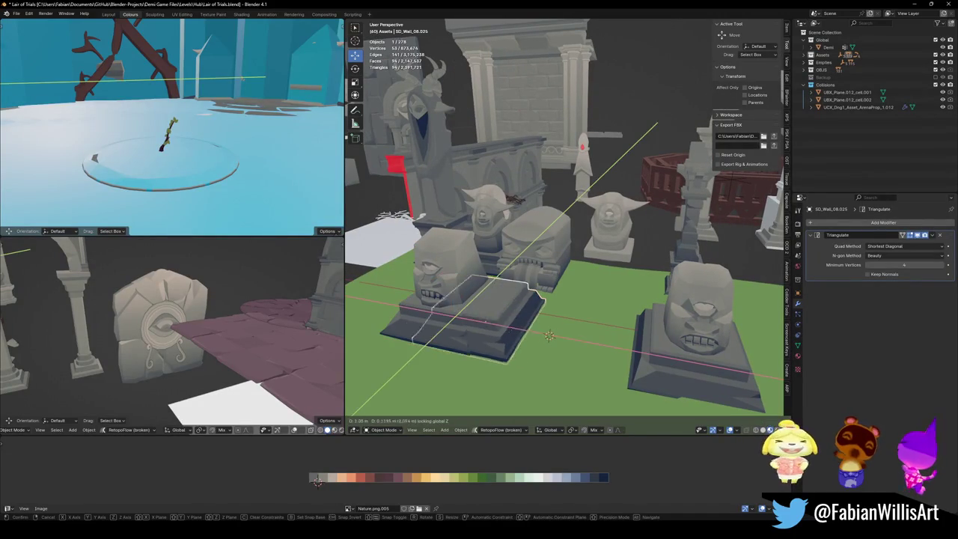
click(556, 282)
- Snap the big-face head statue to the 3D cursor and raise it 1.7728 m
click(556, 282)
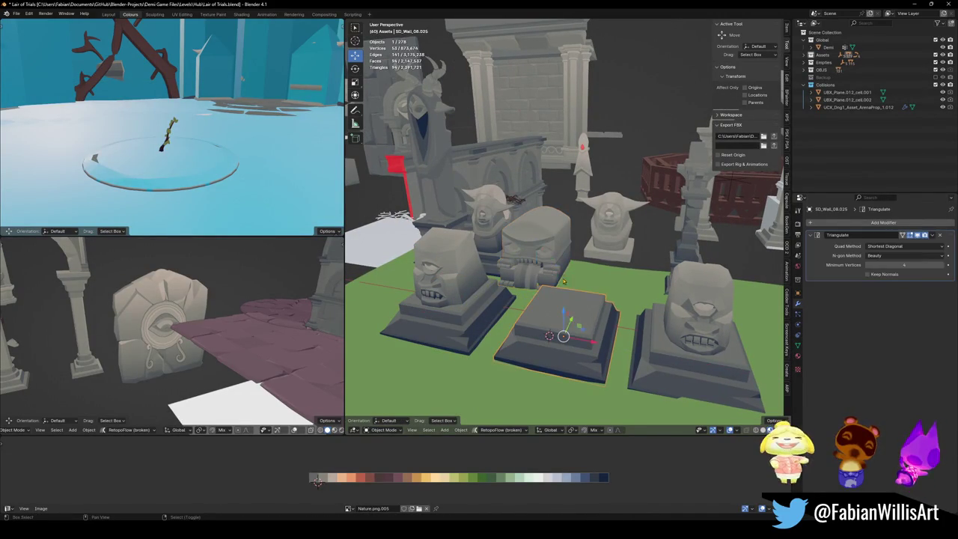
key(shift+s)
key(8)
key(g)
key(z)
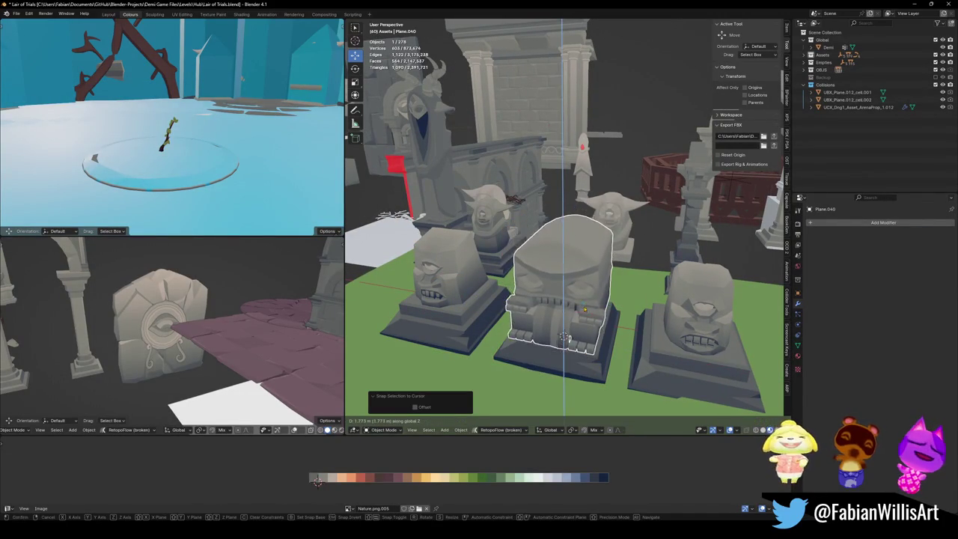
click(590, 261)
mouse_move(589, 262)
middle_down()
mouse_move(531, 320)
mouse_move(596, 290)
middle_up()
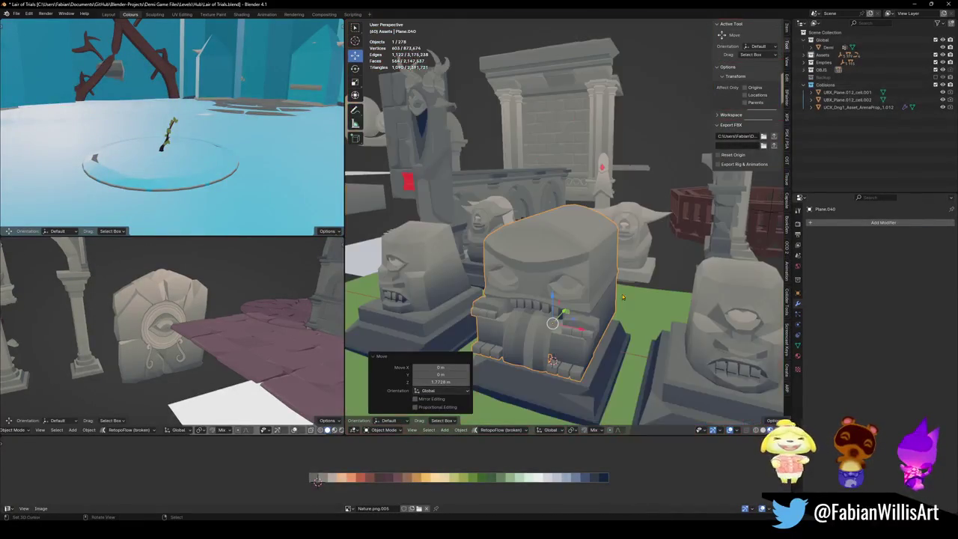
- Reselect the central head statue and nudge it along Y
key(alt+a)
mouse_move(556, 284)
middle_down()
mouse_move(501, 285)
mouse_move(591, 227)
mouse_move(581, 240)
mouse_move(554, 235)
middle_up()
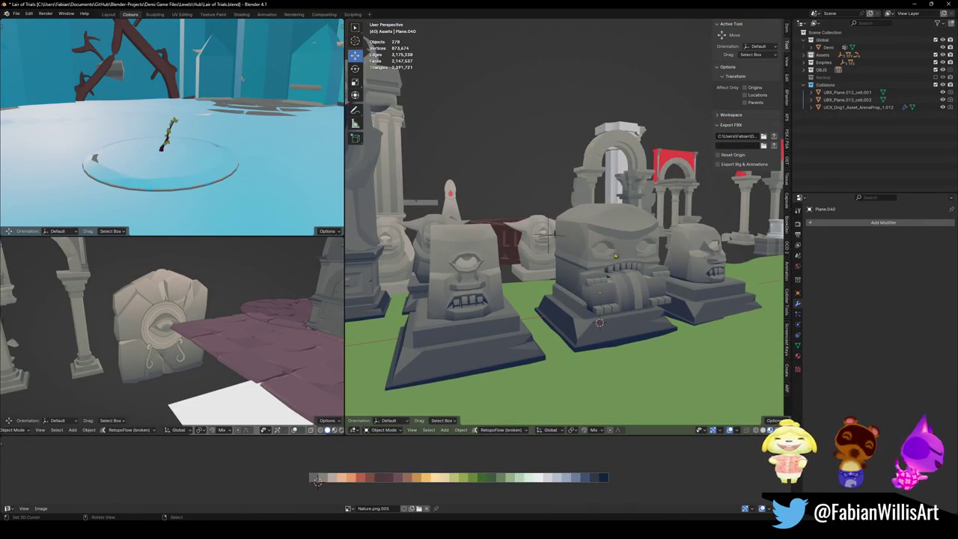
click(616, 259)
drag(588, 277, 577, 283)
key(g)
key(z)
key(Escape)
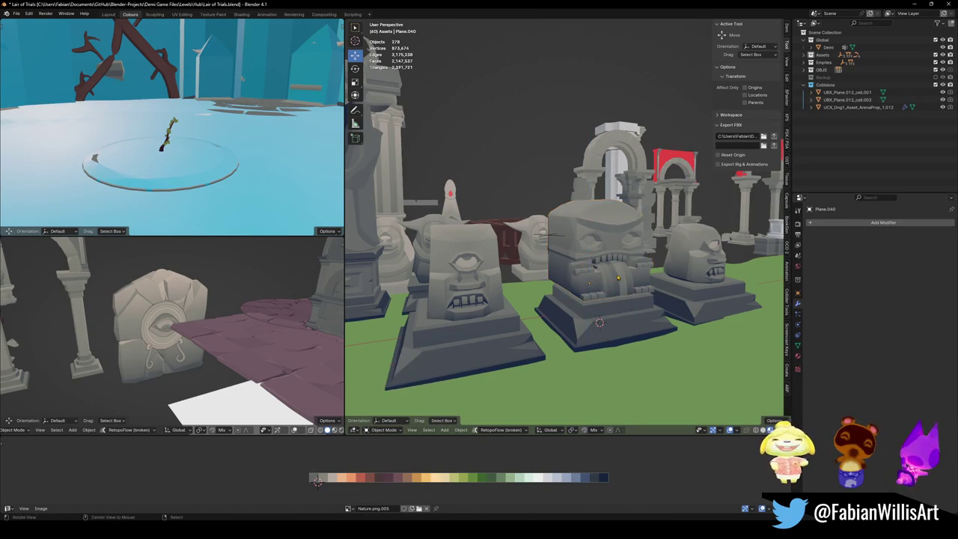
- Lift the head statue higher above its stepped base and enter its Edit Mode
scroll(599, 299, up, 6)
mouse_move(599, 299)
middle_down()
mouse_move(558, 271)
mouse_move(587, 309)
mouse_move(600, 257)
middle_up()
click(587, 309)
click(600, 257)
middle_drag(568, 283, 568, 224)
key(g)
key(z)
click(630, 212)
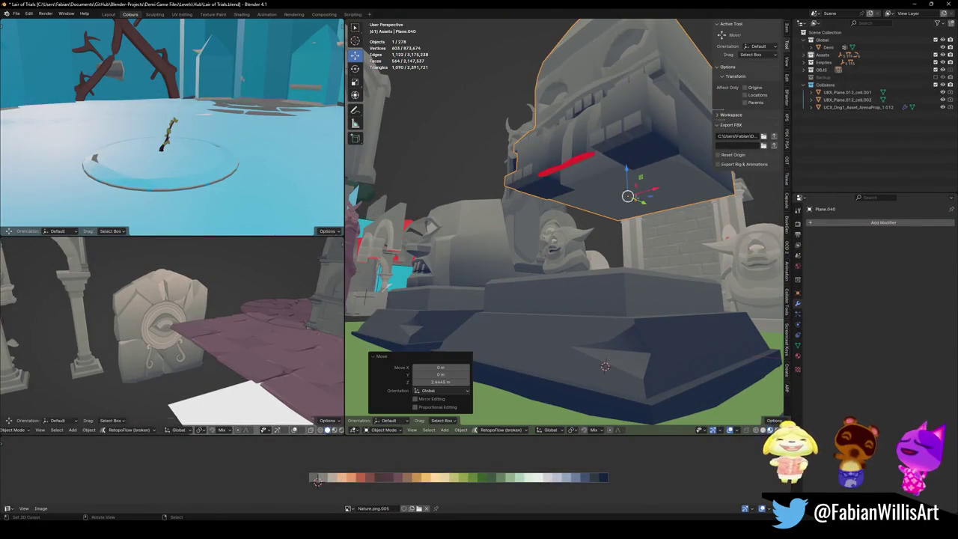
key(Tab)
- Inspect the statue's underside in Edit Mode, select all its faces, and return to Object Mode
alt+middle_click(633, 197)
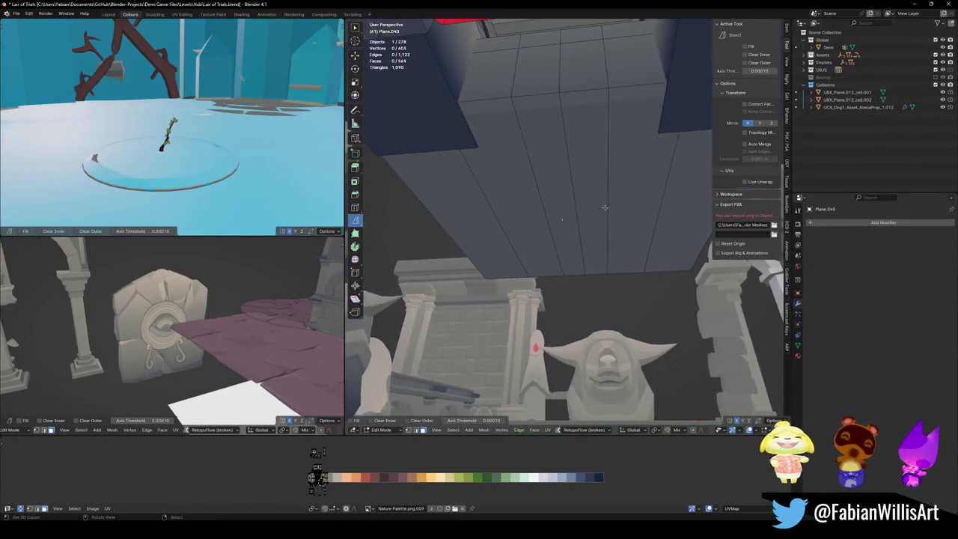
scroll(559, 224, up, 5)
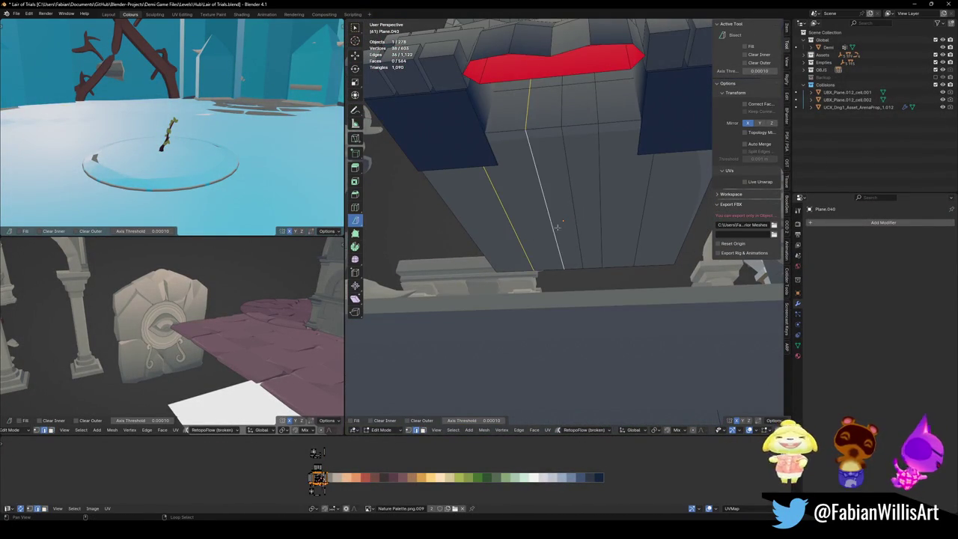
scroll(625, 199, down, 8)
middle_drag(625, 199, 589, 234)
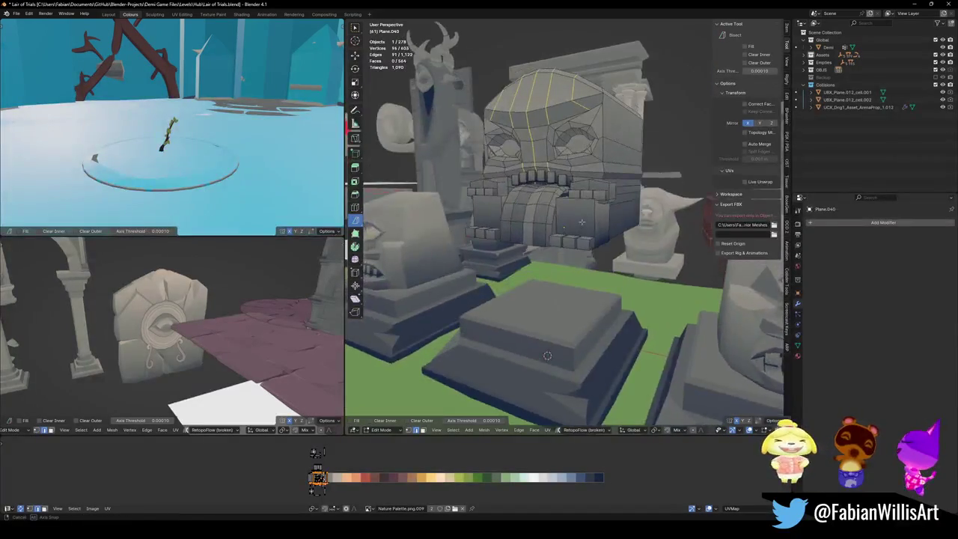
scroll(589, 233, down, 2)
scroll(589, 233, down, 4)
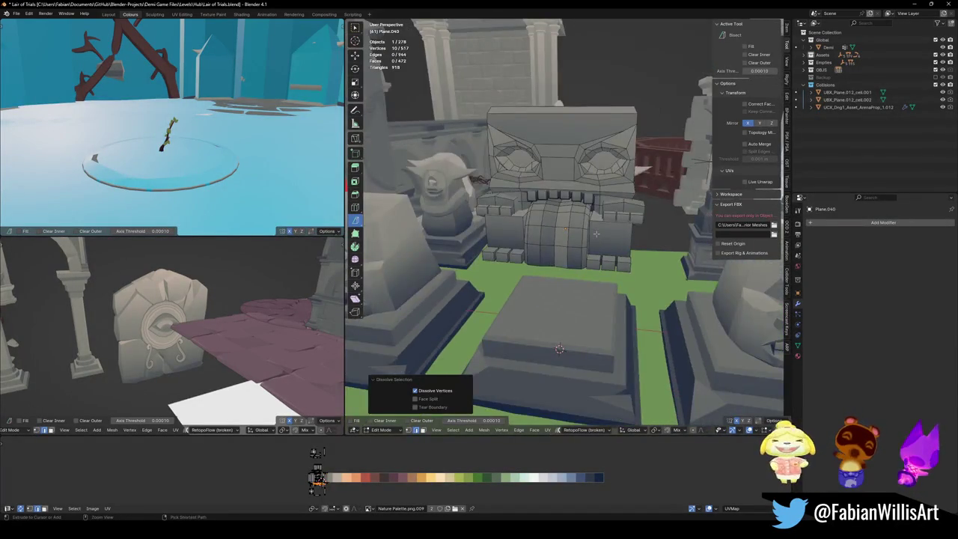
scroll(568, 221, up, 6)
mouse_move(588, 233)
middle_down()
mouse_move(568, 222)
mouse_move(567, 231)
middle_up()
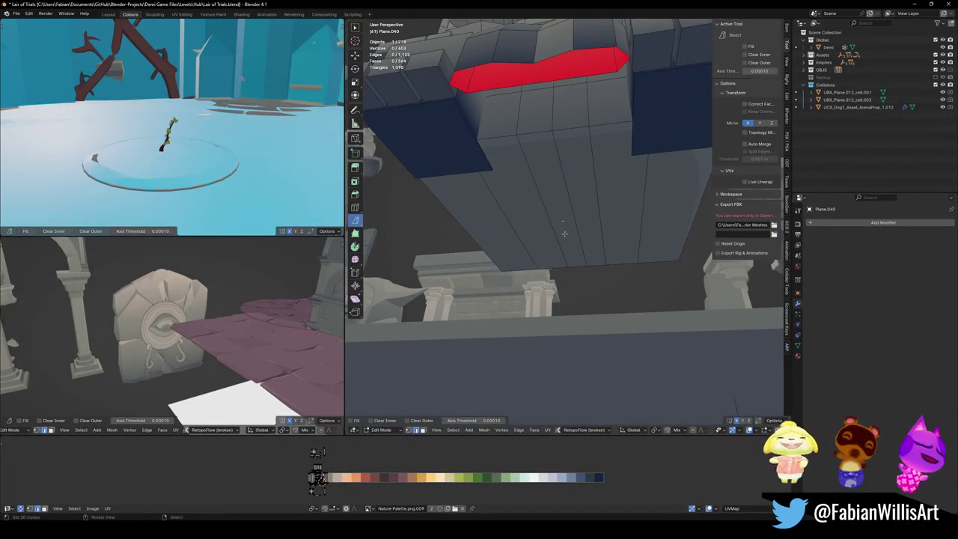
key(a)
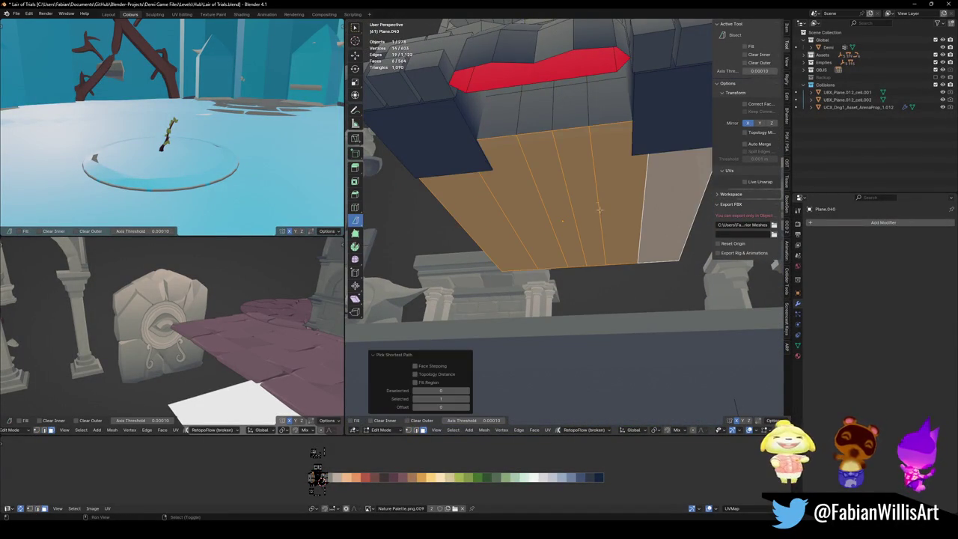
key(Tab)
- Set the statue's origin to the 3D cursor and lift it about 2.06 m along Z
key(q)
click(600, 233)
middle_drag(600, 233, 586, 278)
key(g)
key(z)
click(584, 273)
- Slide the big-face head 1.099 m along Y, then move it up
key(g)
key(y)
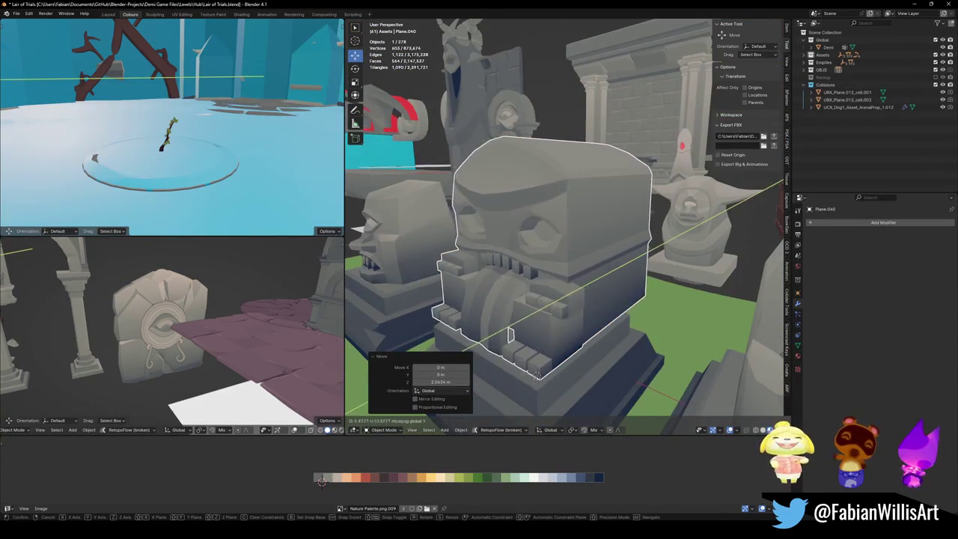
click(536, 374)
key(g)
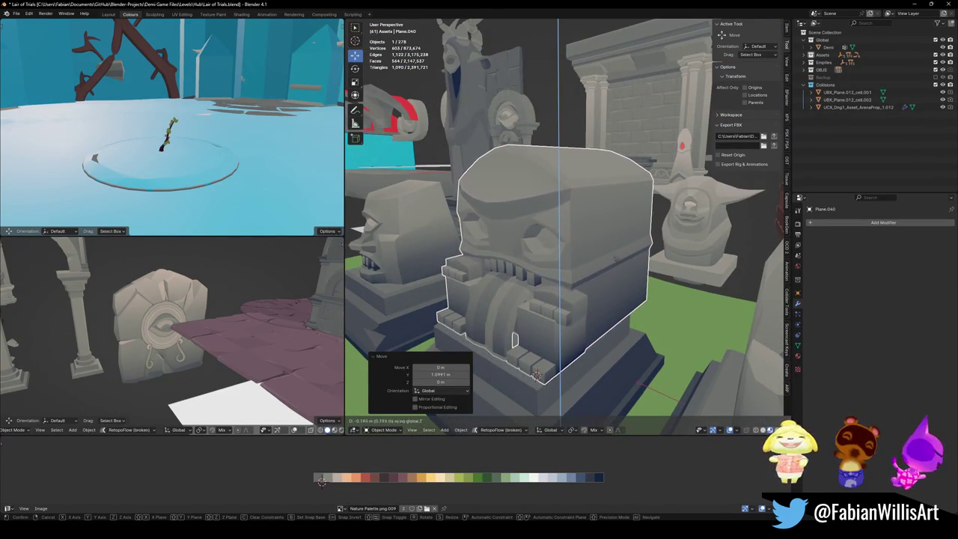
click(535, 374)
- Cancel a trial resize of the big-face head and raise it vertically to its new height
middle_drag(536, 375, 635, 277)
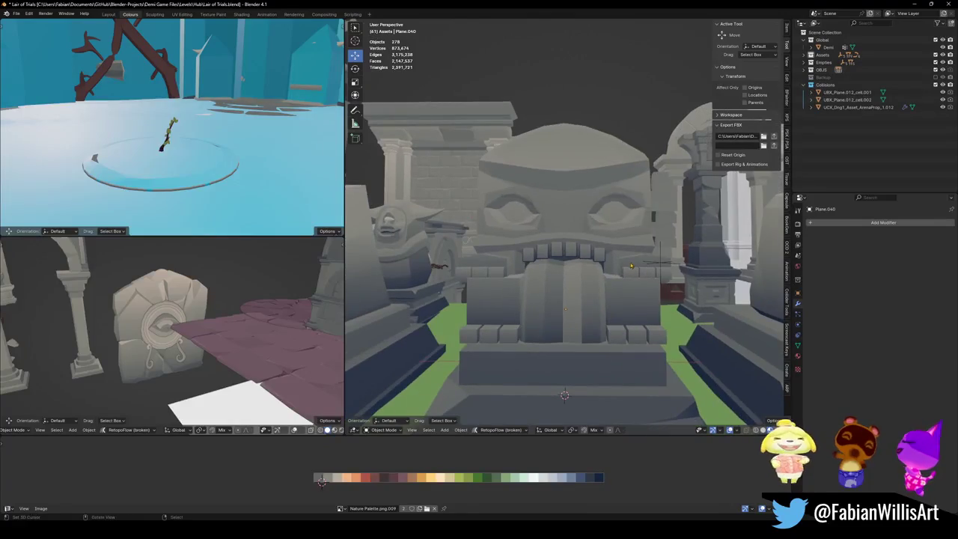
key(s)
right_click(635, 273)
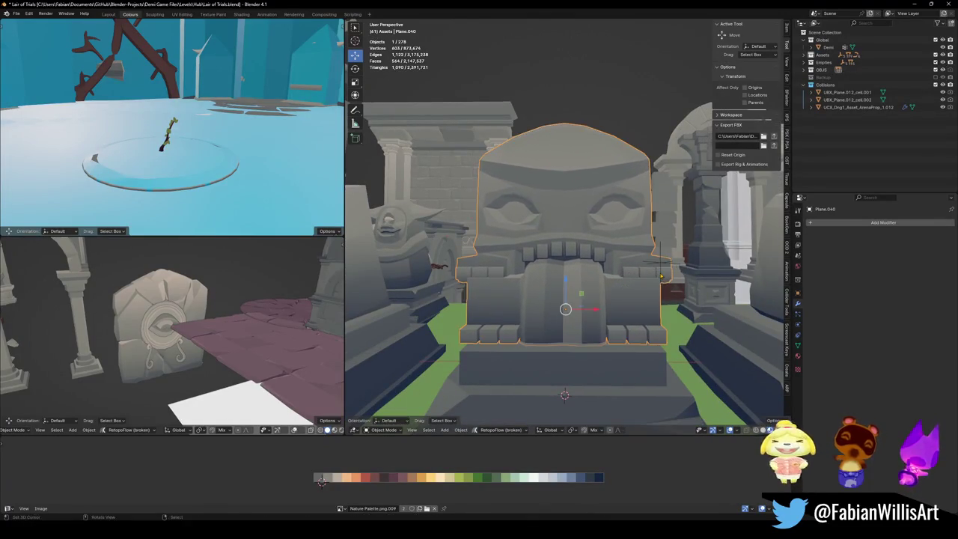
mouse_move(635, 273)
middle_down()
mouse_move(632, 264)
mouse_move(612, 283)
middle_up()
key(g)
key(z)
click(595, 270)
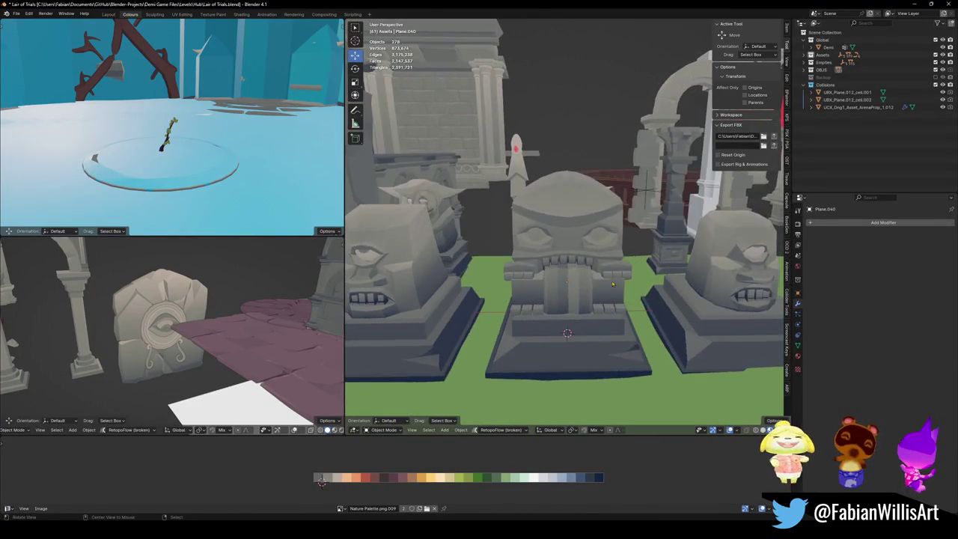
- Stretch the pedestal base under the head taller along Z
click(578, 333)
key(s)
key(z)
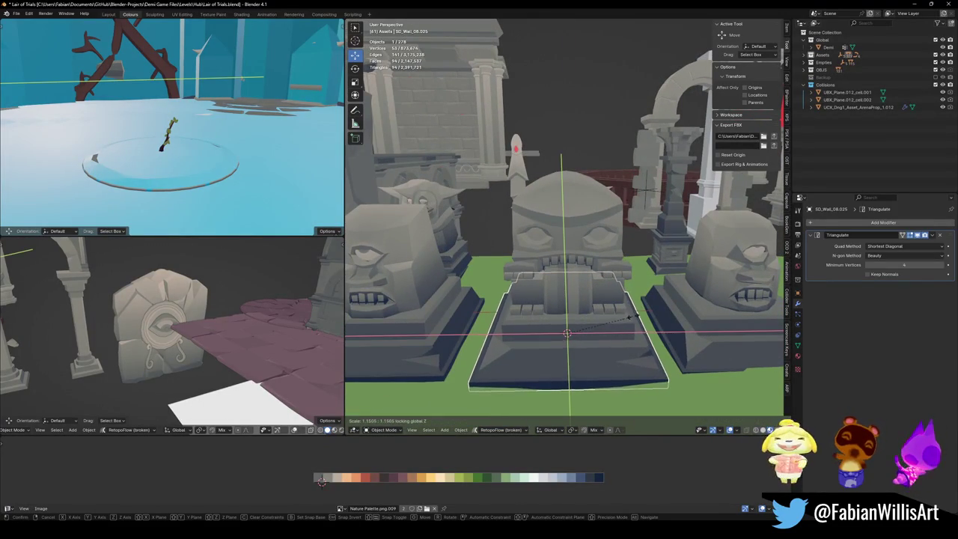
click(621, 317)
- Deselect everything and save Lair of Trials.blend
key(shift+a)
key(Escape)
key(alt+a)
middle_drag(624, 308, 627, 290)
key(ctrl+s)
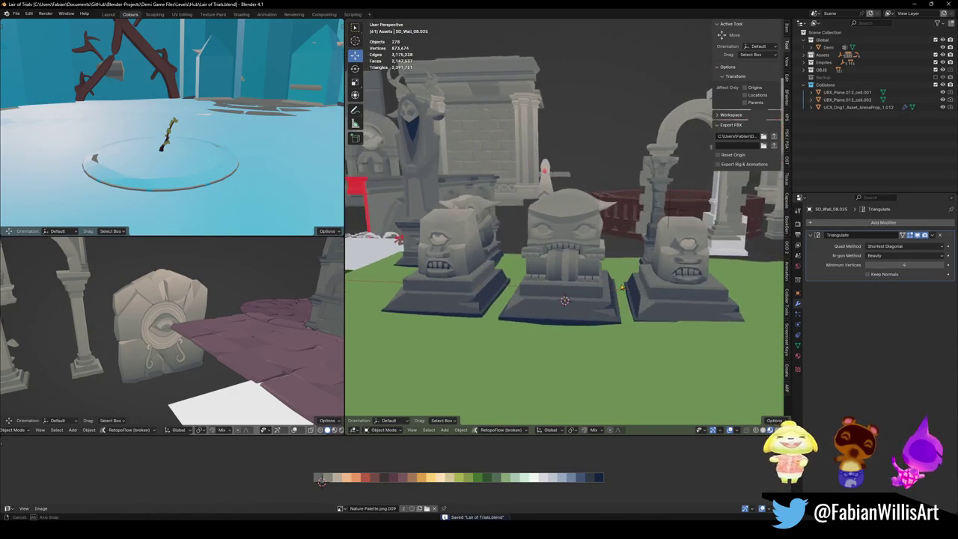
scroll(627, 290, up, 3)
- Enlarge the cyclops head to about 1.28 scale and raise it along Z
click(663, 287)
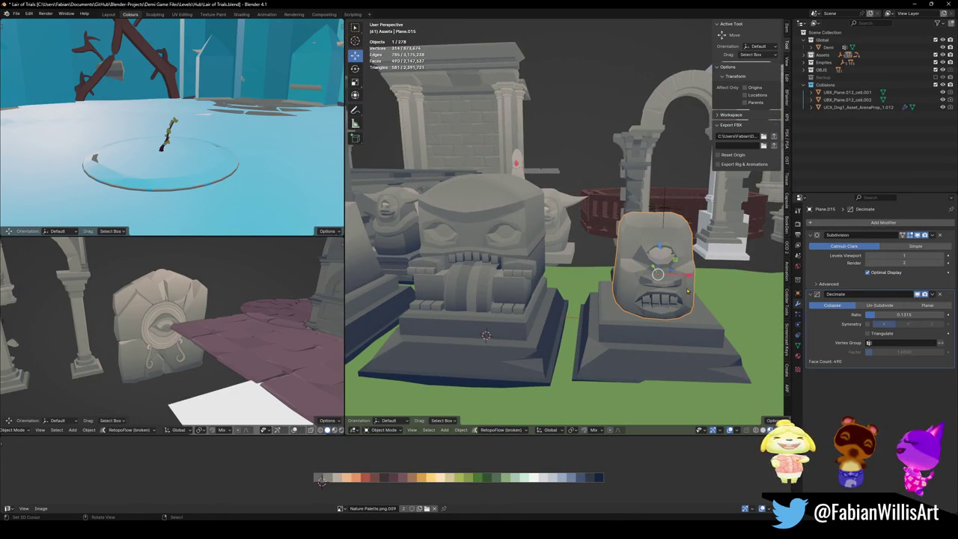
key(s)
click(704, 268)
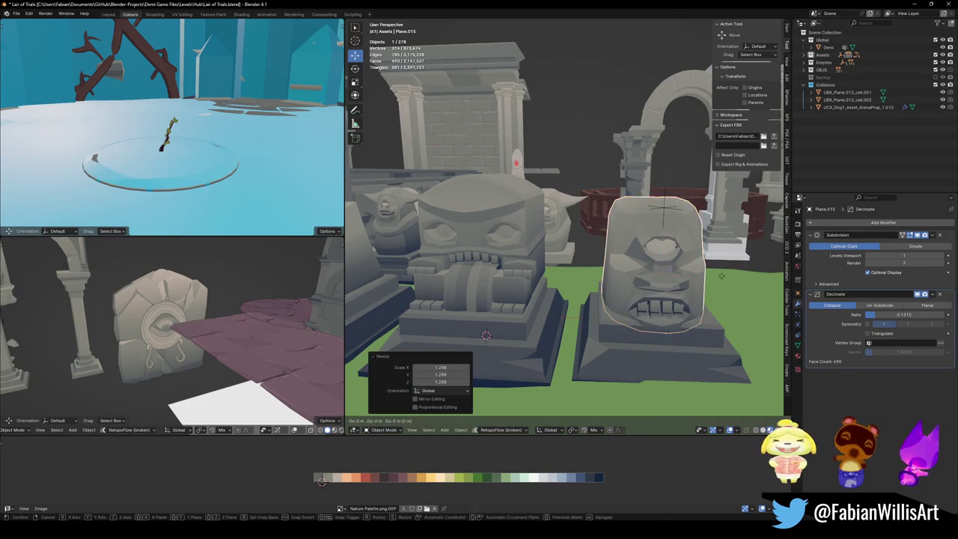
key(g)
key(z)
click(703, 254)
key(shift+a)
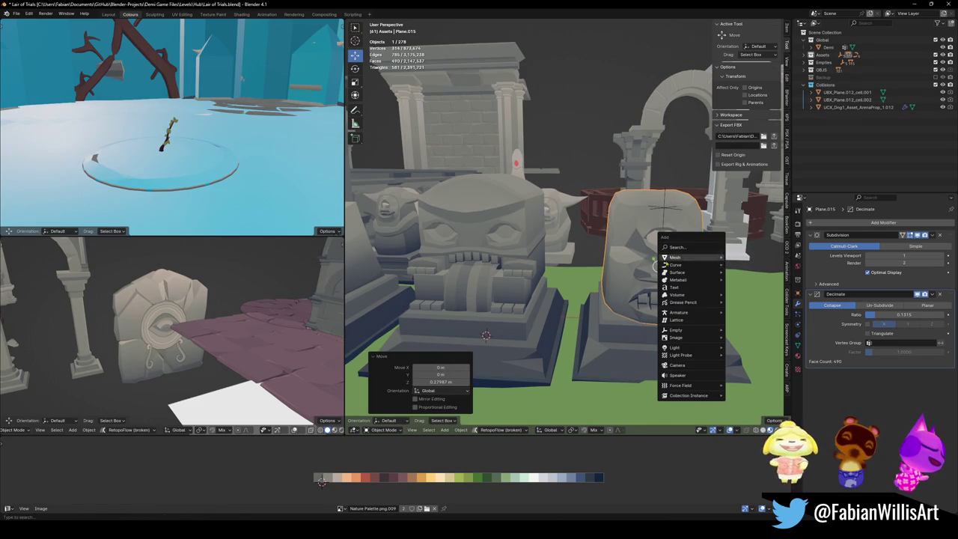
key(Escape)
key(alt+a)
- Inspect the cyclops head's top faces in Edit Mode
middle_drag(658, 265, 664, 288)
mouse_move(665, 213)
middle_down()
mouse_move(614, 204)
mouse_move(598, 262)
mouse_move(640, 265)
middle_up()
click(606, 314)
key(Tab)
alt+click(601, 268)
key(Tab)
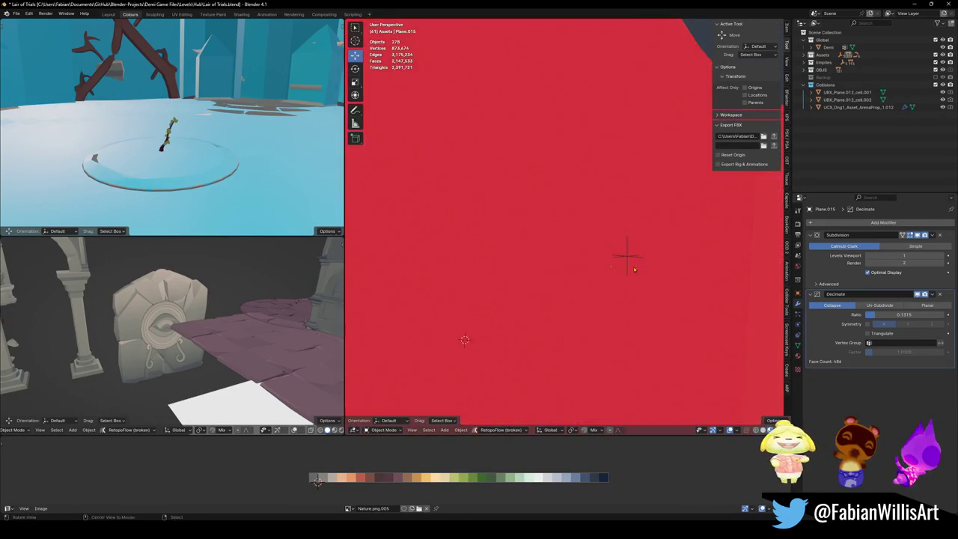
mouse_move(640, 267)
middle_down()
mouse_move(654, 267)
mouse_move(651, 289)
mouse_move(618, 299)
middle_up()
scroll(653, 263, down, 3)
scroll(653, 263, down, 3)
scroll(638, 285, up, 3)
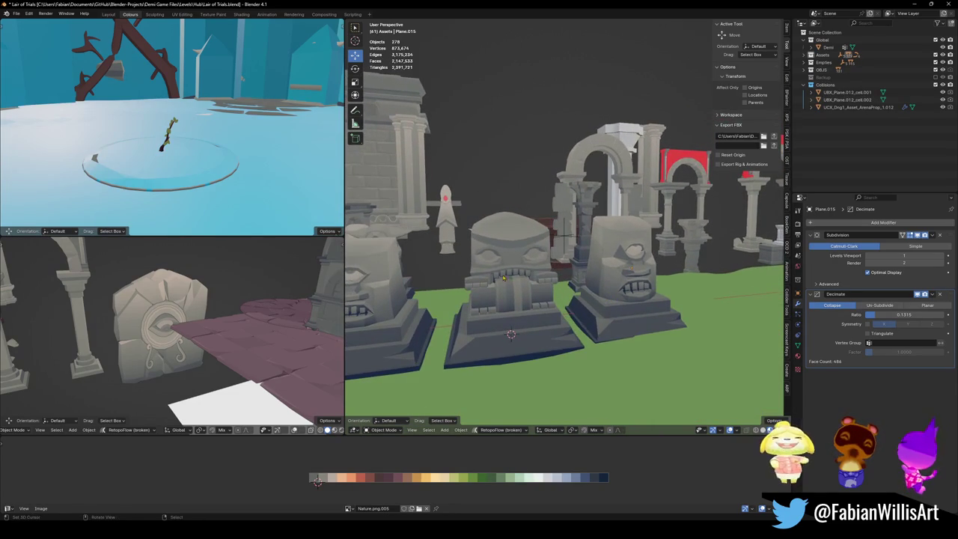
- Add a Decimate modifier to the big-face head
click(535, 281)
scroll(558, 283, up, 2)
click(883, 222)
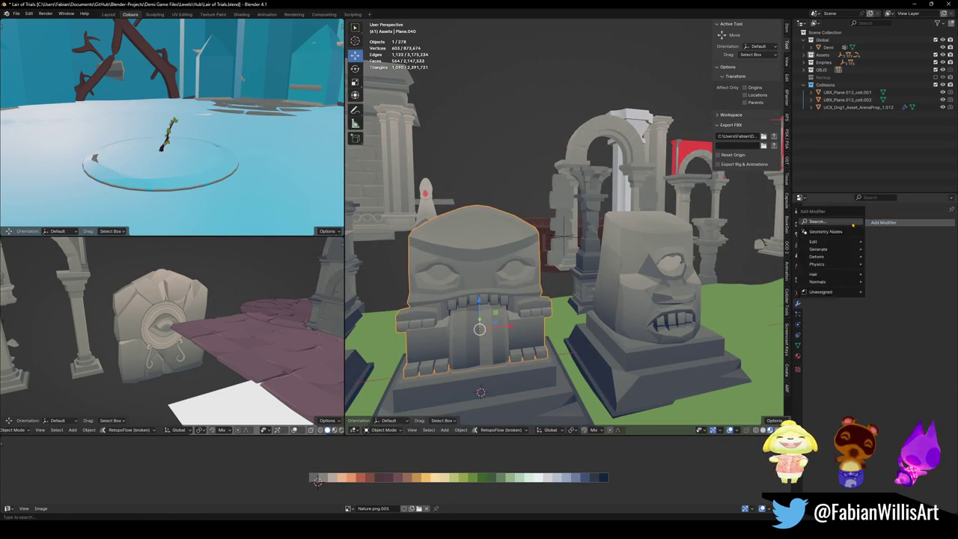
click(815, 298)
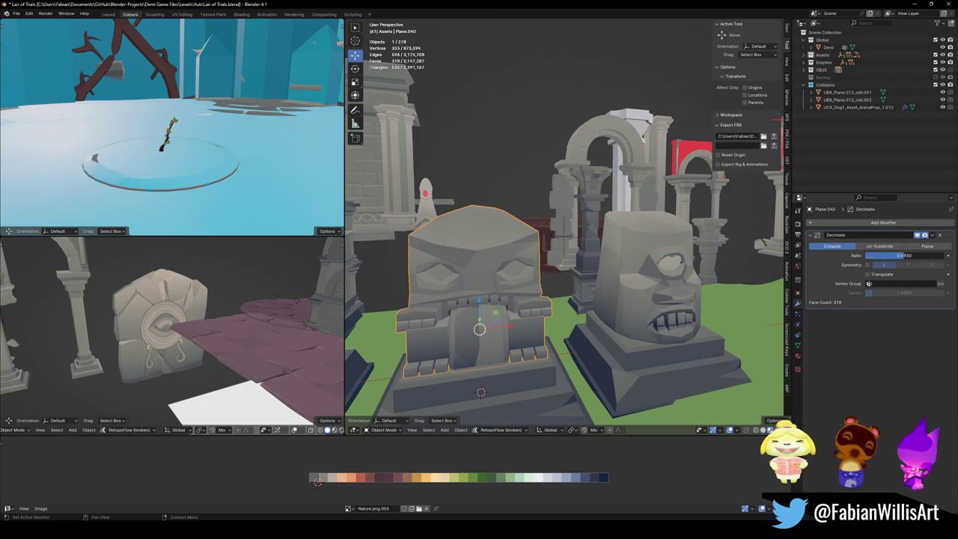
middle_drag(554, 269, 541, 275)
click(542, 275)
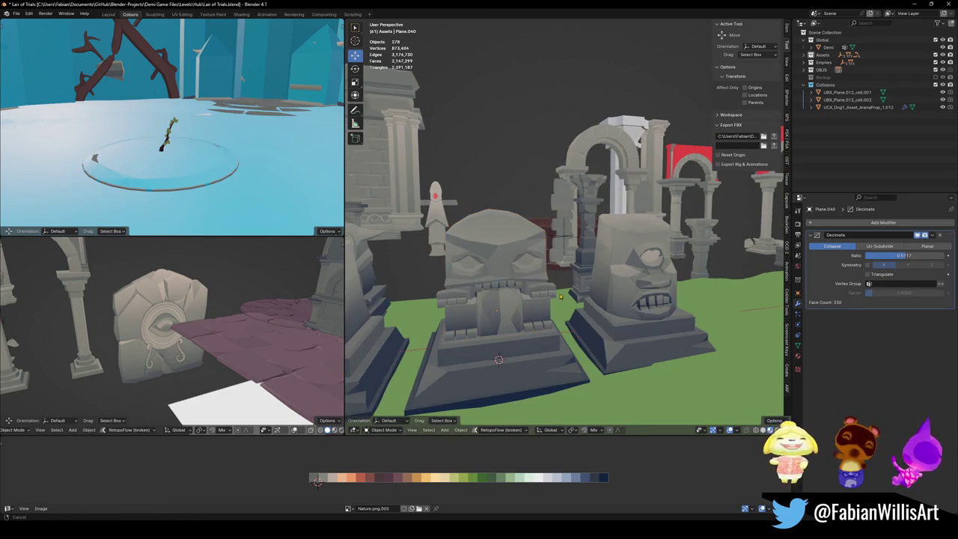
scroll(566, 235, up, 2)
mouse_move(566, 236)
middle_down()
mouse_move(488, 253)
mouse_move(512, 242)
mouse_move(680, 255)
middle_up()
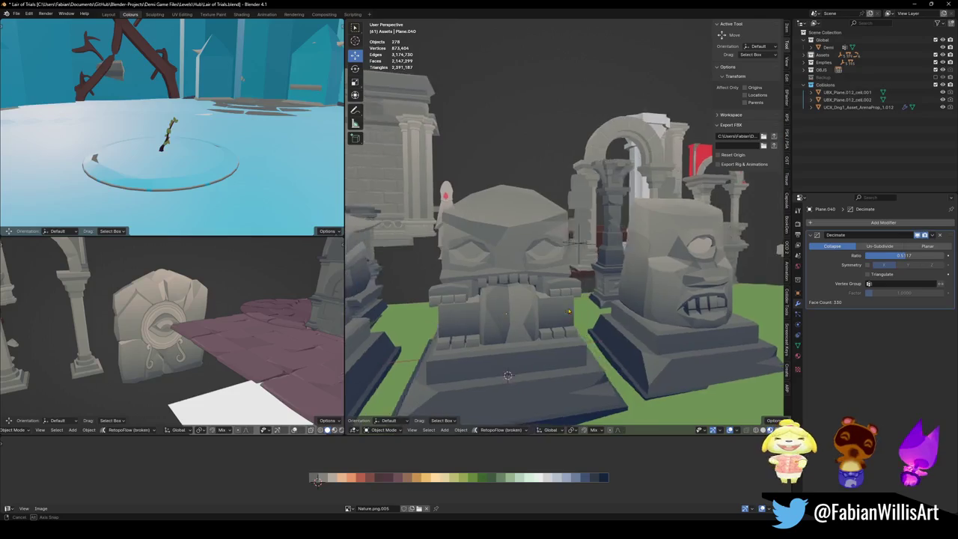
- Select and hide the big-face head's mouth faces in Edit Mode
key(Tab)
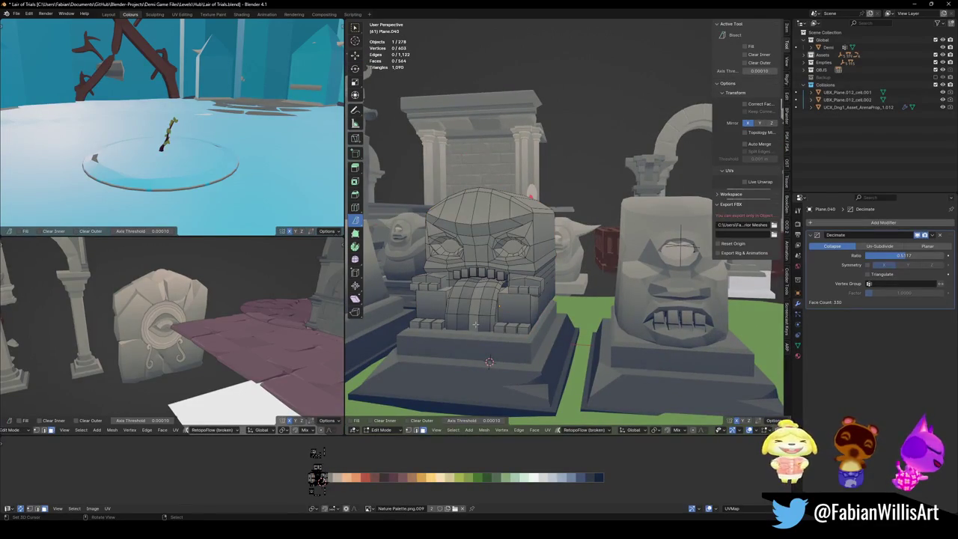
key(l)
key(h)
mouse_move(483, 313)
middle_down()
mouse_move(562, 315)
mouse_move(550, 316)
middle_up()
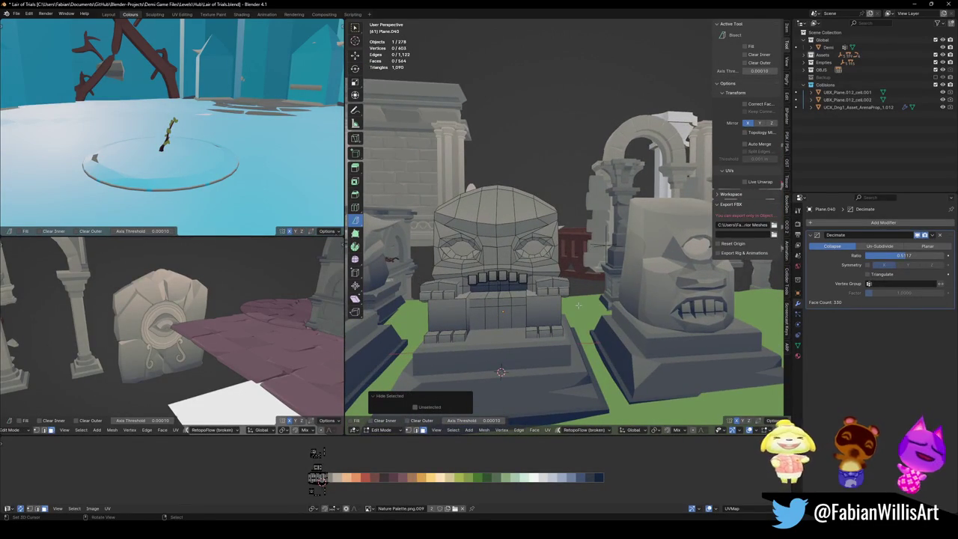
right_click(575, 304)
key(Tab)
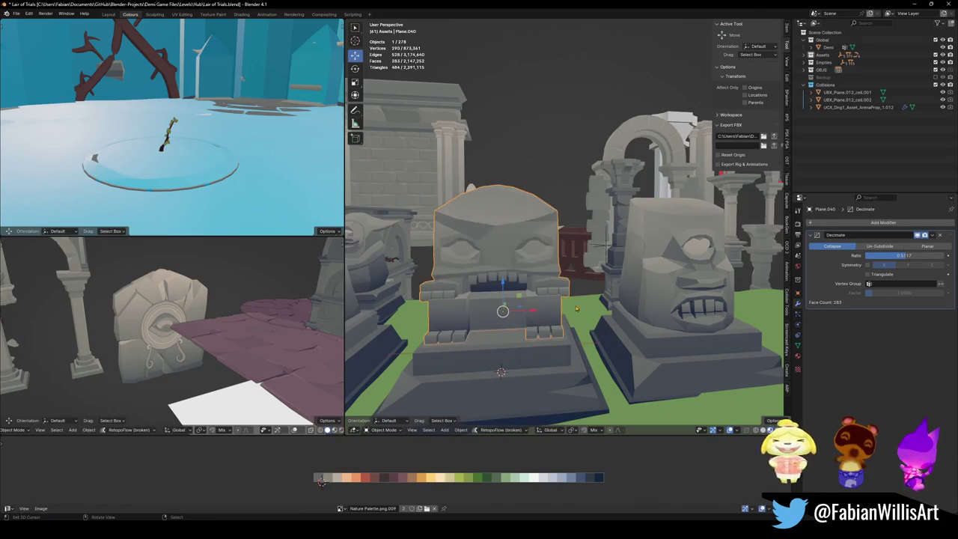
click(603, 244)
middle_drag(603, 244, 584, 228)
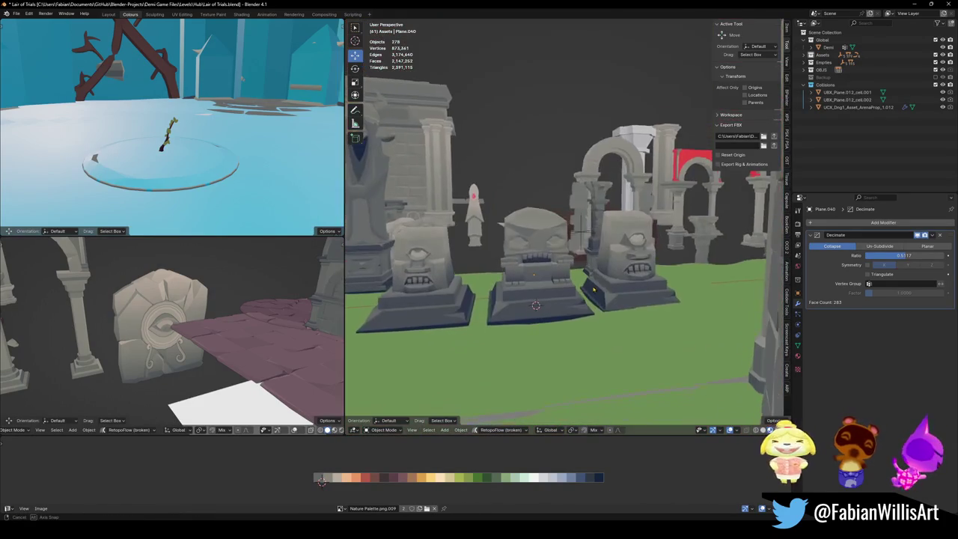
middle_drag(593, 288, 572, 292)
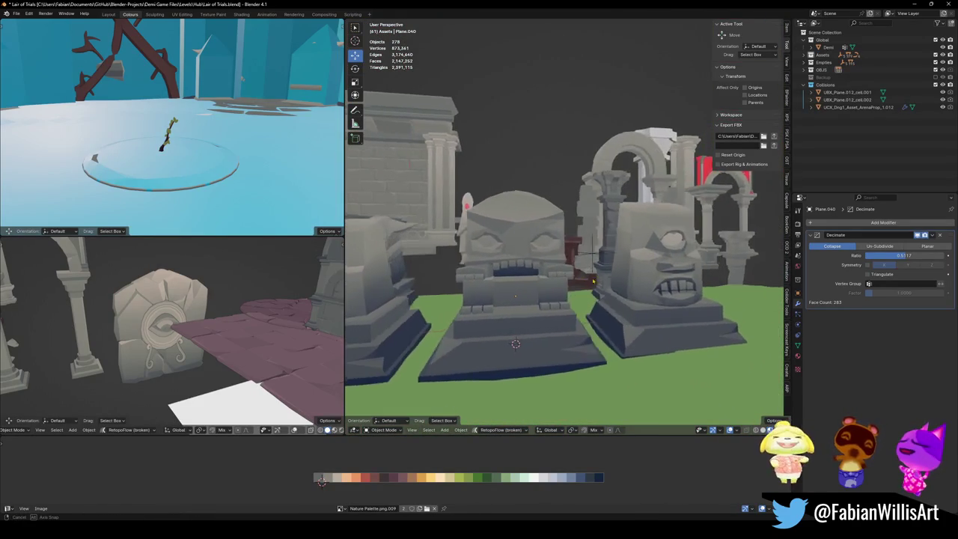
scroll(610, 255, up, 5)
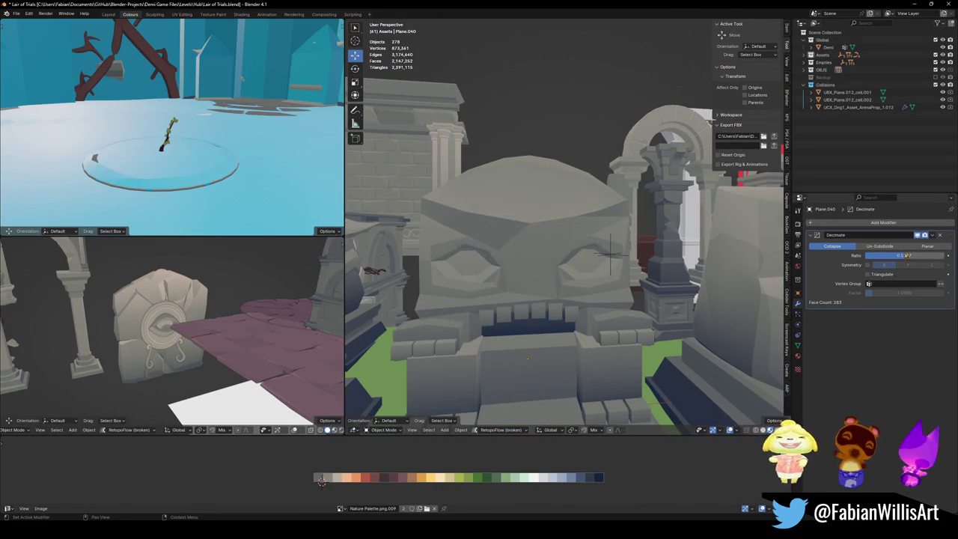
- Lower the Decimate ratio to 0.5117, cutting the big-face head to 350 faces
drag(908, 255, 884, 255)
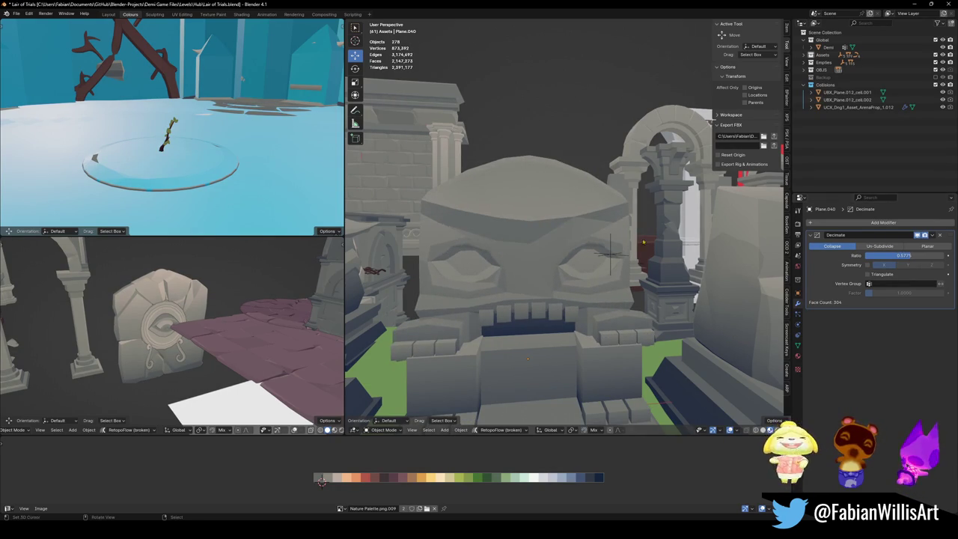
scroll(694, 243, down, 5)
middle_drag(695, 243, 645, 256)
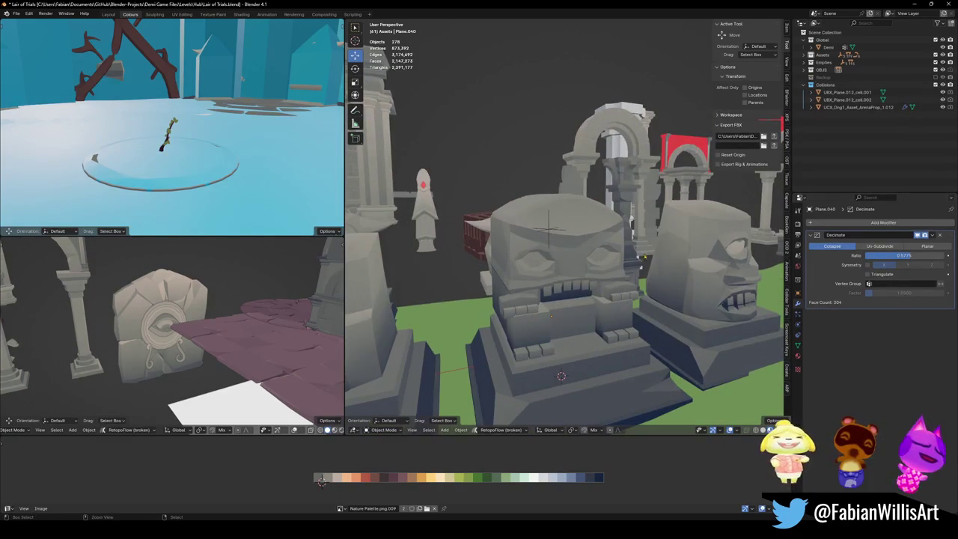
key(Tab)
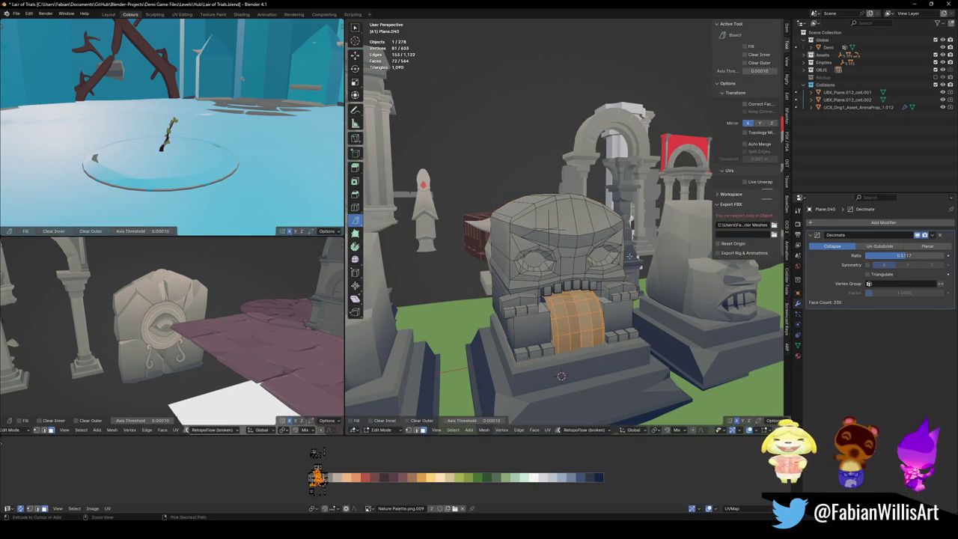
key(Tab)
scroll(626, 257, down, 3)
mouse_move(625, 257)
middle_down()
mouse_move(574, 251)
mouse_move(616, 260)
mouse_move(611, 286)
middle_up()
- Save Lair of Trials.blend and select the horned owl statue
key(ctrl+s)
scroll(598, 254, up, 3)
scroll(617, 260, down, 3)
click(430, 204)
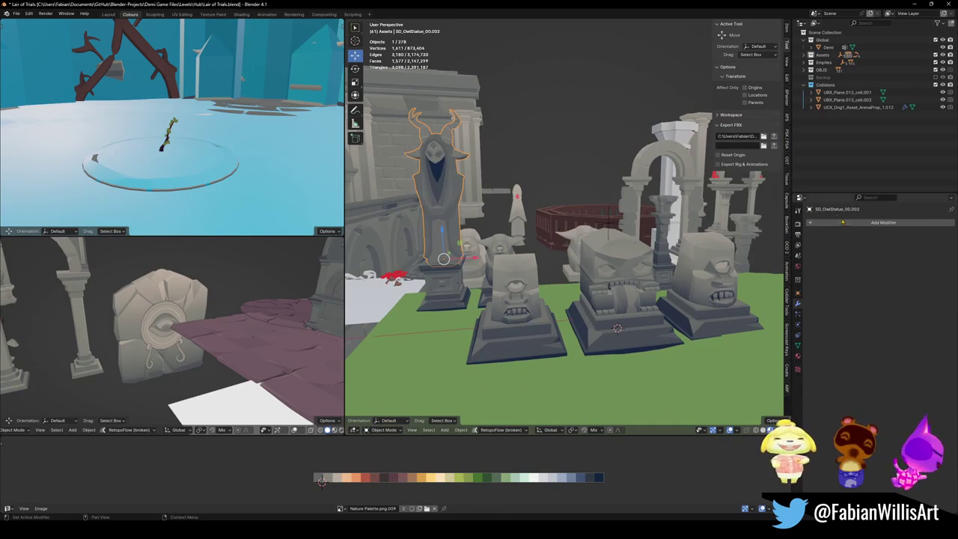
- Add a Decimate modifier to the horned owl statue and frame it in view
click(883, 222)
text(d)
key(Return)
key(KP_Decimal)
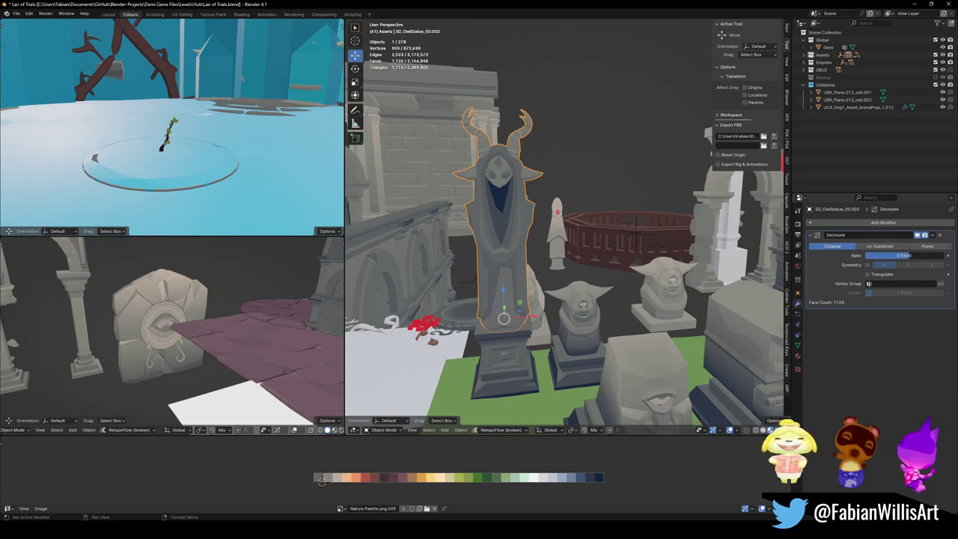
mouse_move(584, 209)
middle_down()
mouse_move(662, 359)
mouse_move(619, 252)
mouse_move(579, 238)
mouse_move(592, 240)
middle_up()
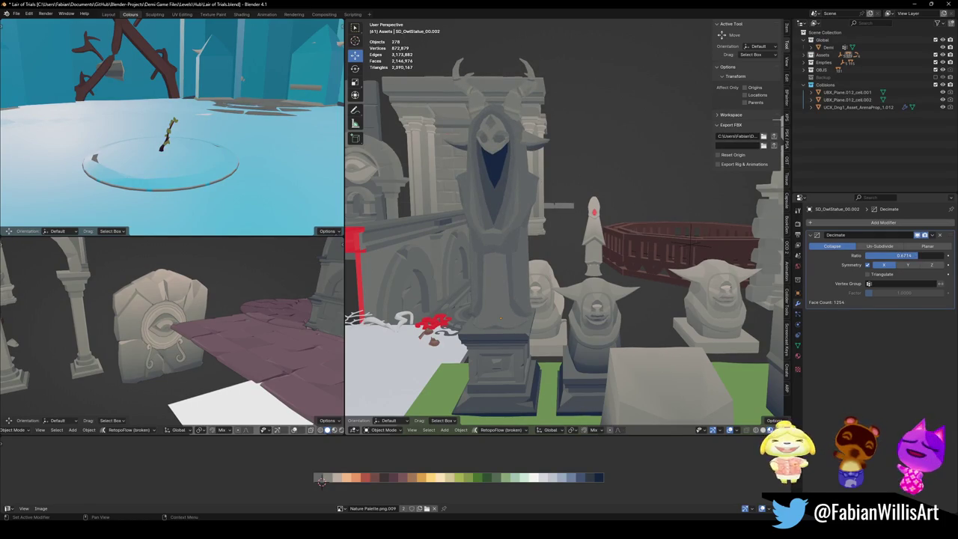
- Save Lair of Trials.blend, then undo the last change
mouse_move(673, 247)
middle_down()
mouse_move(628, 241)
mouse_move(440, 262)
mouse_move(526, 311)
middle_up()
key(ctrl+s)
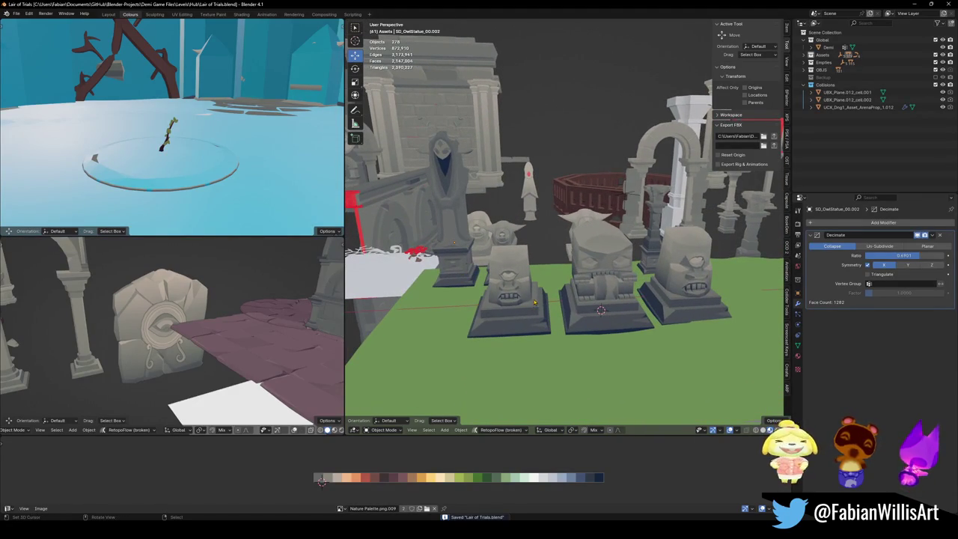
key(ctrl+z)
key(ctrl+z)
key(ctrl+z)
key(ctrl+z)
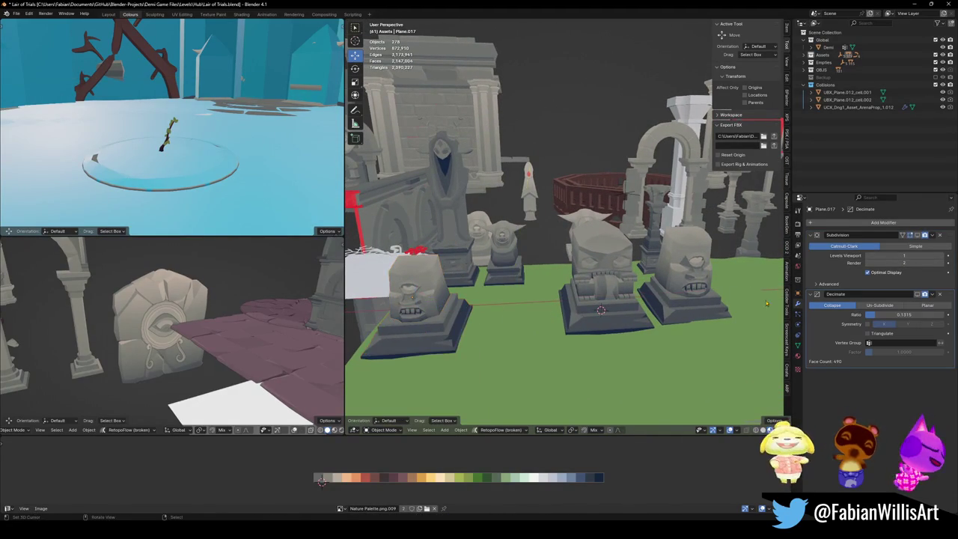
middle_drag(527, 310, 553, 330)
- Move the owl statue along the floor plane, excluding Z, and save the file
click(442, 255)
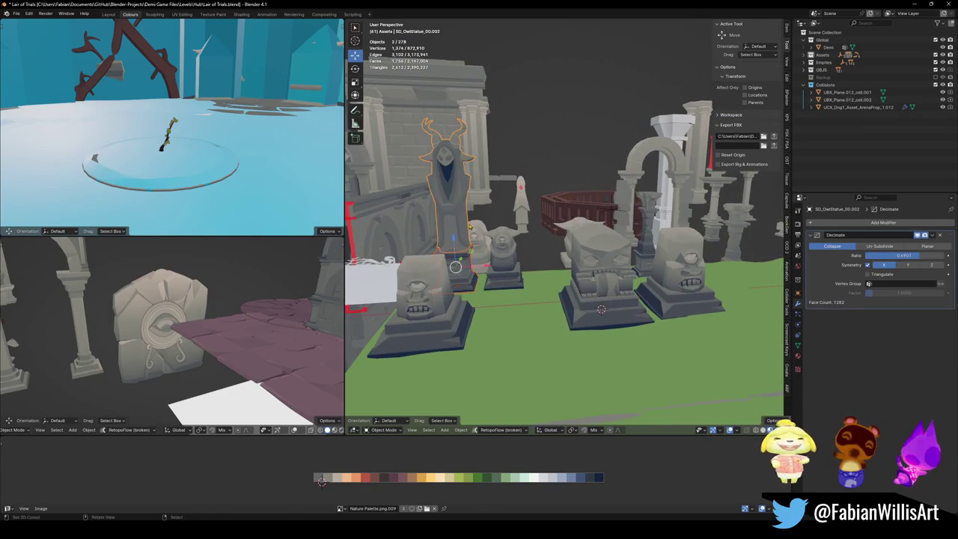
key(g)
key(shift+z)
key(Return)
key(ctrl+s)
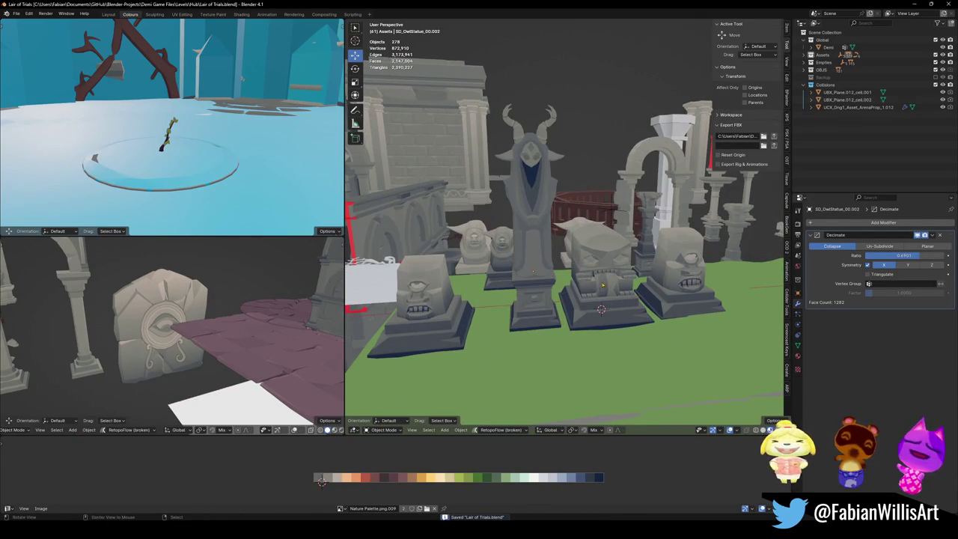
- Zoom in on the row of statues and add the owl's pedestal to the selection
middle_drag(601, 309, 564, 258)
scroll(452, 275, up, 2)
scroll(452, 275, up, 2)
scroll(452, 275, up, 2)
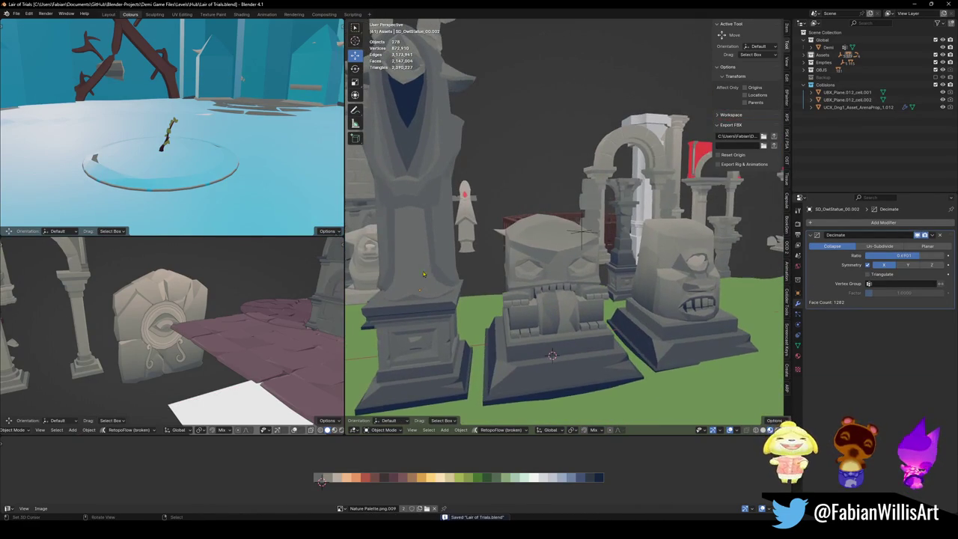
shift+click(433, 335)
- Convert the owl and big-face statues to meshes and join each with its pedestal
key(q)
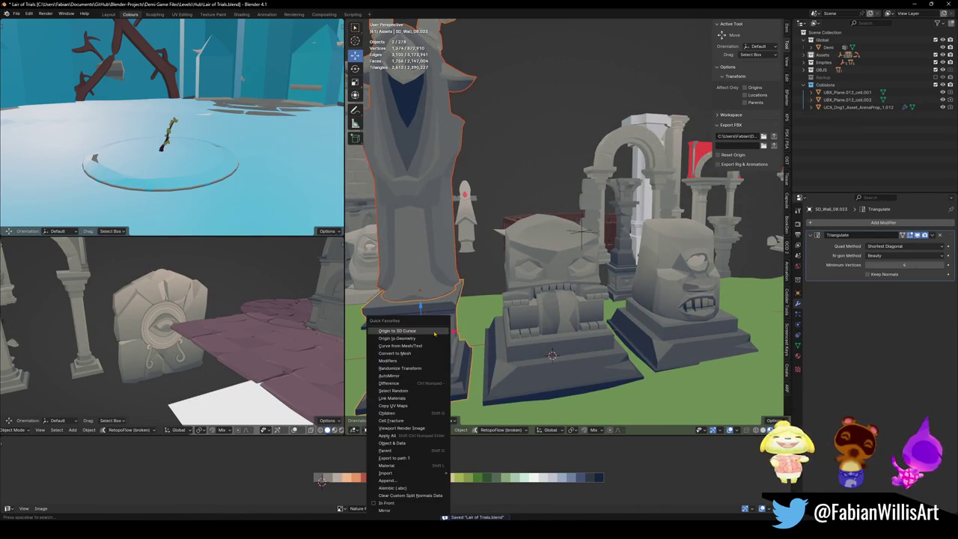
click(411, 354)
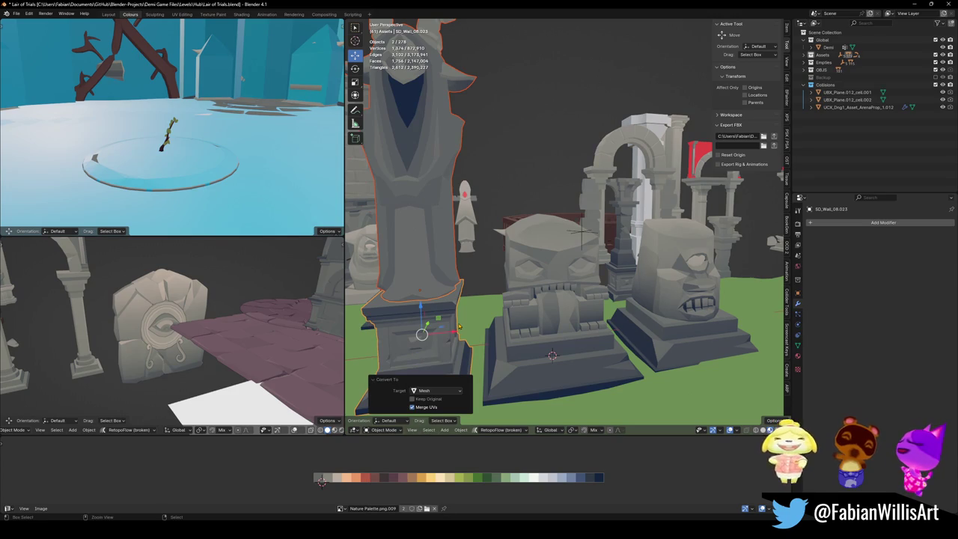
key(ctrl+j)
shift+click(527, 372)
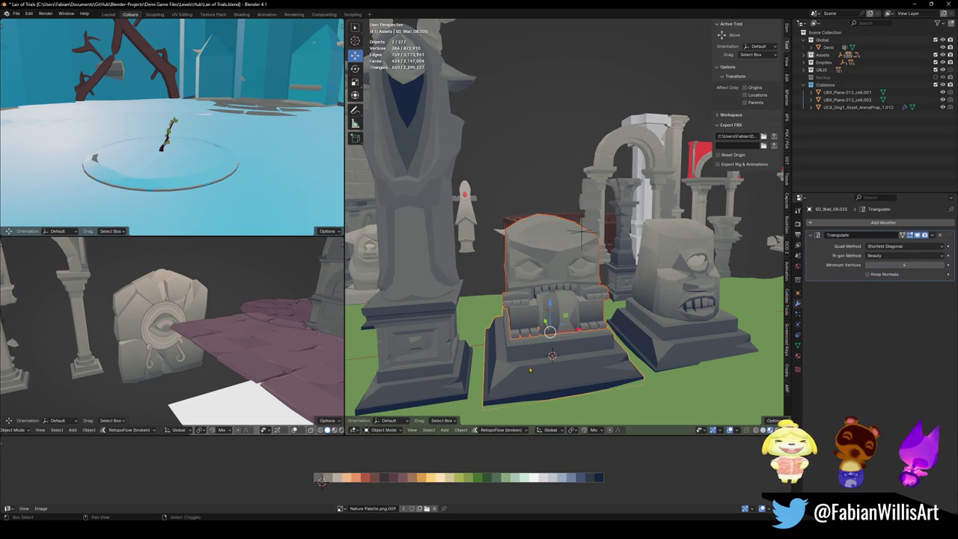
key(q)
click(522, 354)
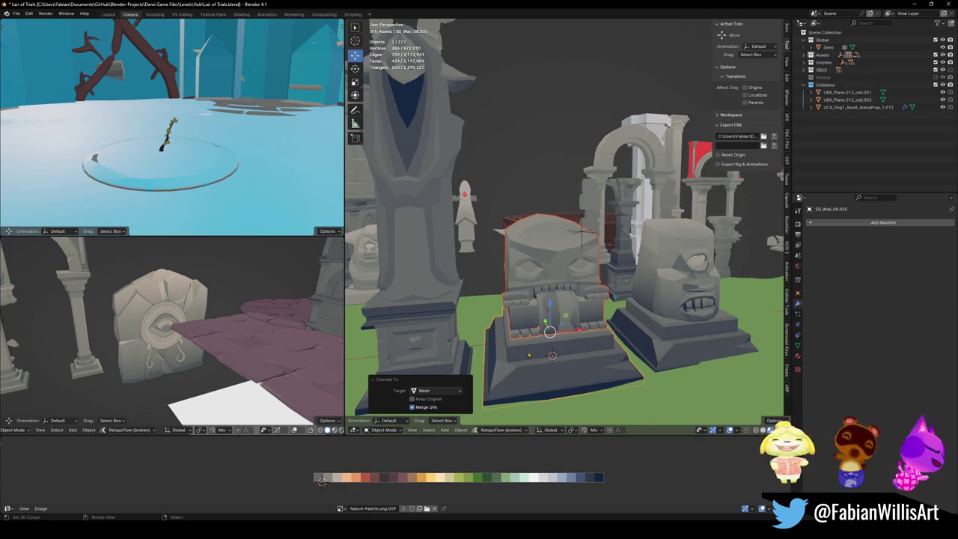
key(ctrl+j)
- Convert the cyclops head to a mesh, join it onto its base, and save
click(665, 295)
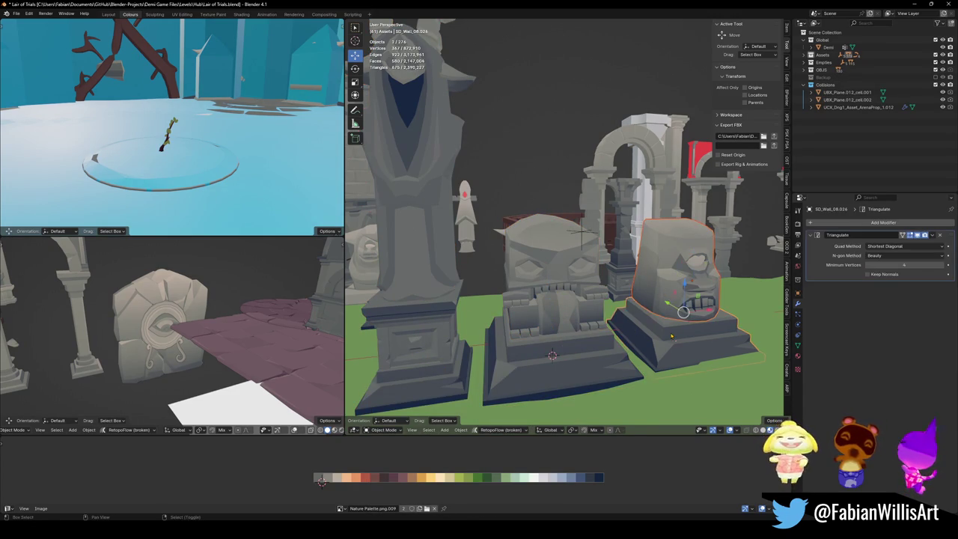
key(q)
click(671, 334)
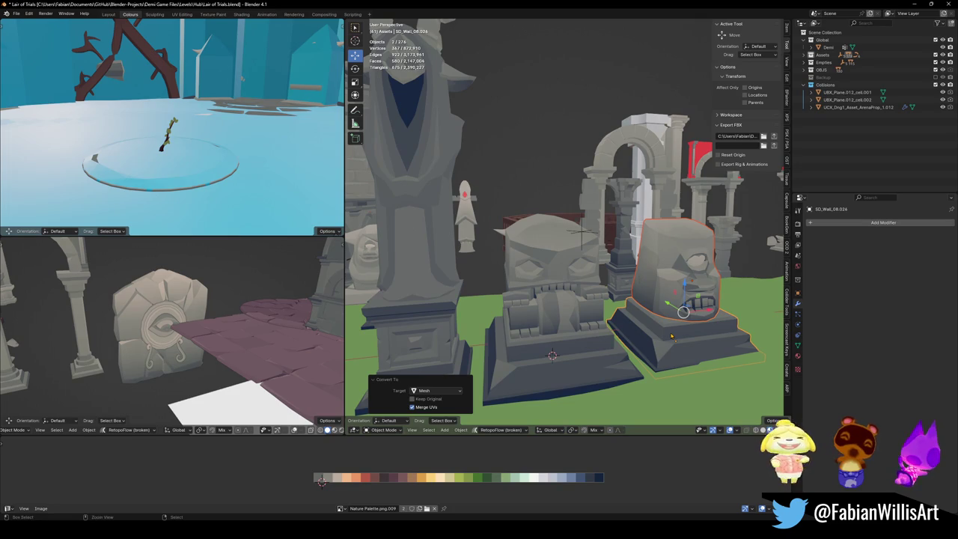
key(ctrl+j)
middle_drag(580, 232, 587, 170)
scroll(587, 171, down, 3)
key(ctrl+s)
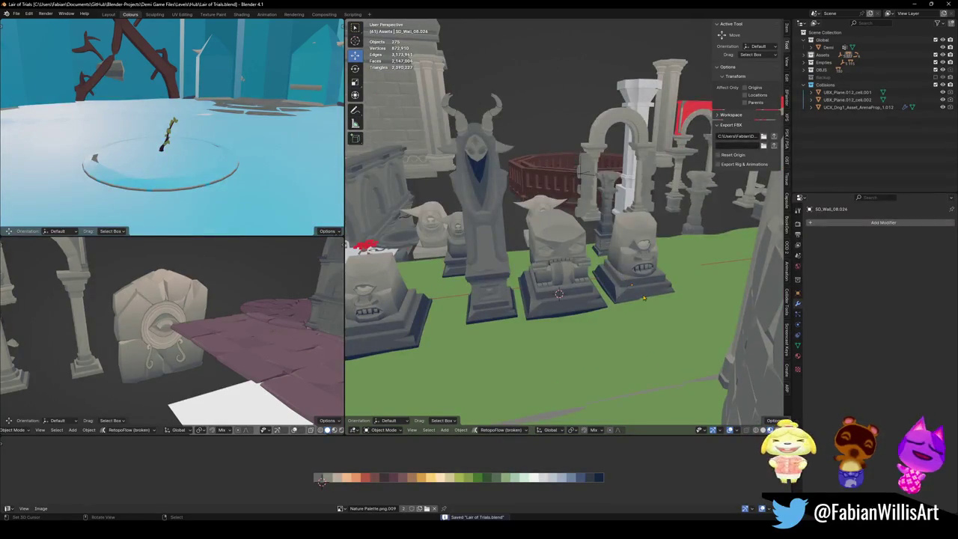
- Duplicate all three statues in place
middle_drag(610, 280, 610, 296)
click(610, 296)
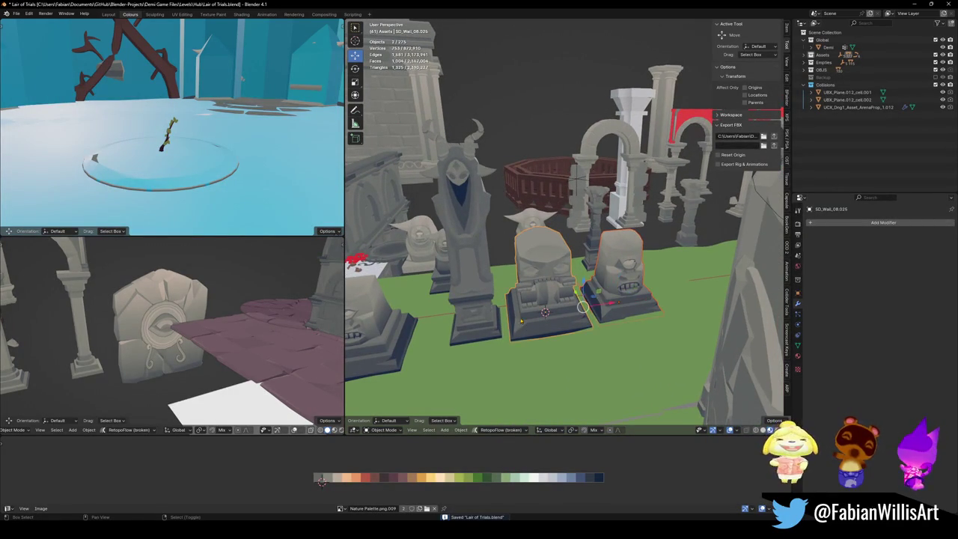
key(shift+d)
key(Escape)
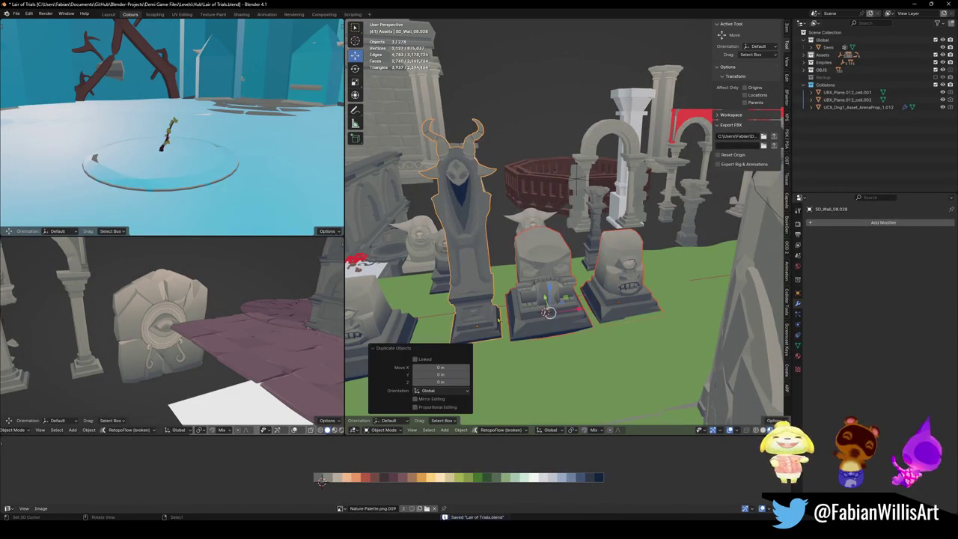
- Fly into the circular arena and snap the duplicated statues to the 3D cursor
key(shift+grave)
key(w)
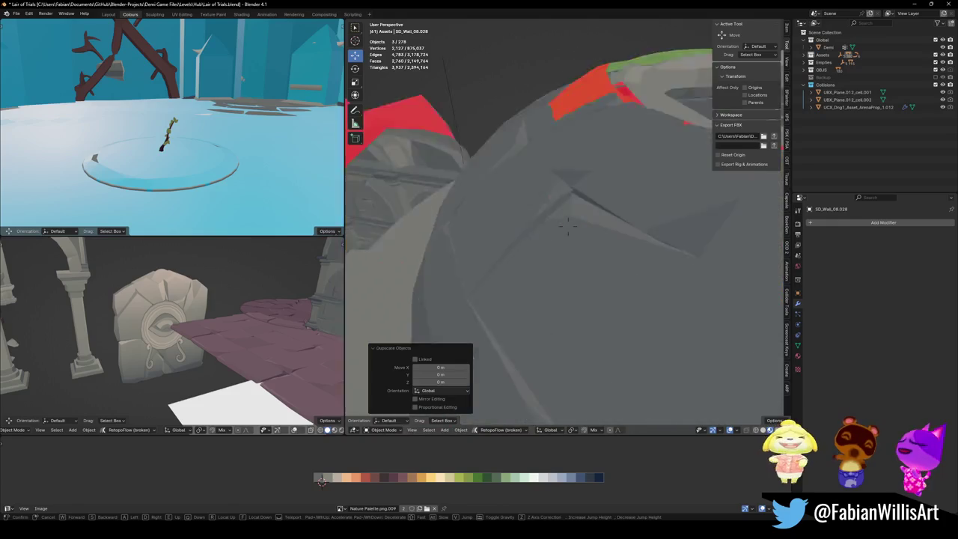
key(Return)
key(shift+s)
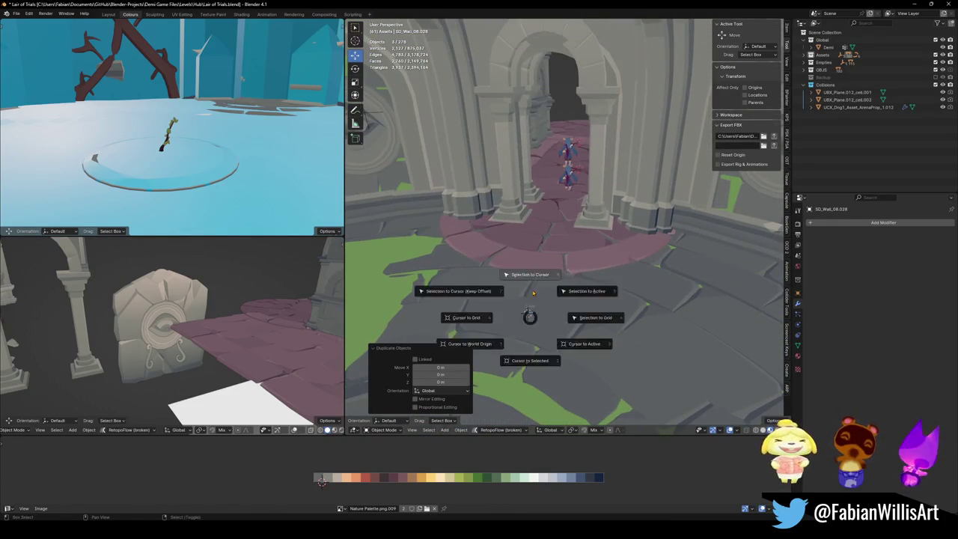
click(584, 290)
- Slide the statues along the floor beside the arena centre, then move the cyclops to the front left
key(g)
key(shift+z)
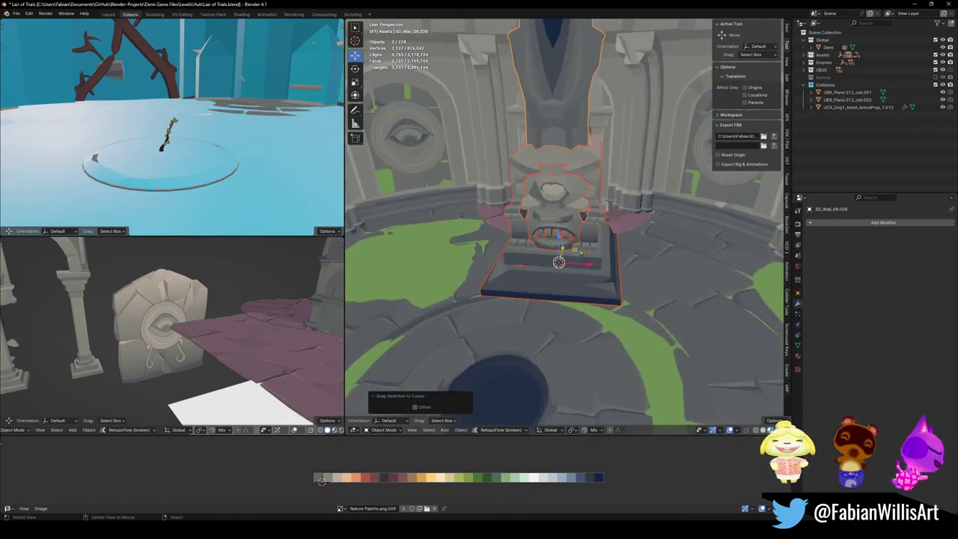
key(Return)
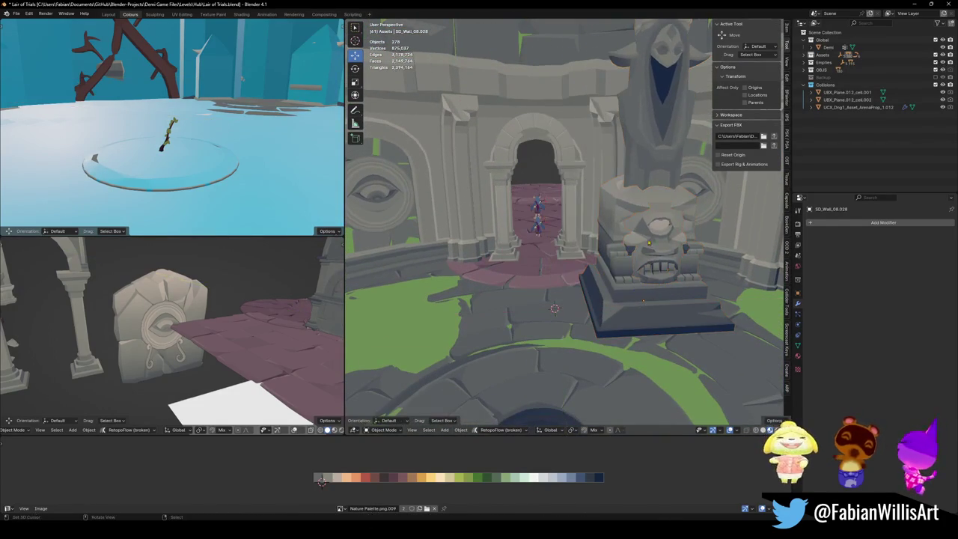
middle_drag(652, 185, 569, 247)
click(569, 247)
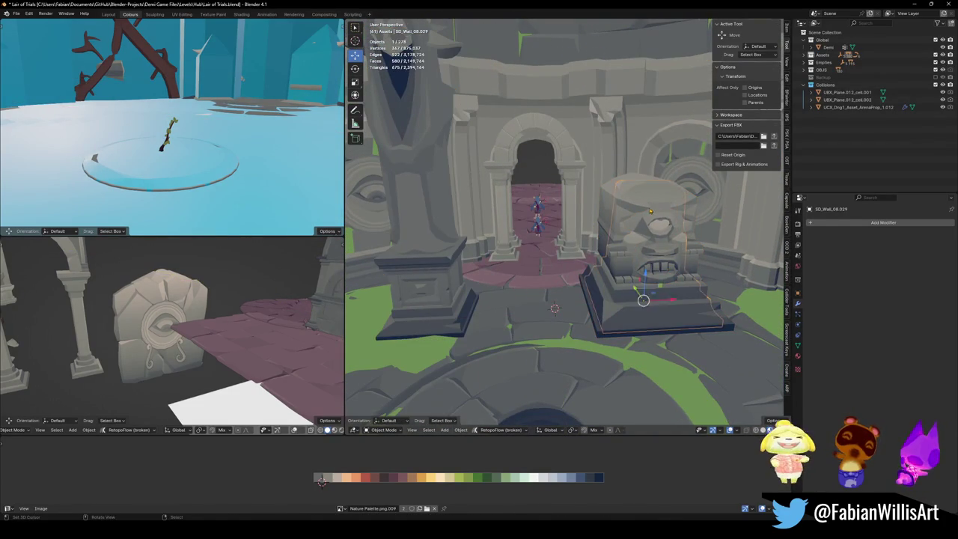
key(g)
key(shift+z)
click(366, 385)
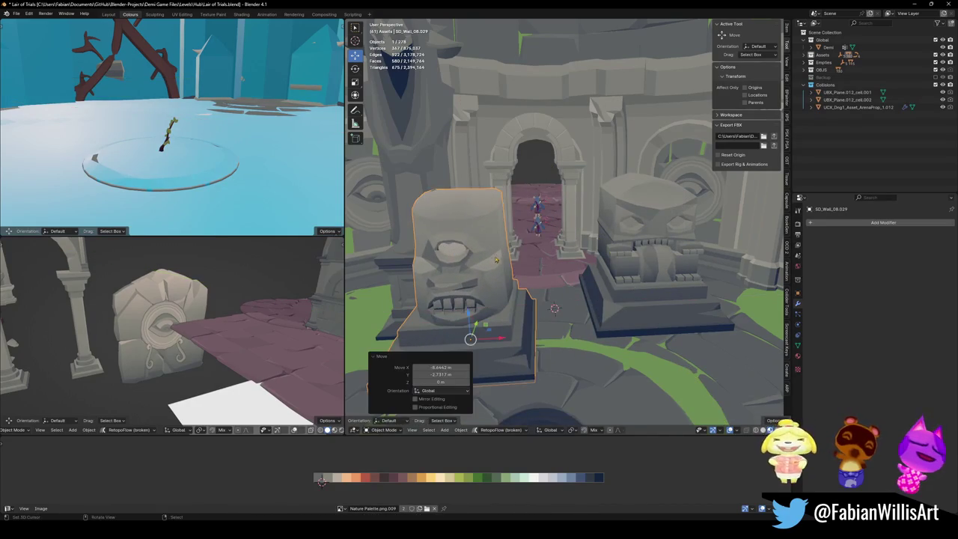
- Select the big-face statue, cancel the accidental duplicate move and undo the last placement
click(619, 207)
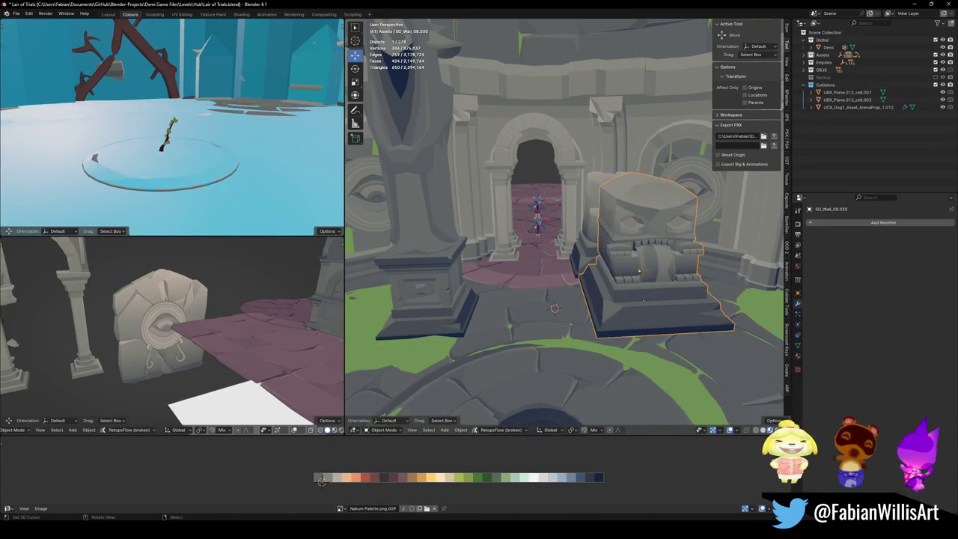
key(shift+d)
key(shift+z)
key(Escape)
key(ctrl+z)
- Turn the cyclops about -53° around Z and set it facing inward in the right alcove
key(r)
key(z)
click(655, 283)
key(g)
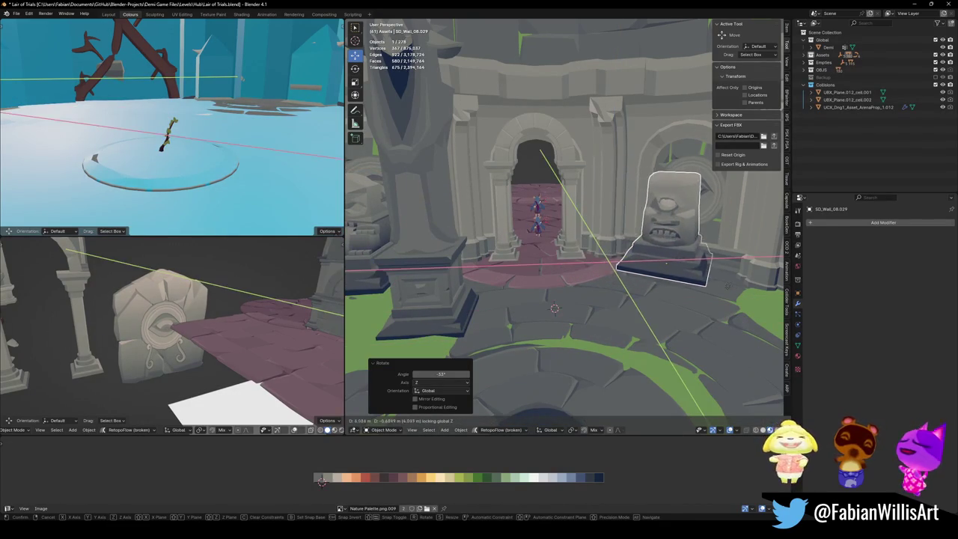
click(737, 284)
key(r)
key(z)
click(737, 285)
- Nudge the cyclops statue along the floor plane to settle its position
key(alt+a)
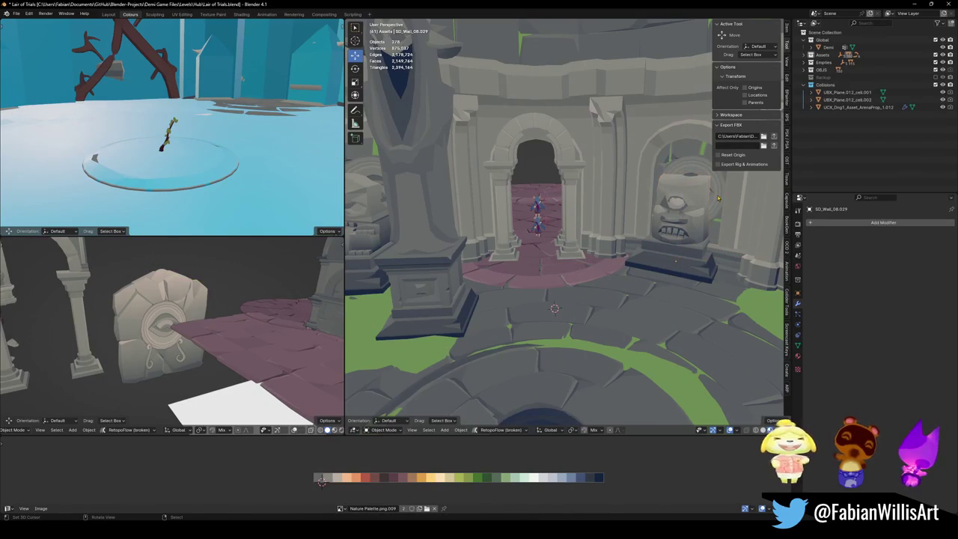
key(g)
key(shift+z)
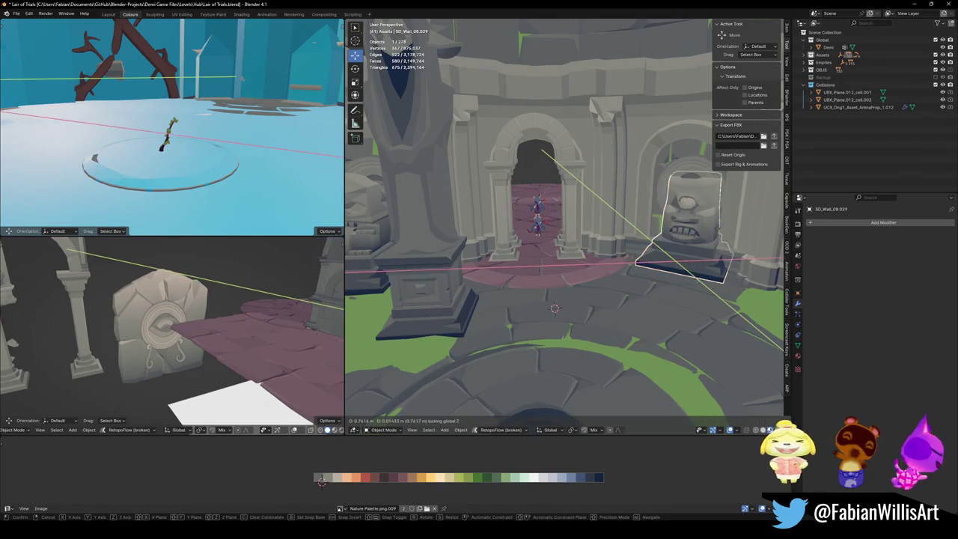
key(Return)
- Move the owl statue along the floor into the arena doorway
key(alt+a)
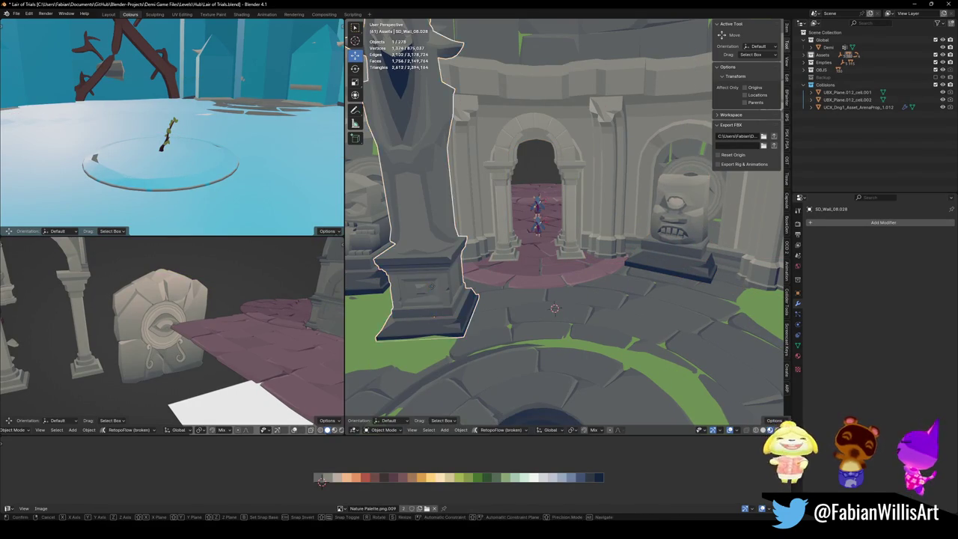
key(g)
key(shift+z)
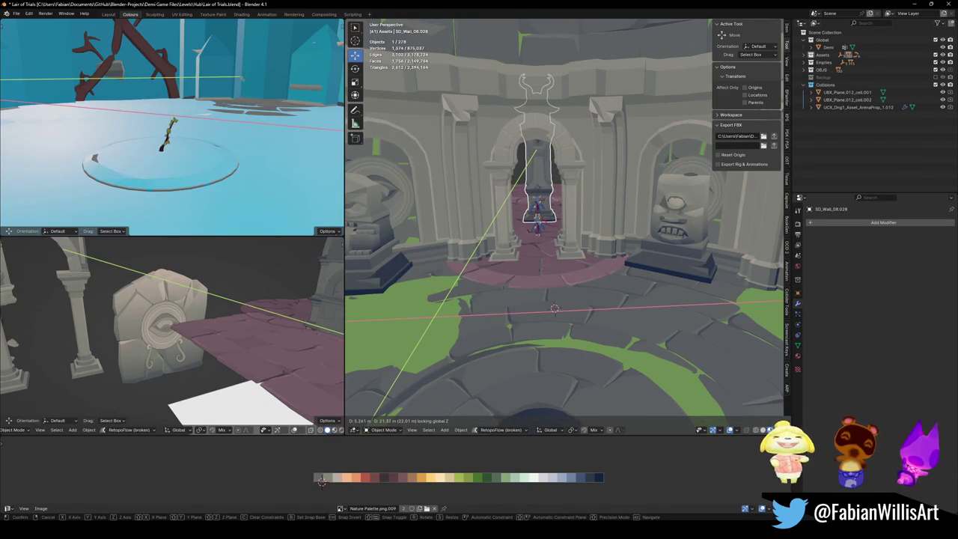
key(Return)
key(alt+a)
- Move the owl statue and its pedestal to the far end of the corridor
click(568, 224)
key(g)
key(z)
click(565, 208)
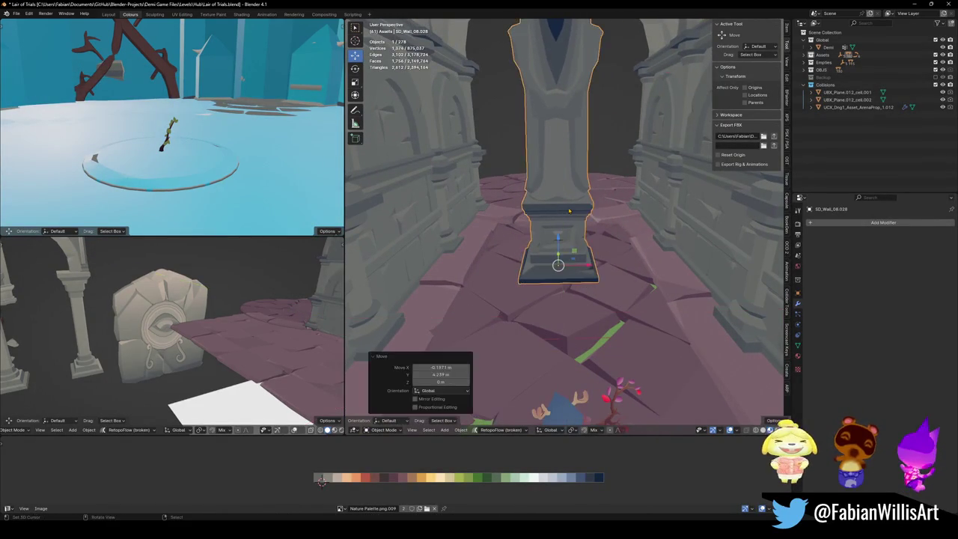
- Place the big-face statue in the left arched wall alcove
middle_drag(565, 207, 579, 228)
scroll(578, 227, down, 1)
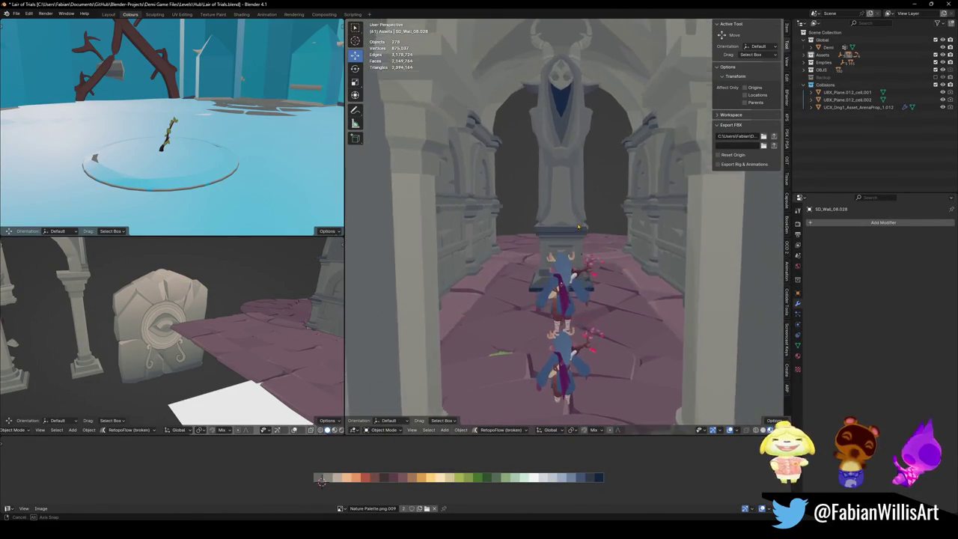
scroll(580, 230, down, 2)
scroll(583, 234, down, 2)
scroll(584, 234, down, 3)
scroll(583, 234, down, 1)
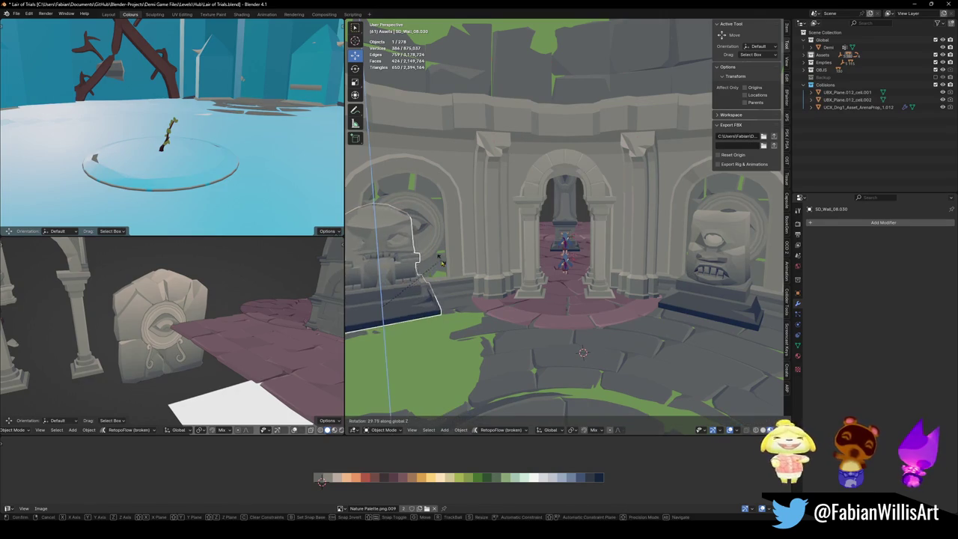
click(496, 249)
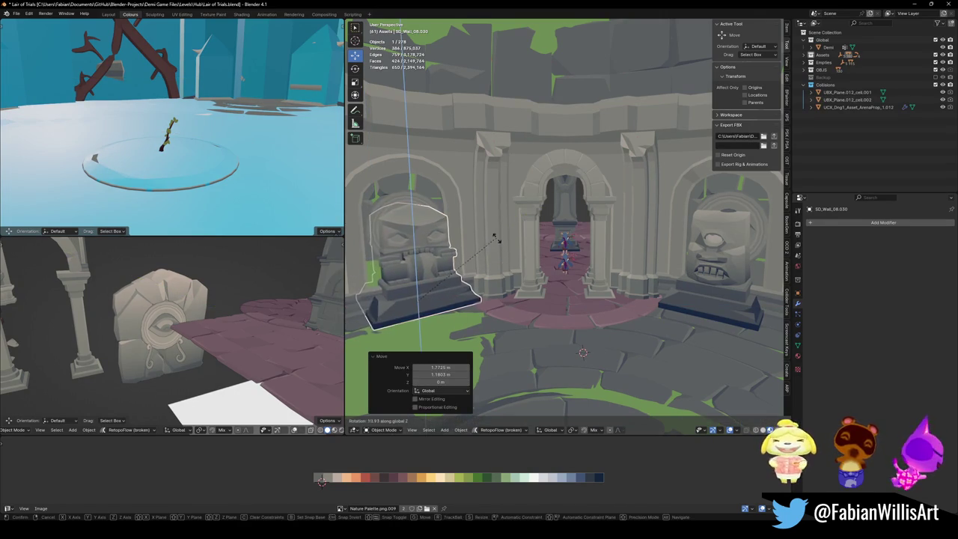
key(Escape)
- Fly through the arena to review the statues around the round hall
key(shift+grave)
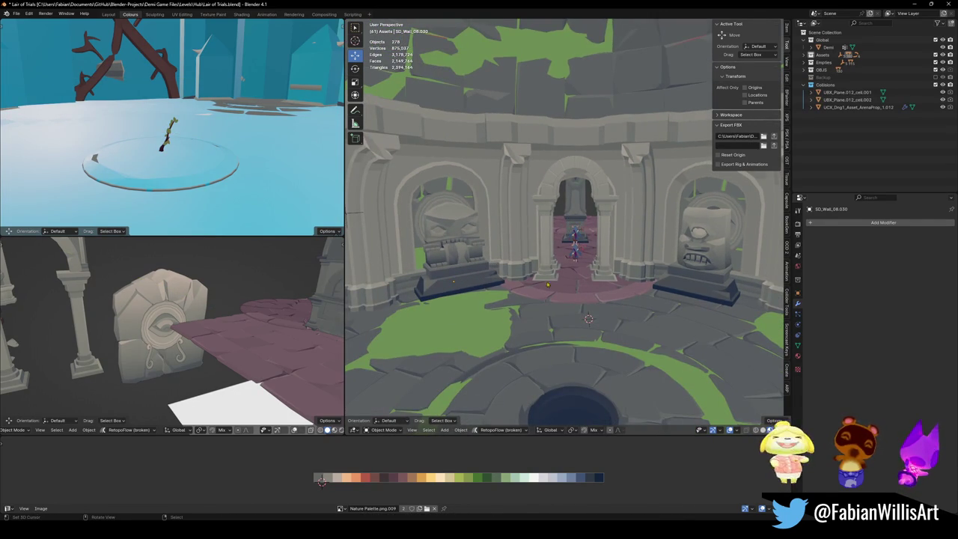
key(shift+grave)
key(w)
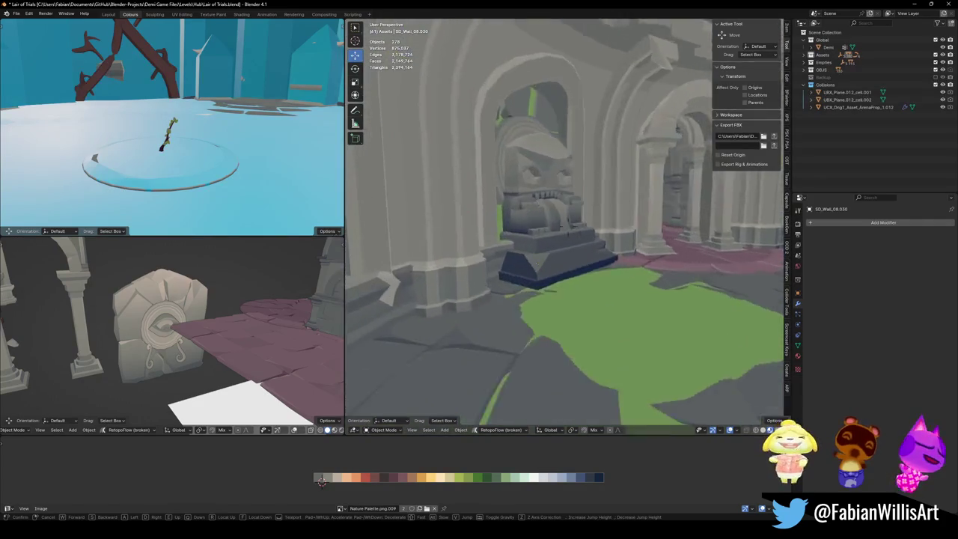
key(s)
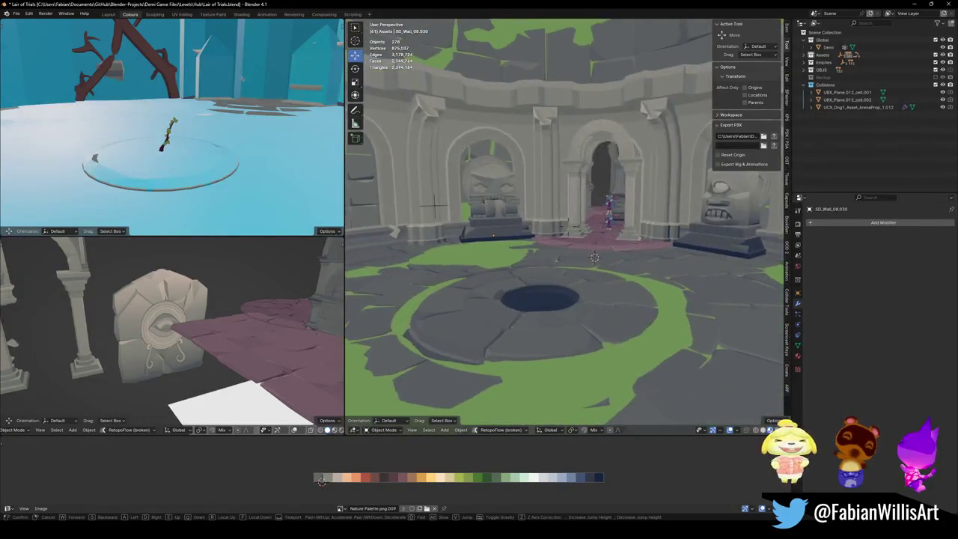
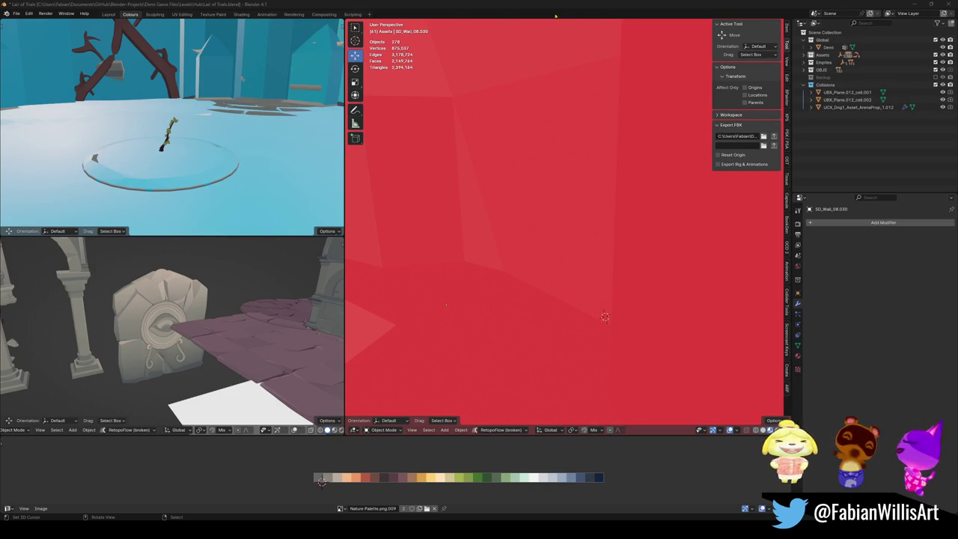
- Save the hub file and walk through the archway to the statue and back out to the round chamber
key(ctrl+s)
key(shift+grave)
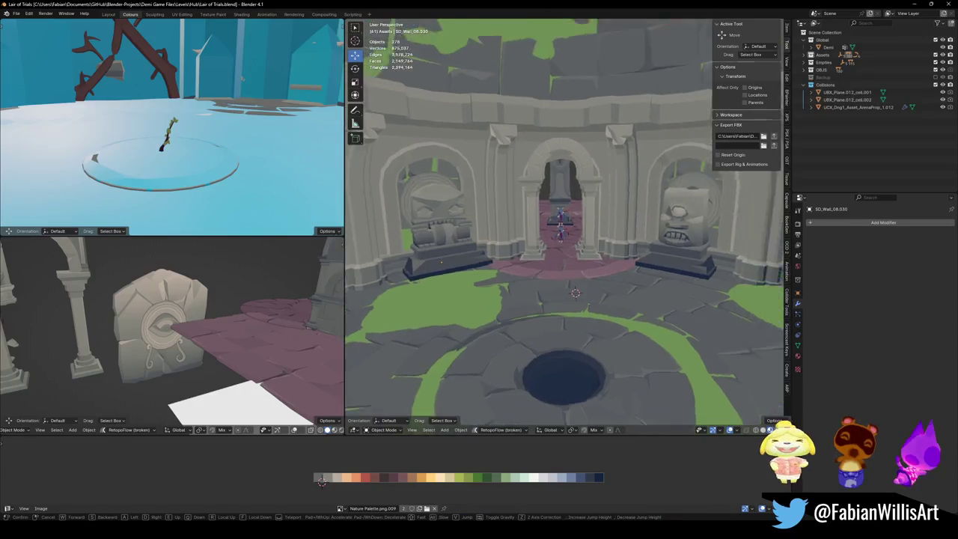
key(w)
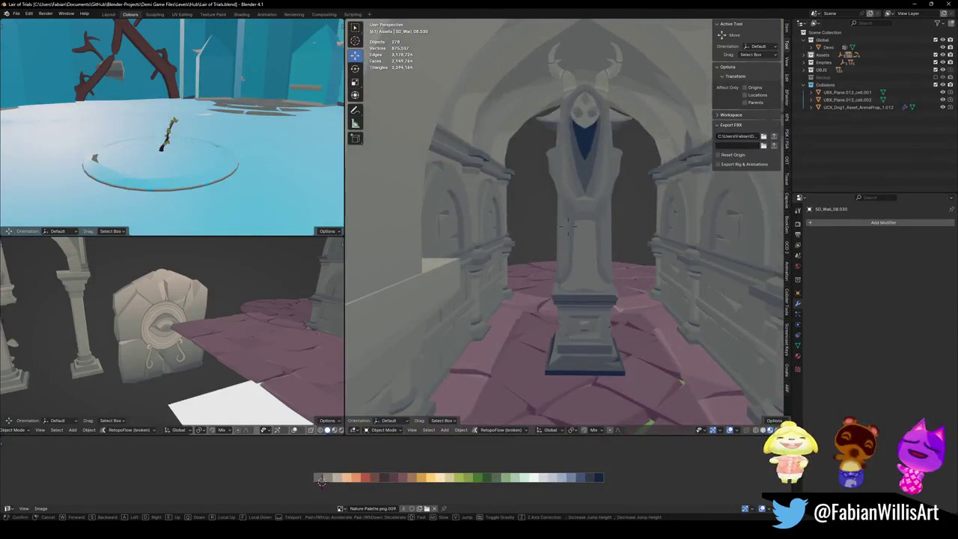
key(s)
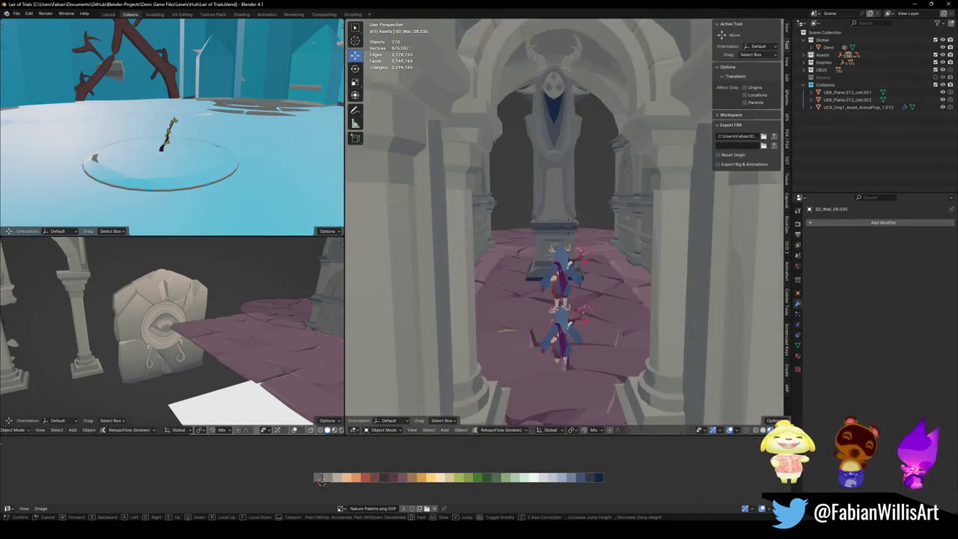
key(s)
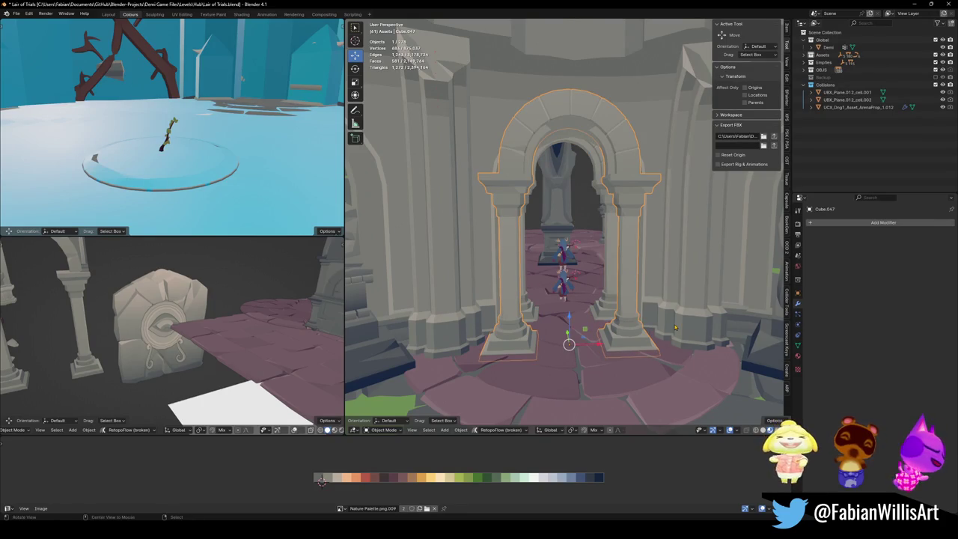
key(s)
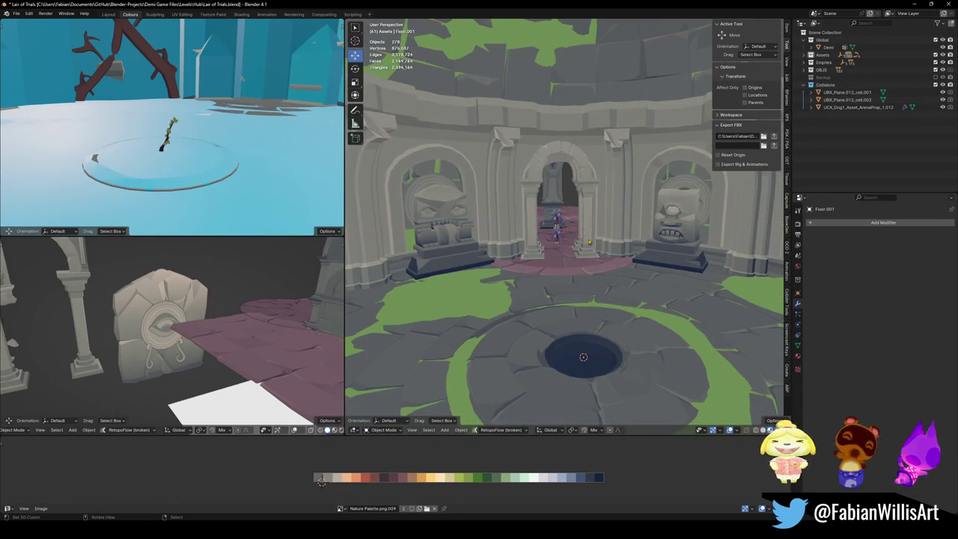
- Select the central archway Cube.047 and push it back along global Y
click(589, 242)
key(shift+s)
key(2)
key(g)
key(y)
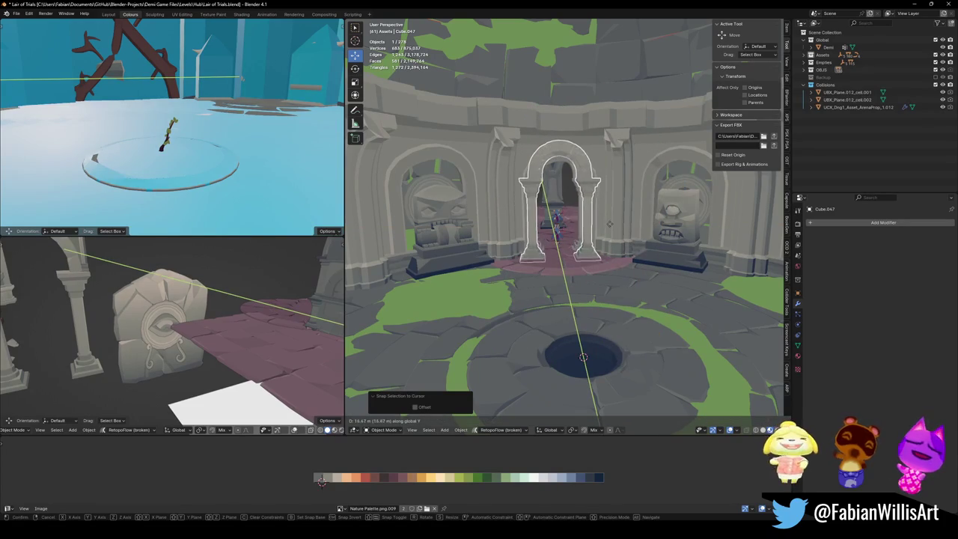
click(607, 223)
key(alt+a)
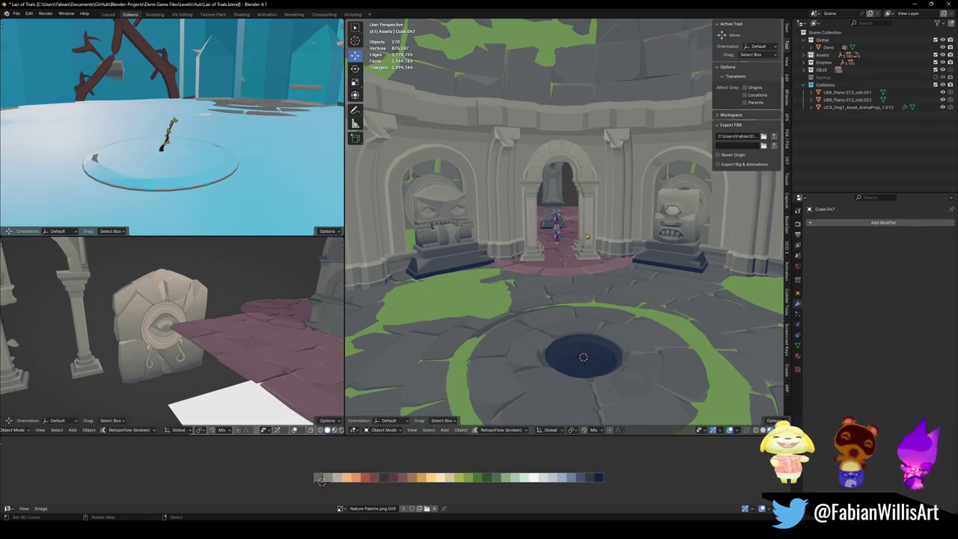
- Push the archway further back along Y and walk into the corridor to check it
click(584, 234)
key(KP_Decimal)
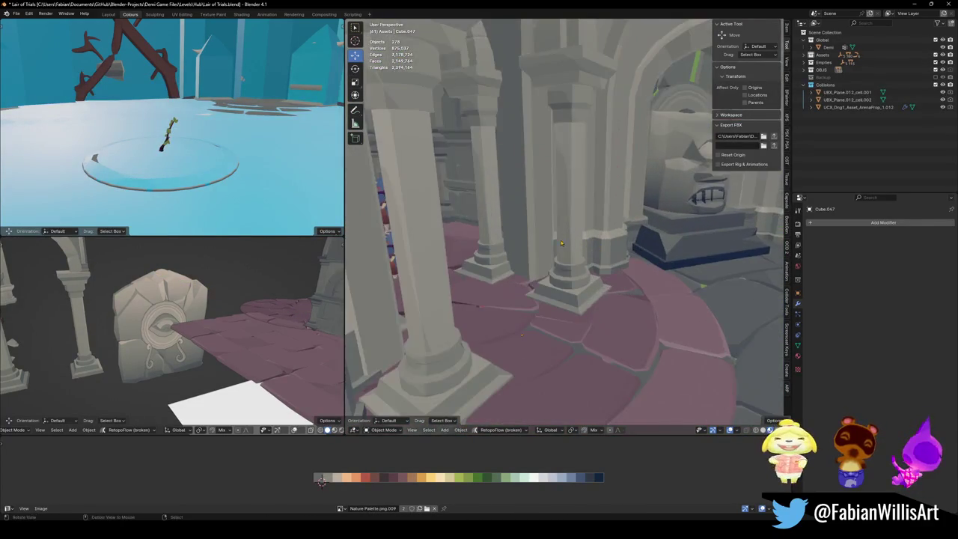
key(g)
key(y)
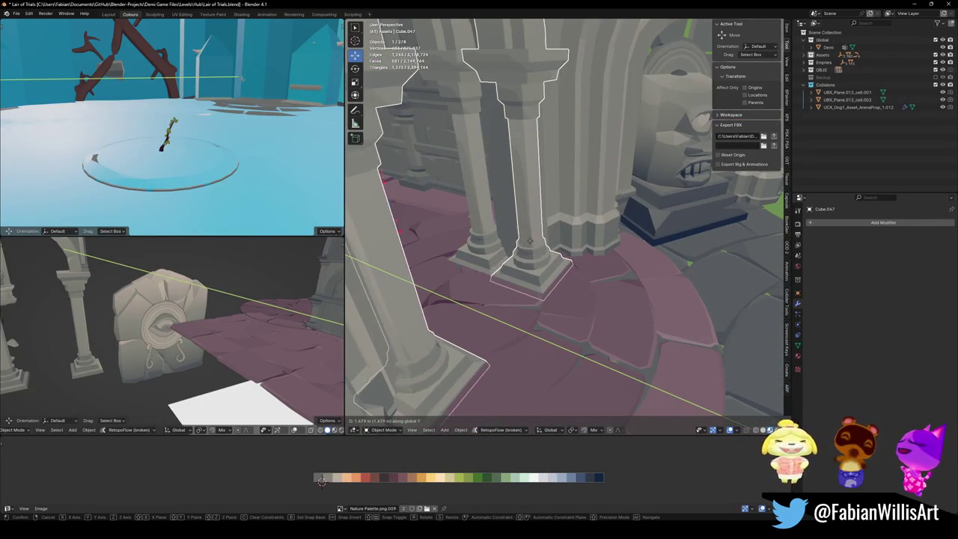
click(534, 241)
key(alt+a)
key(shift+grave)
key(w)
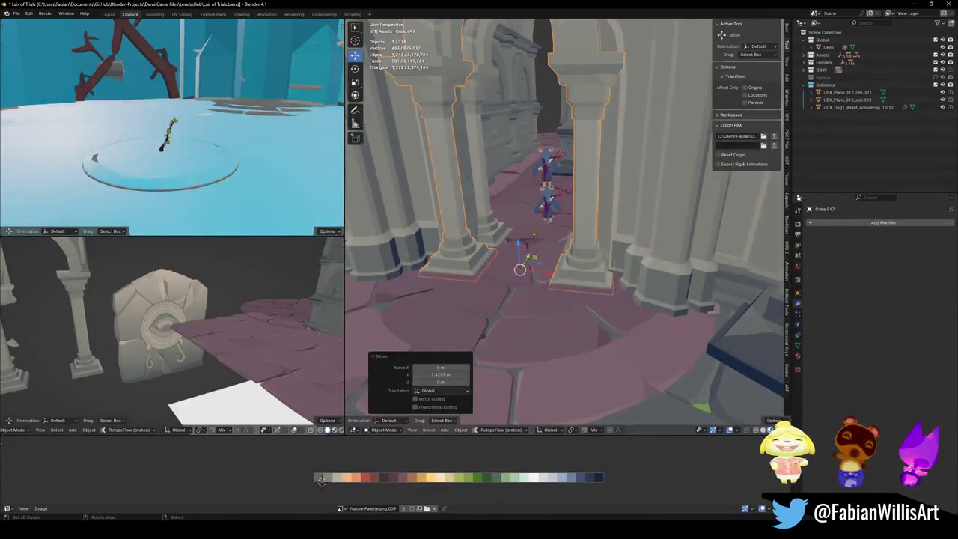
key(Escape)
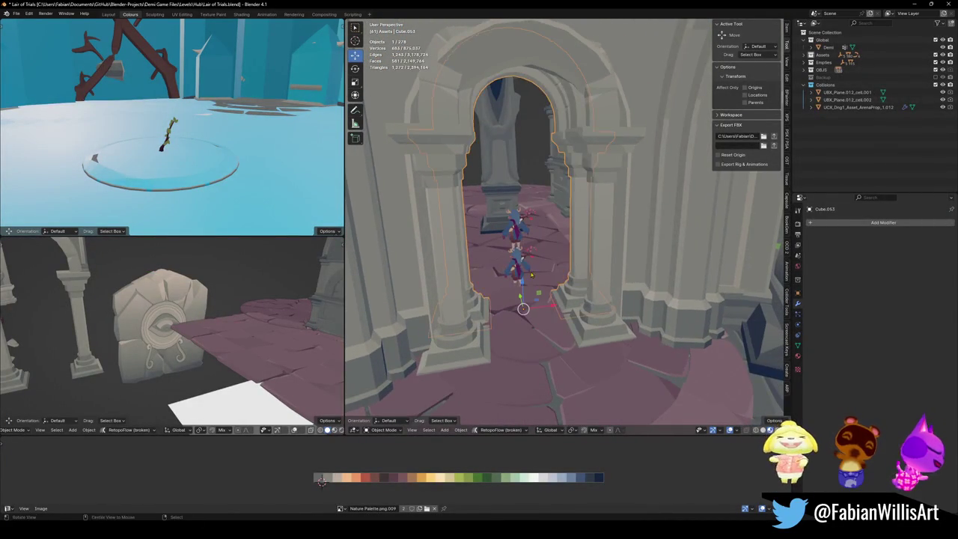
middle_drag(540, 276, 576, 278)
- Move the archway along Y once more and review it from the front through the corridor
key(g)
key(y)
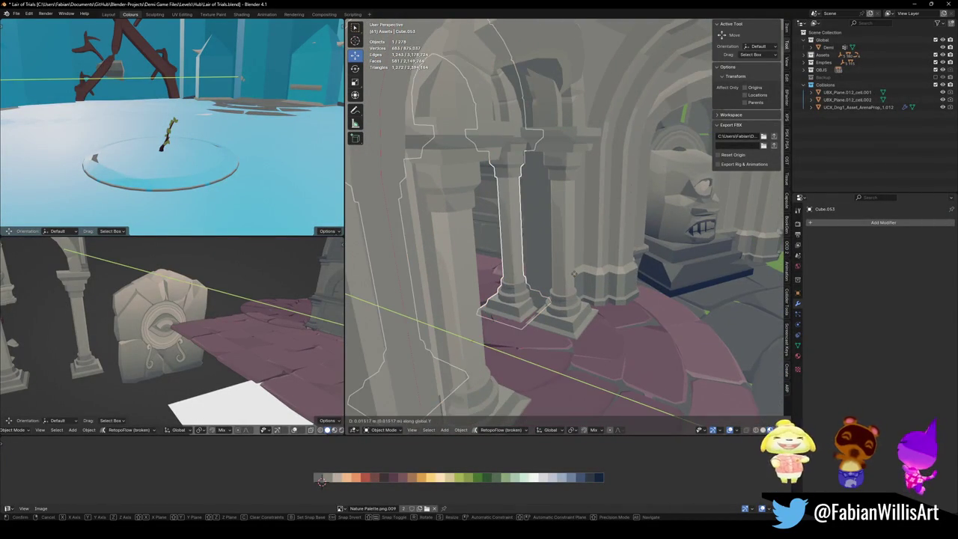
key(Escape)
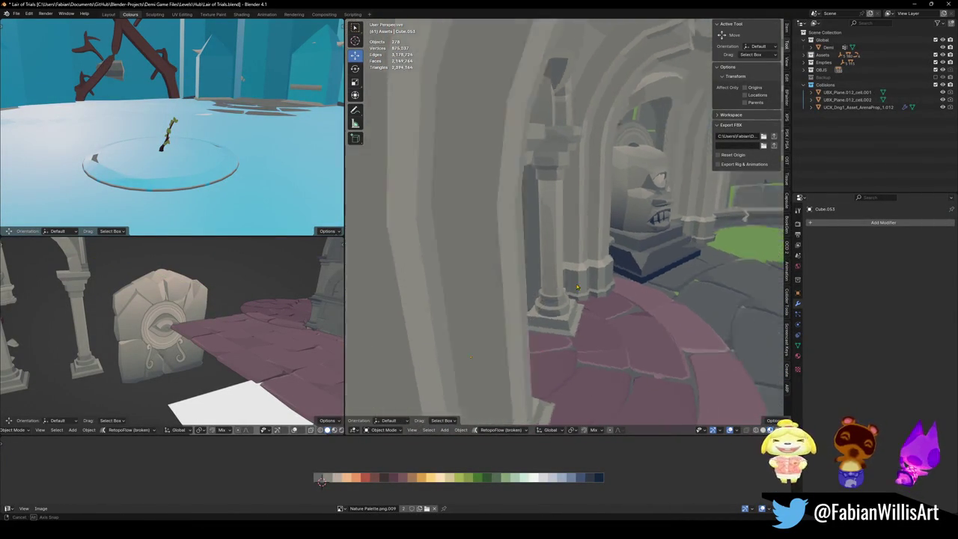
mouse_move(606, 285)
middle_down()
mouse_move(600, 252)
mouse_move(487, 241)
mouse_move(587, 258)
middle_up()
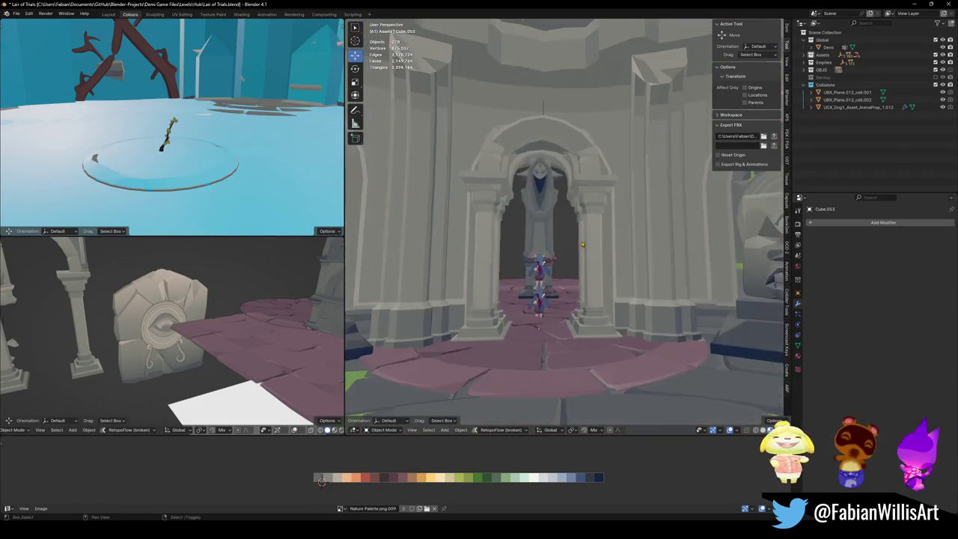
click(588, 258)
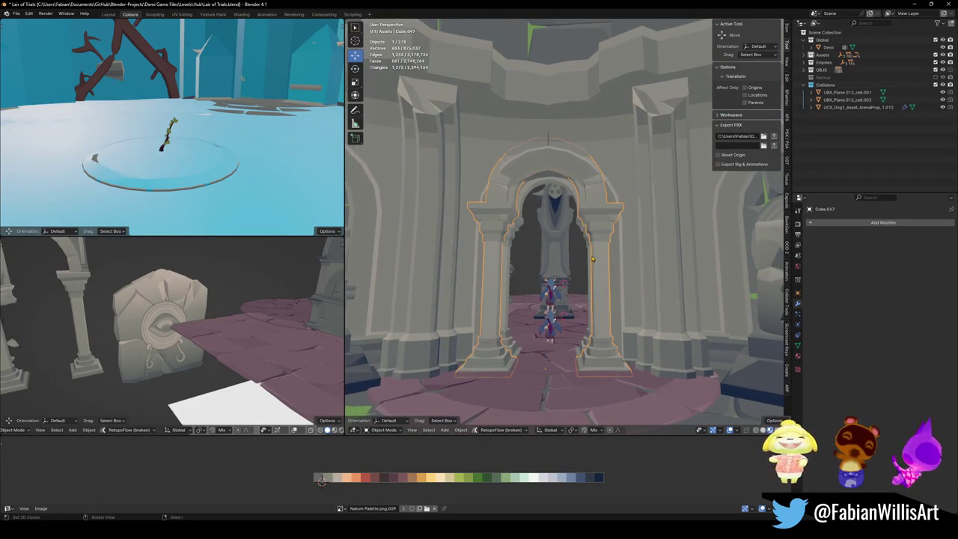
key(g)
key(y)
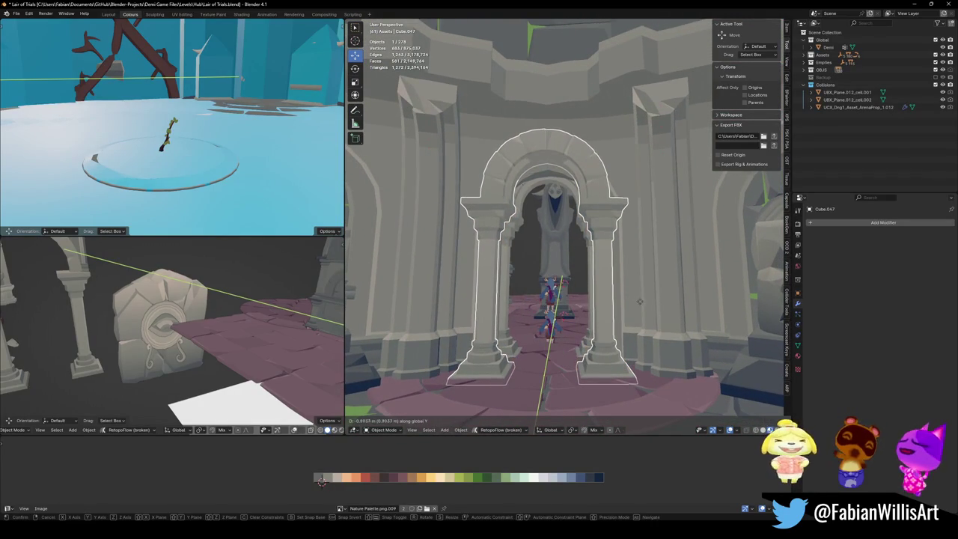
click(702, 330)
mouse_move(702, 330)
middle_down()
mouse_move(653, 308)
mouse_move(585, 306)
mouse_move(587, 315)
middle_up()
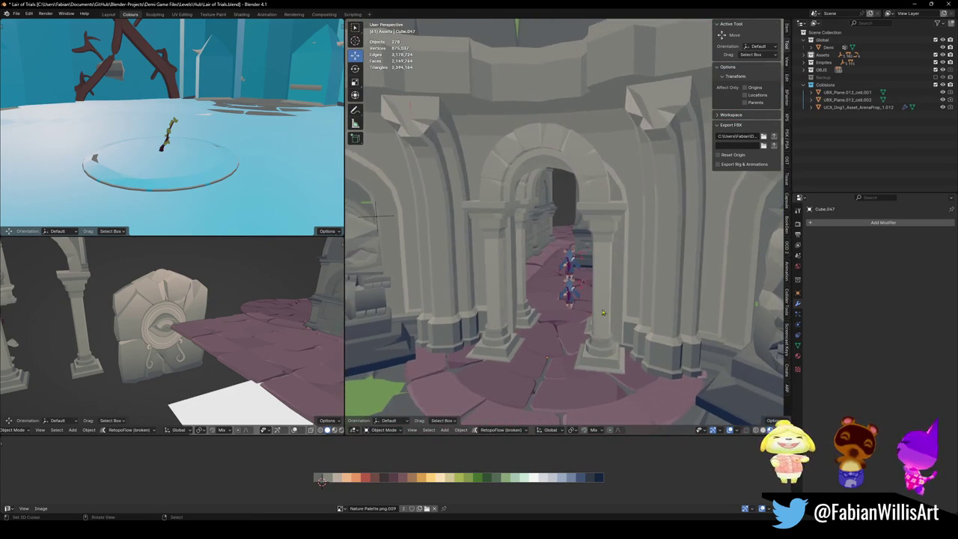
mouse_move(526, 306)
middle_down()
mouse_move(665, 312)
mouse_move(667, 297)
mouse_move(589, 285)
mouse_move(416, 215)
mouse_move(385, 220)
middle_up()
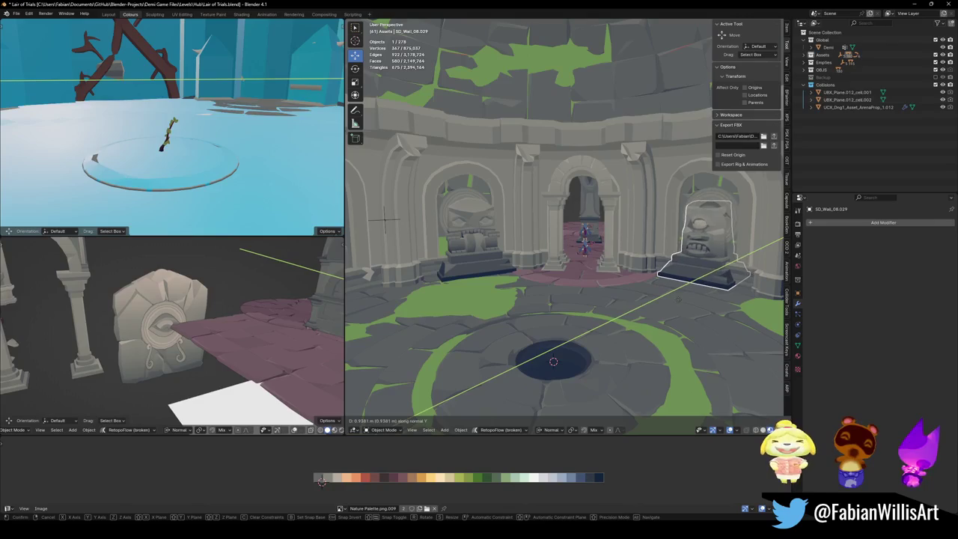
- Place the right face statue SD_Wall_08.029 in its alcove, sliding it along X
click(385, 218)
key(KP_Decimal)
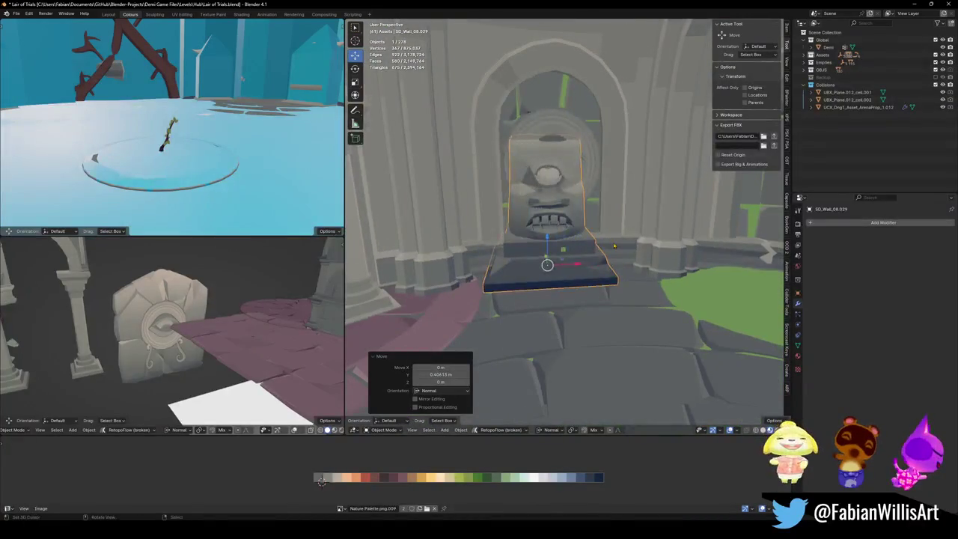
key(s)
key(g)
key(x)
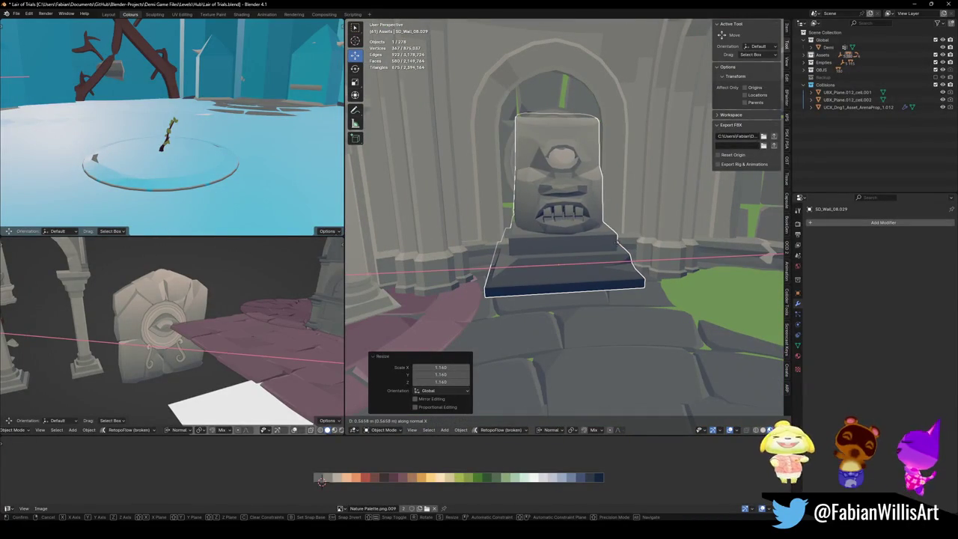
click(551, 267)
- Try sliding and scaling the right statue along Y, cancelling both adjustments
scroll(552, 267, down, 4)
mouse_move(552, 267)
middle_down()
mouse_move(576, 259)
mouse_move(668, 292)
middle_up()
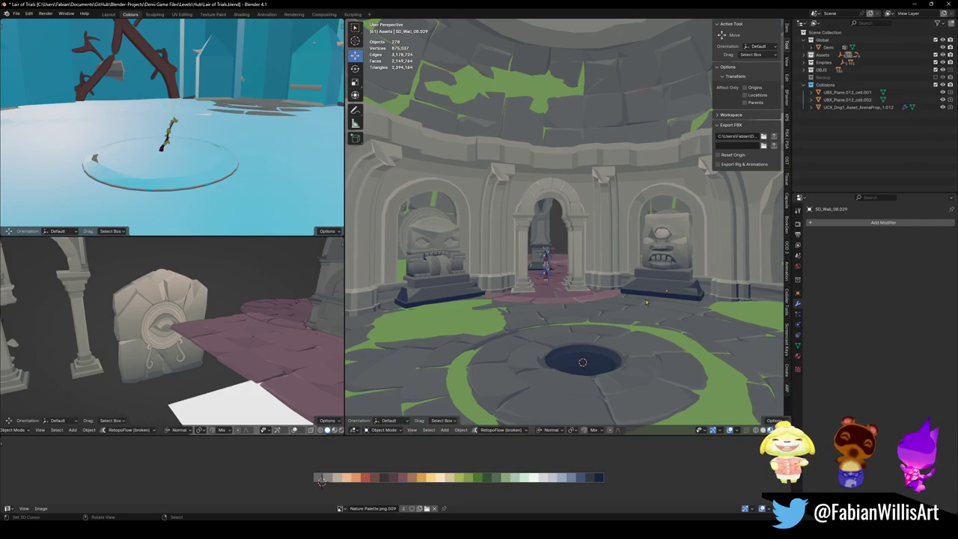
mouse_move(668, 292)
middle_down()
mouse_move(598, 270)
mouse_move(625, 280)
mouse_move(589, 301)
middle_up()
scroll(643, 284, up, 4)
scroll(610, 288, up, 3)
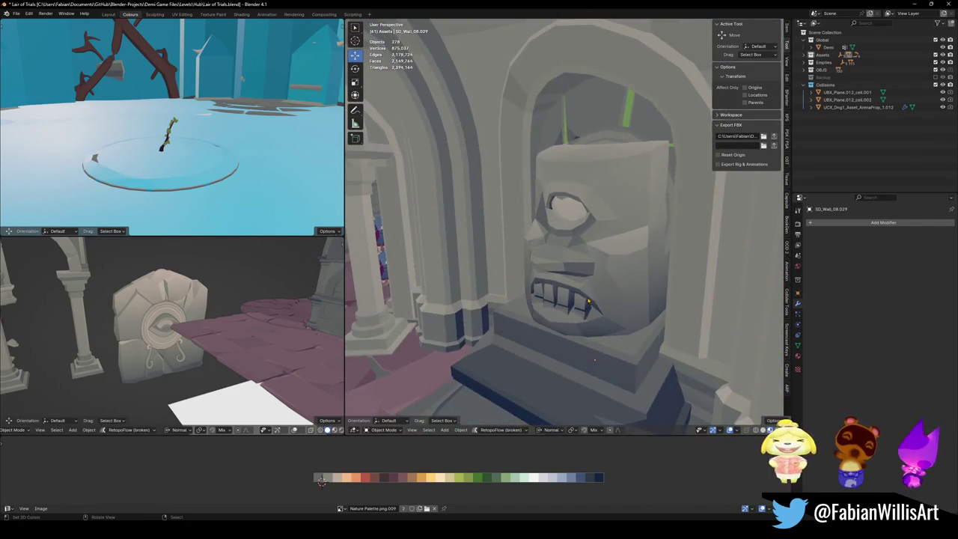
key(y)
key(y)
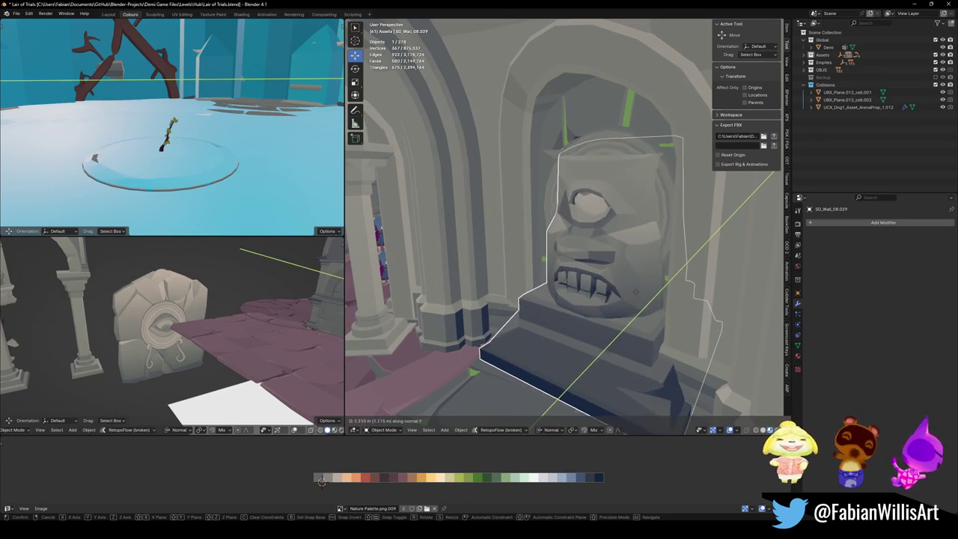
right_click(633, 292)
mouse_move(634, 291)
middle_down()
mouse_move(607, 303)
mouse_move(648, 284)
middle_up()
scroll(607, 304, down, 3)
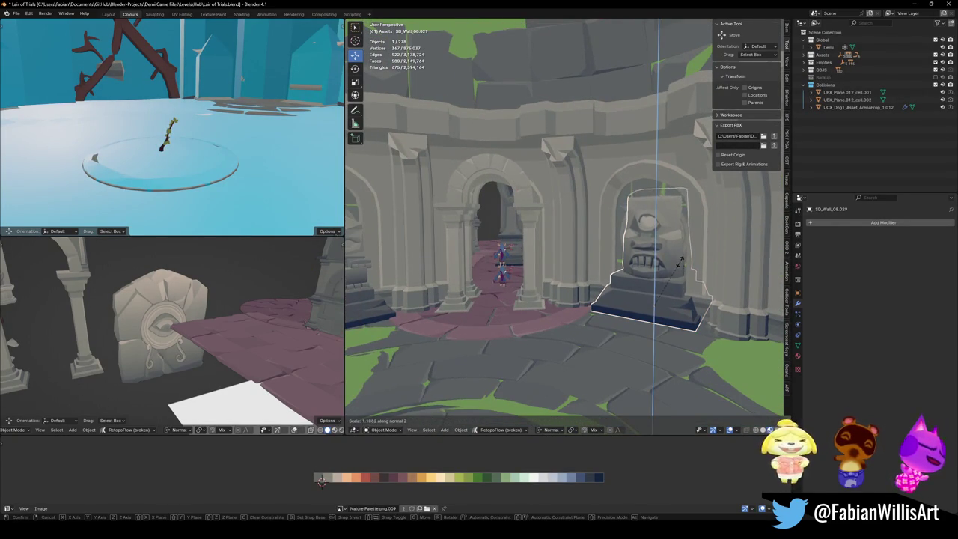
right_click(680, 261)
mouse_move(679, 261)
middle_down()
mouse_move(676, 285)
mouse_move(570, 256)
mouse_move(449, 302)
middle_up()
scroll(675, 285, down, 3)
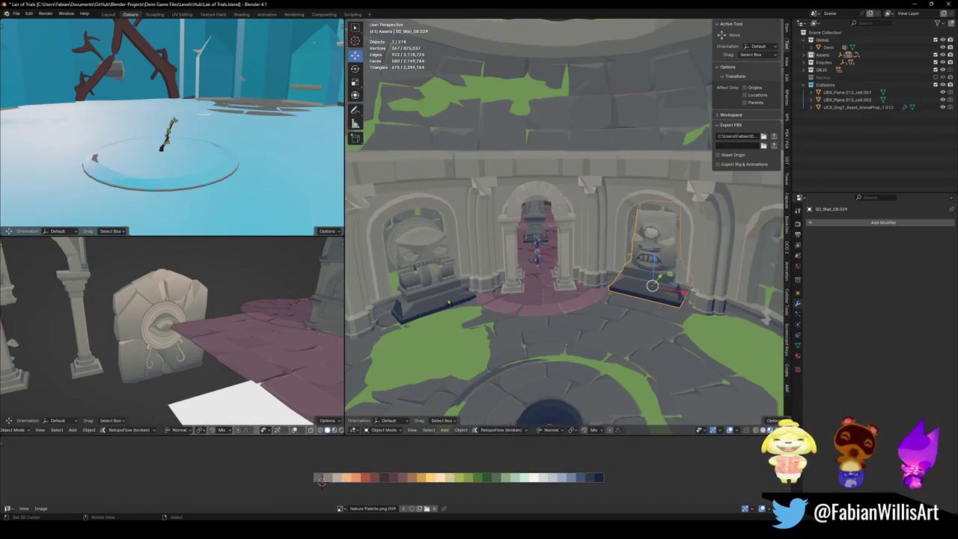
- Delete the left face statue and reselect the right statue for duplication
key(Delete)
click(653, 286)
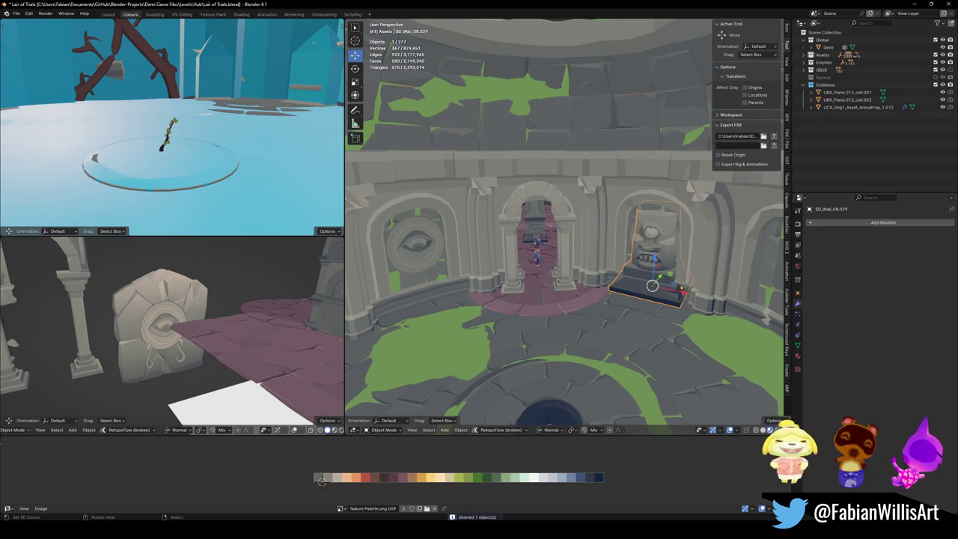
key(KP_Decimal)
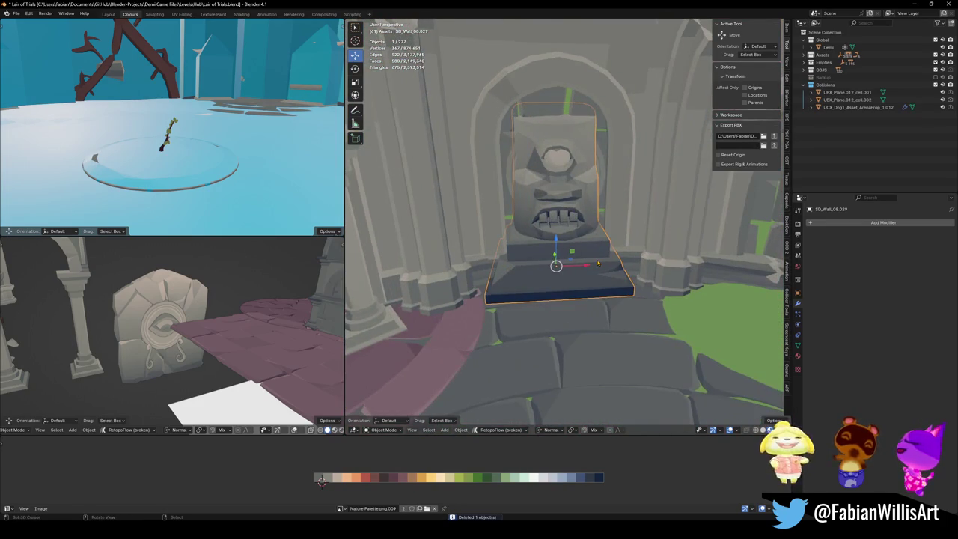
key(g)
key(Escape)
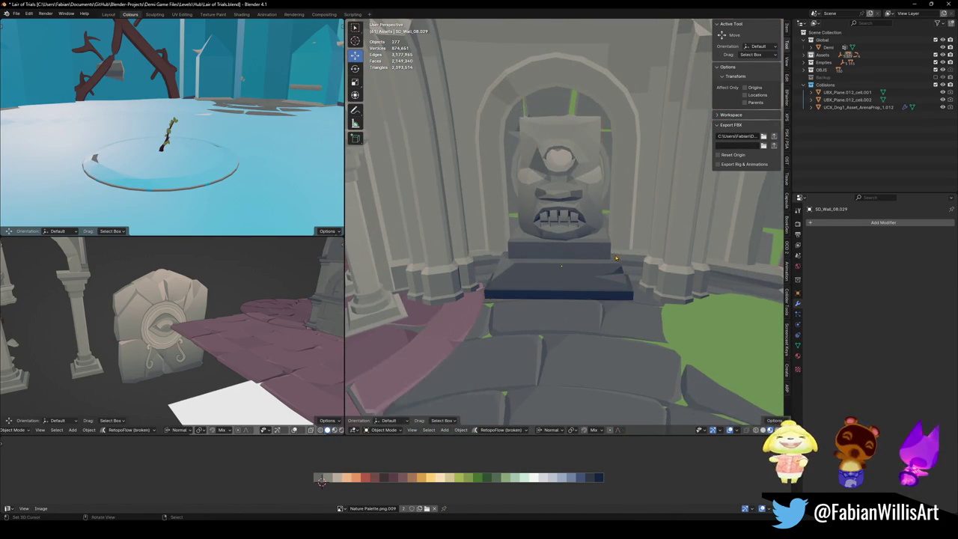
scroll(610, 259, down, 3)
scroll(604, 264, down, 1)
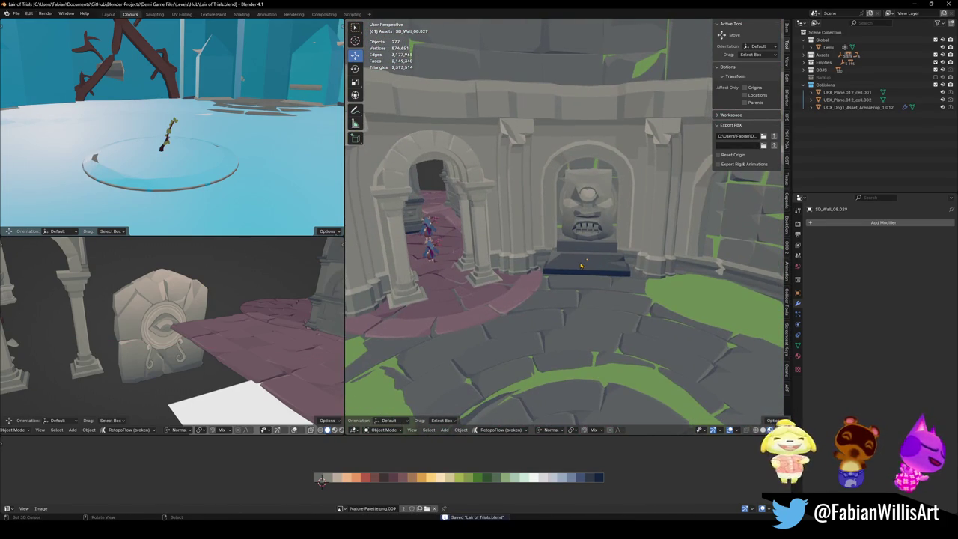
key(shift+d)
- Duplicate the face statue and rotate the copy around Z into the left alcove
key(Escape)
key(r)
key(z)
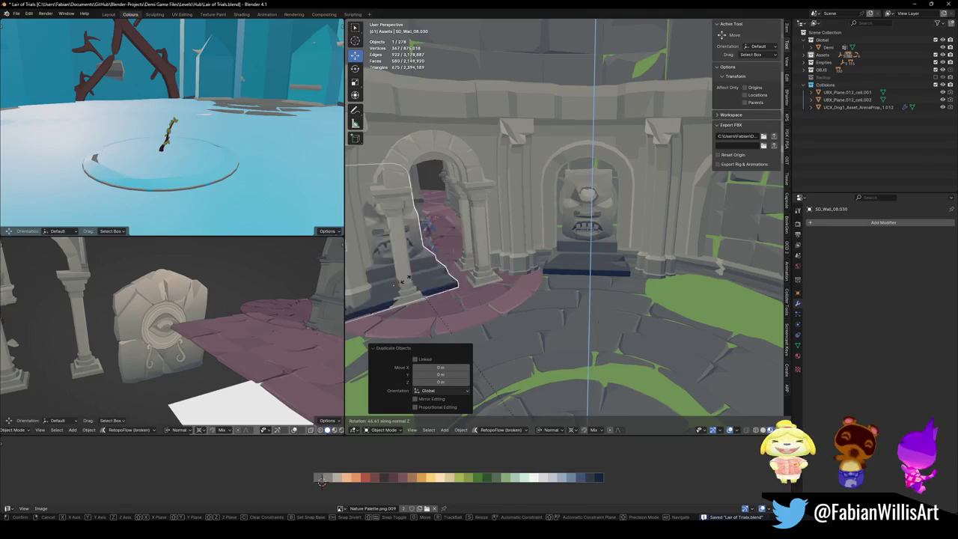
click(485, 273)
key(shift+grave)
key(z)
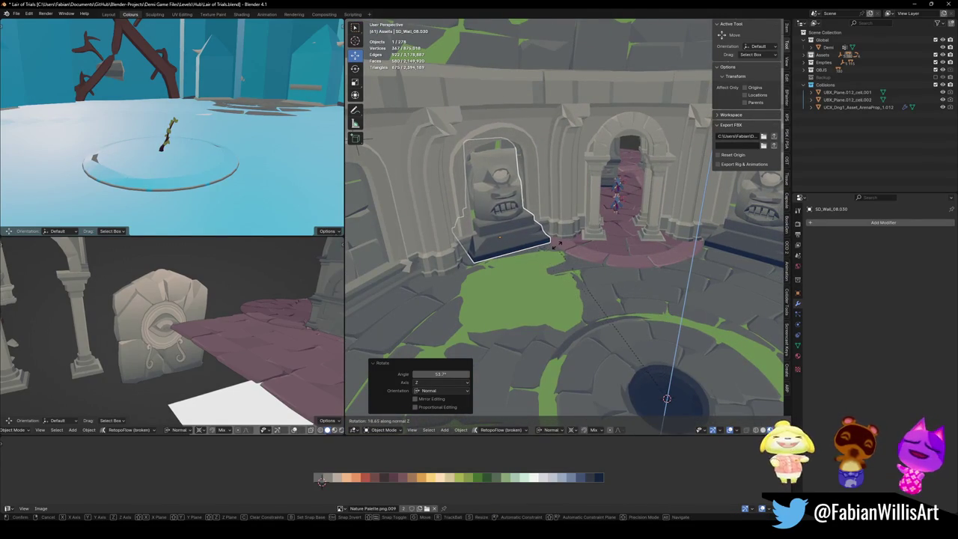
click(666, 398)
- Walk through the room to inspect both statues, then open a statue in Edit Mode
key(shift+grave)
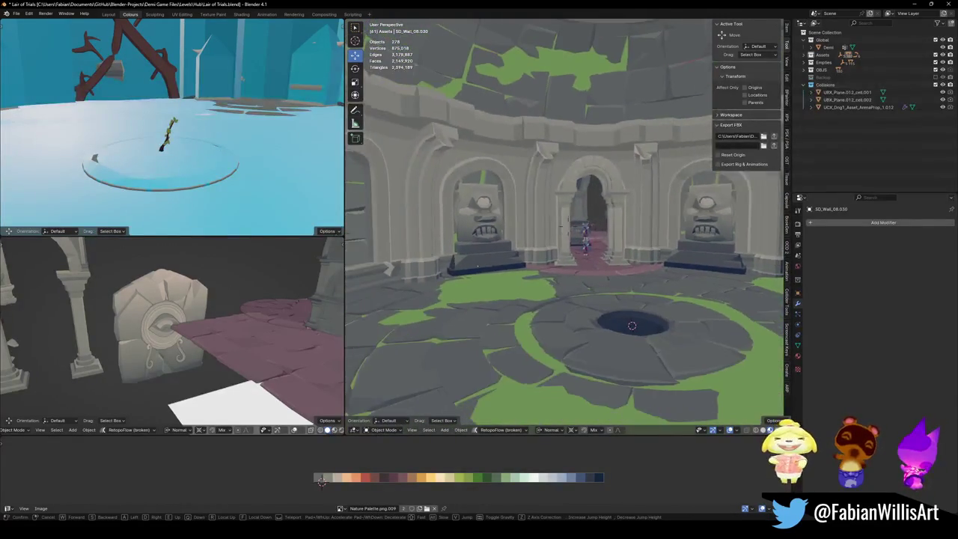
key(w)
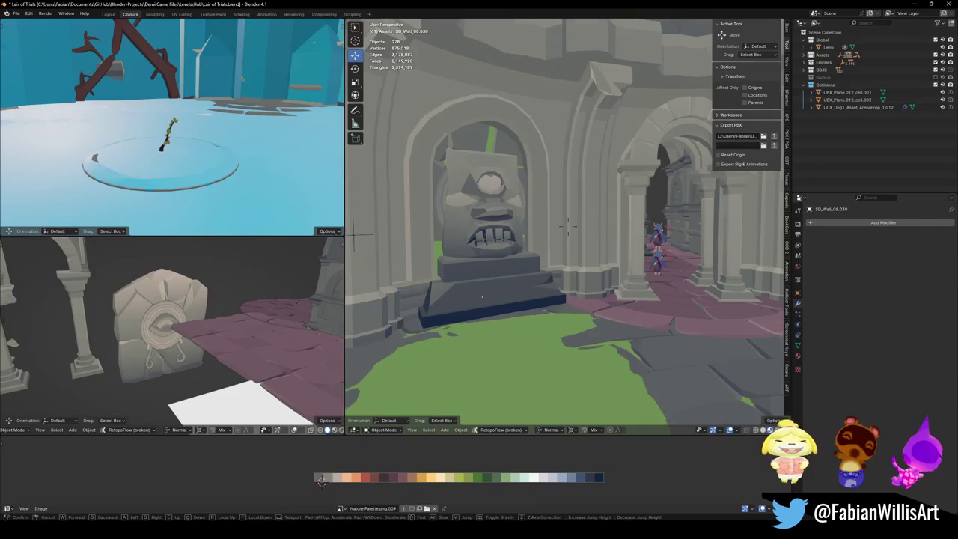
key(s)
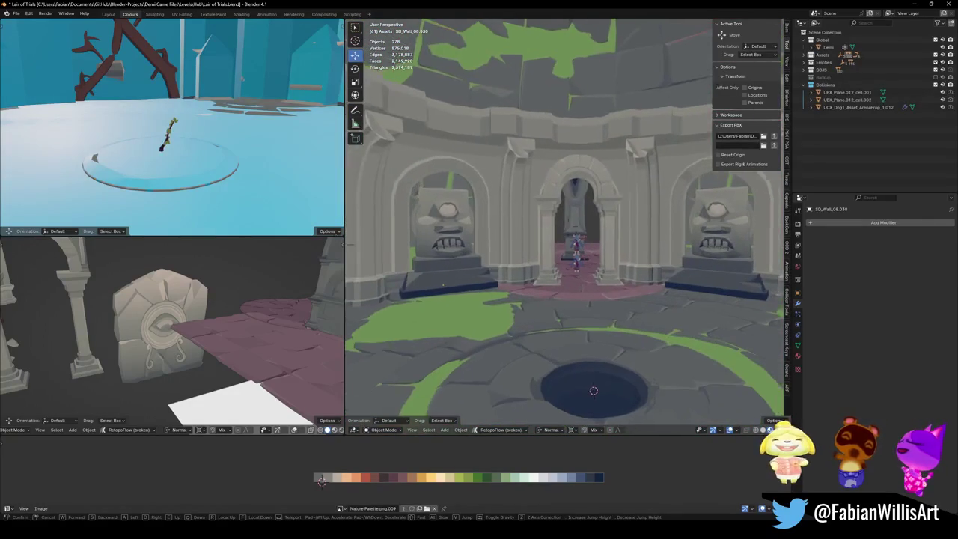
key(s)
key(w)
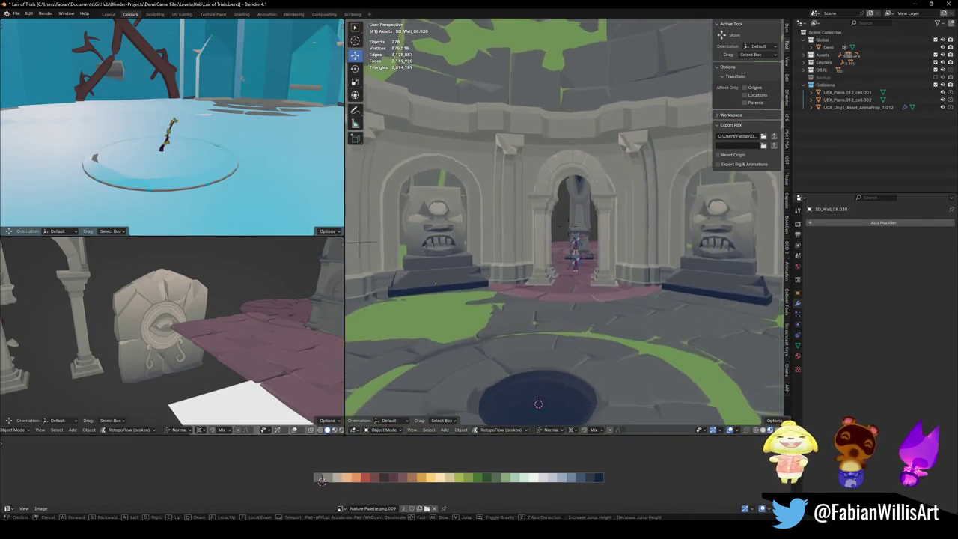
key(w)
key(w)
key(s)
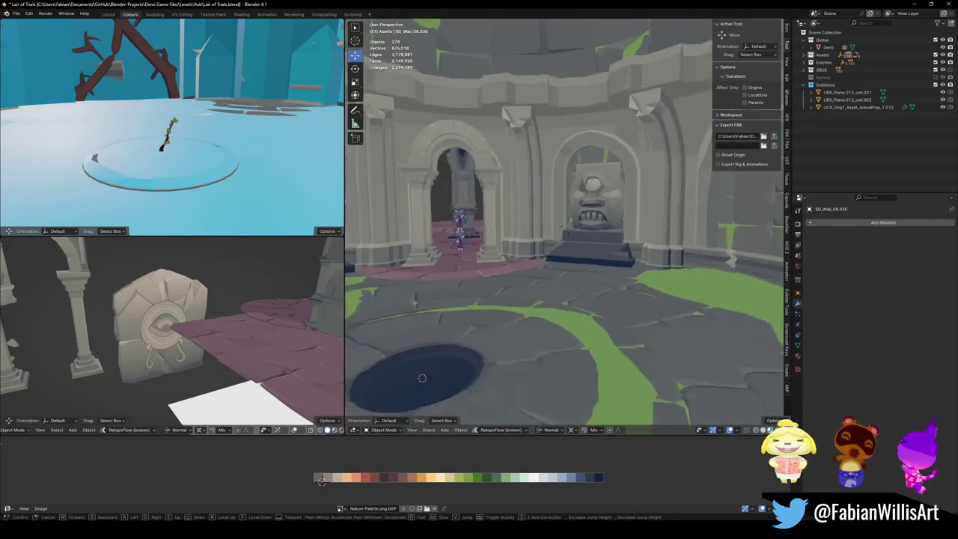
key(w)
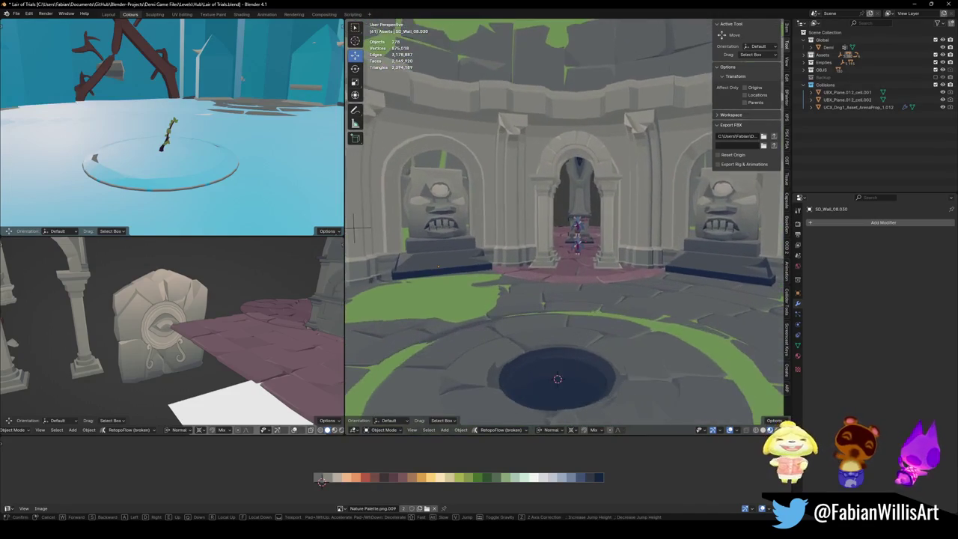
click(510, 389)
key(Tab)
key(KP_Decimal)
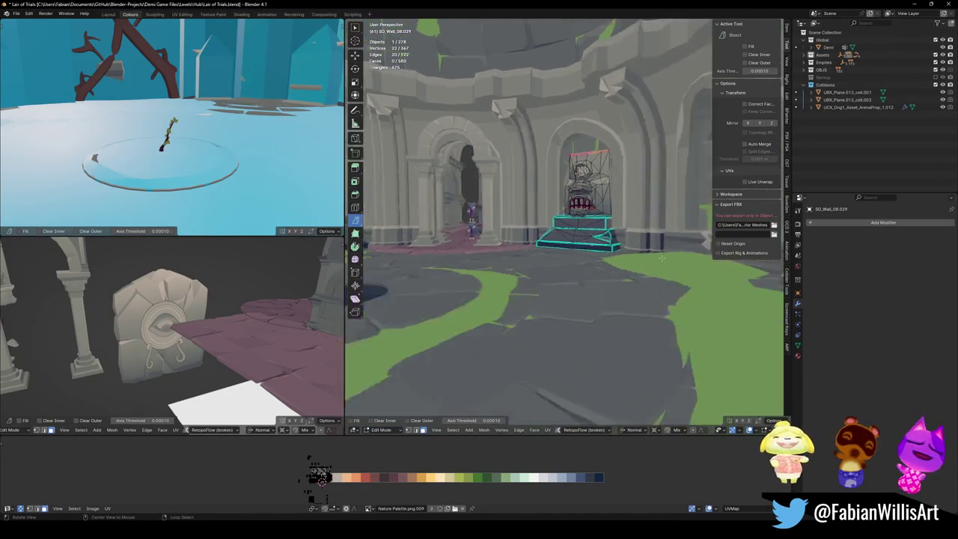
- Select the stepped pedestal's linked faces with L and delete them, keeping only the carved face
key(a)
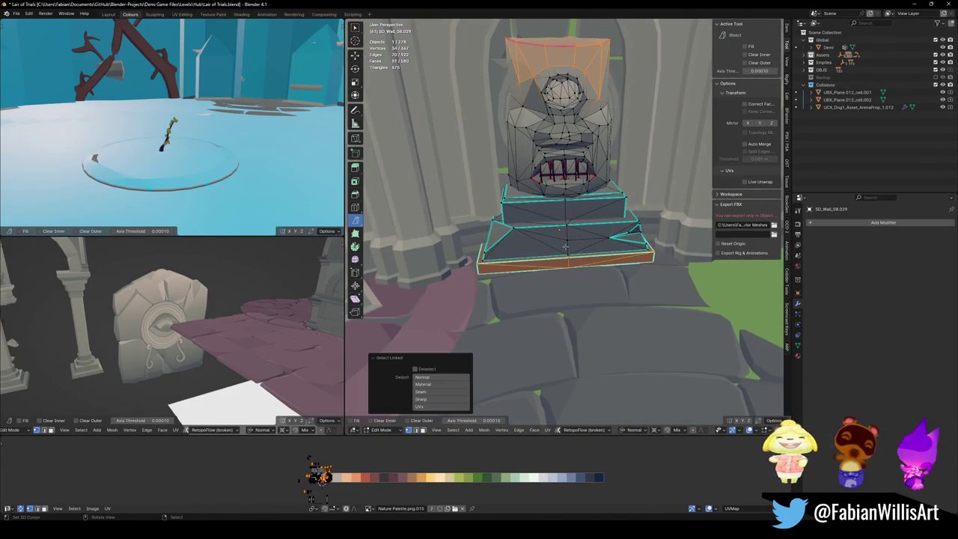
key(1)
key(alt+a)
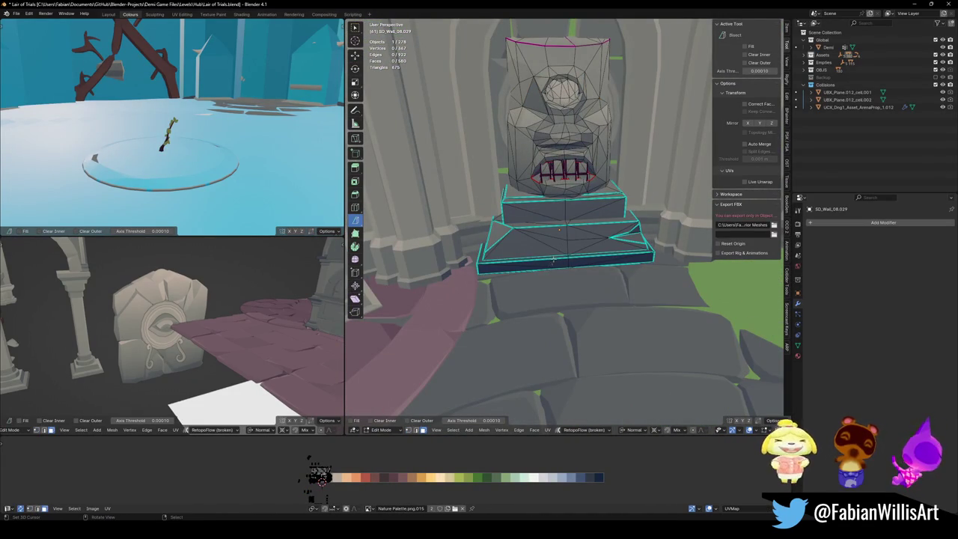
key(l)
key(x)
click(517, 225)
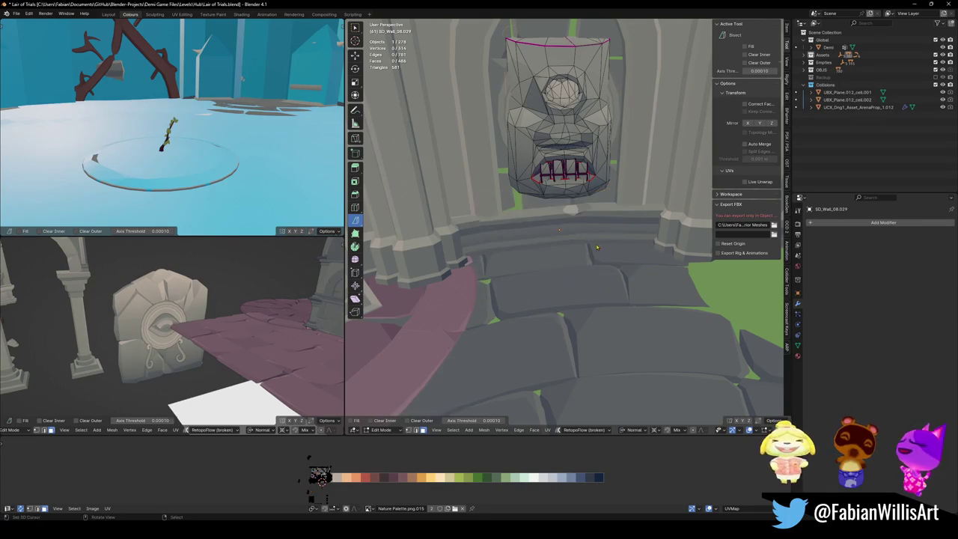
key(Tab)
scroll(554, 246, down, 5)
scroll(554, 245, up, 3)
mouse_move(555, 246)
middle_down()
mouse_move(630, 282)
mouse_move(614, 285)
middle_up()
- Slide the face carving back about 0.17 m along Y and adjust its depth in the alcove
click(614, 285)
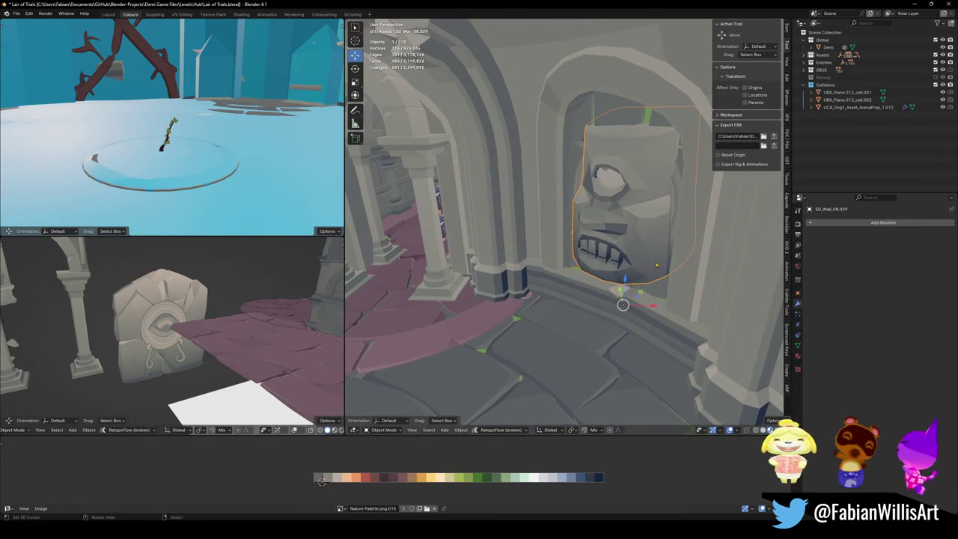
drag(636, 295, 650, 308)
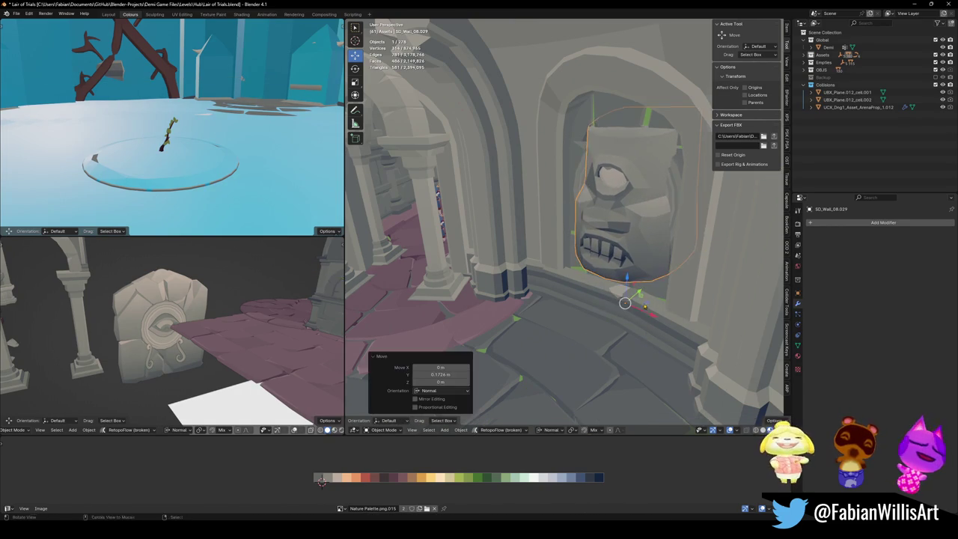
middle_drag(649, 309, 609, 324)
drag(659, 315, 669, 296)
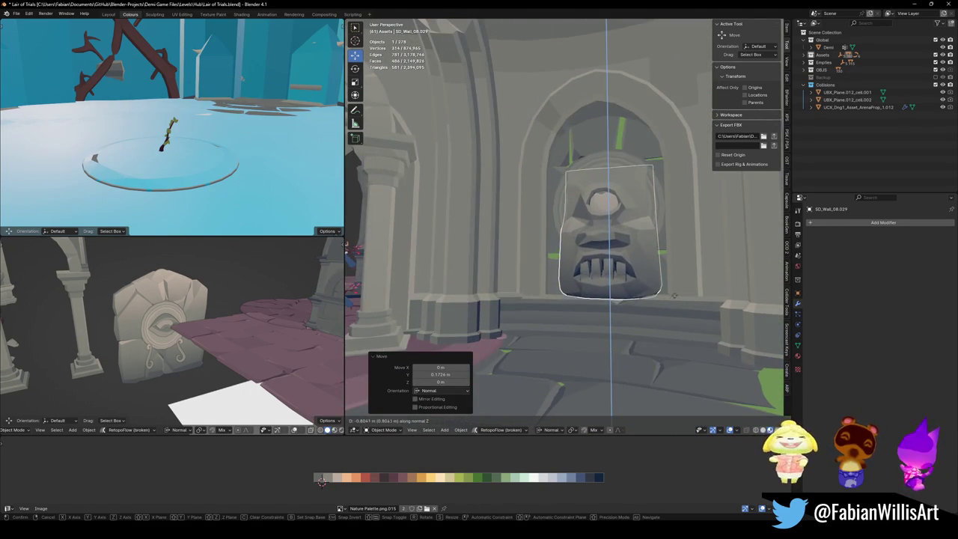
click(673, 297)
- Orbit around the circular hall to review the face carving in the right alcove
mouse_move(672, 297)
middle_down()
mouse_move(633, 294)
mouse_move(657, 306)
mouse_move(648, 258)
middle_up()
scroll(634, 294, down, 3)
click(648, 258)
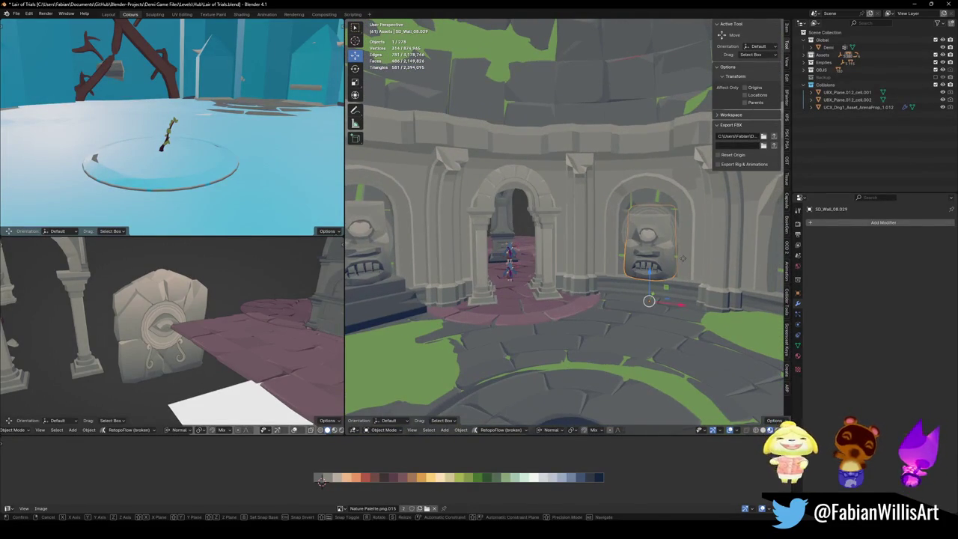
click(648, 258)
scroll(647, 247, up, 5)
middle_drag(648, 247, 571, 248)
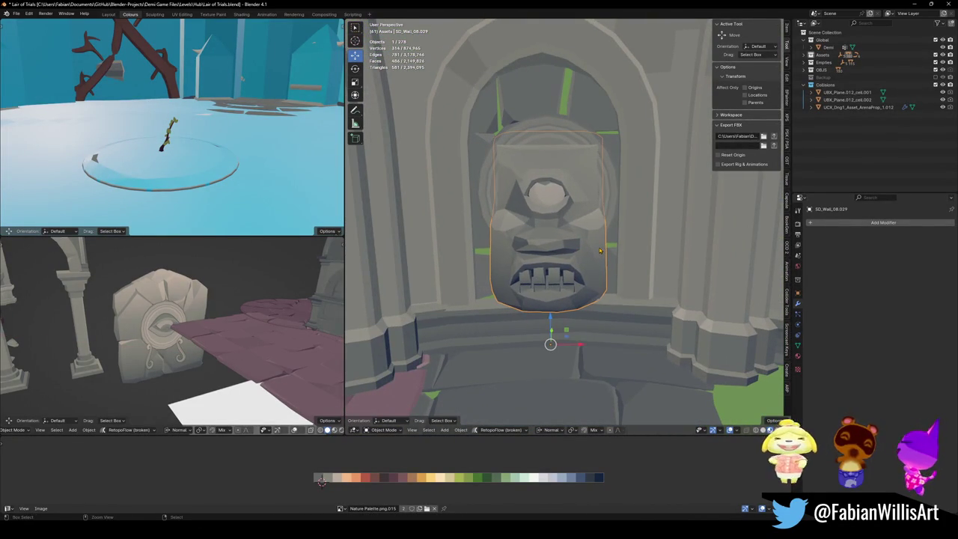
scroll(599, 251, down, 5)
mouse_move(599, 251)
middle_down()
mouse_move(625, 280)
mouse_move(608, 286)
middle_up()
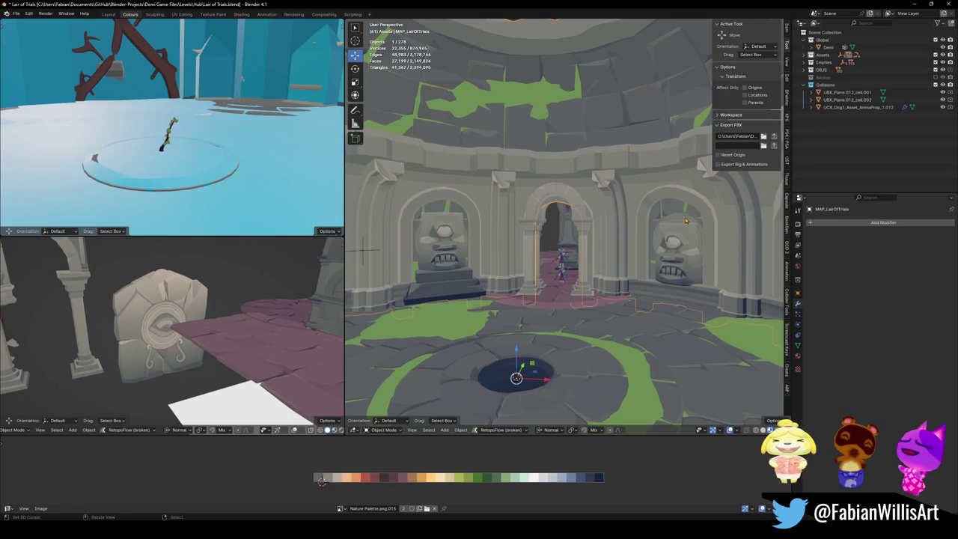
- Enter Edit Mode on the right face, deselect its mesh, and return to Object Mode
middle_drag(686, 220, 599, 232)
key(Tab)
scroll(557, 238, up, 2)
scroll(557, 238, up, 2)
key(alt+a)
key(alt+a)
key(Tab)
scroll(599, 270, down, 3)
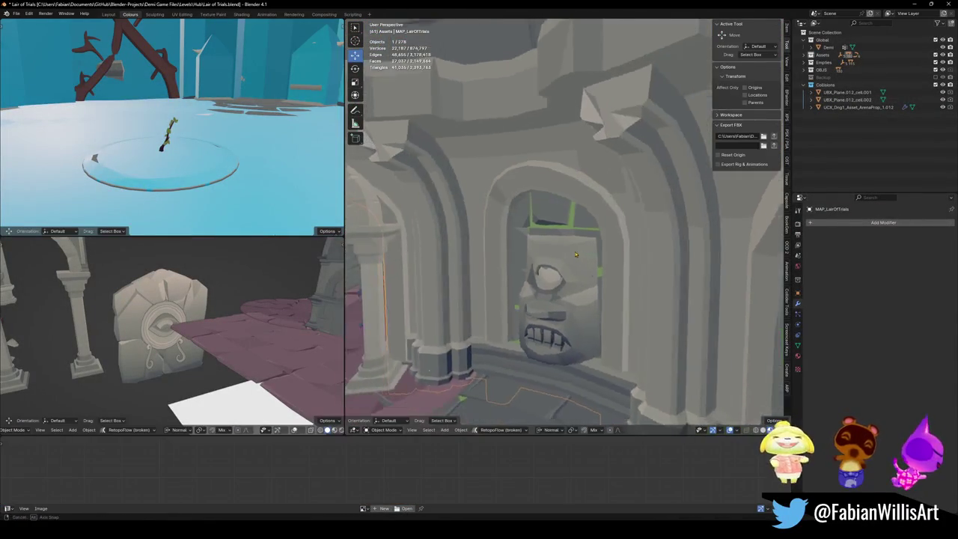
scroll(598, 270, down, 4)
scroll(639, 263, down, 2)
middle_drag(640, 264, 599, 250)
scroll(598, 250, up, 3)
scroll(592, 247, up, 3)
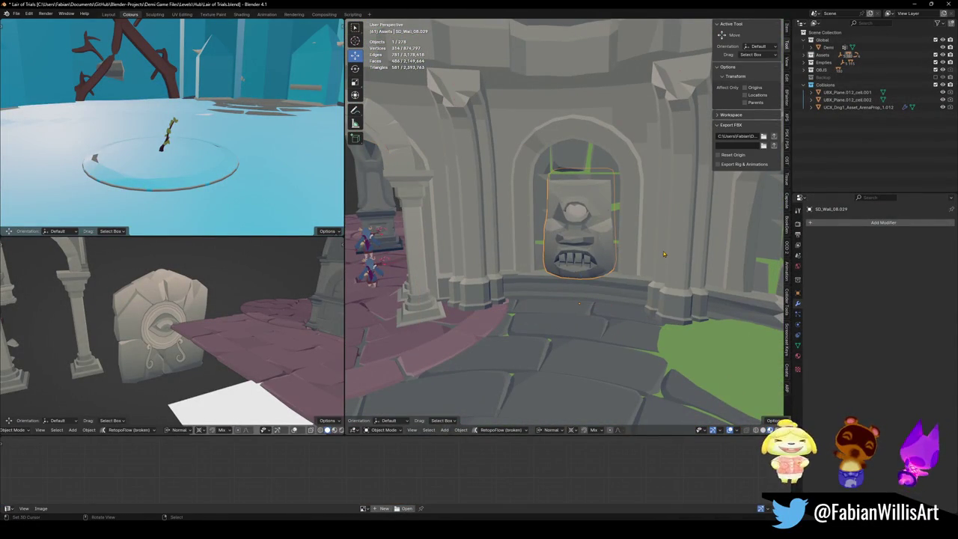
- Rotate the right stone face slightly around Z and delete the old left-alcove statue
key(r)
key(z)
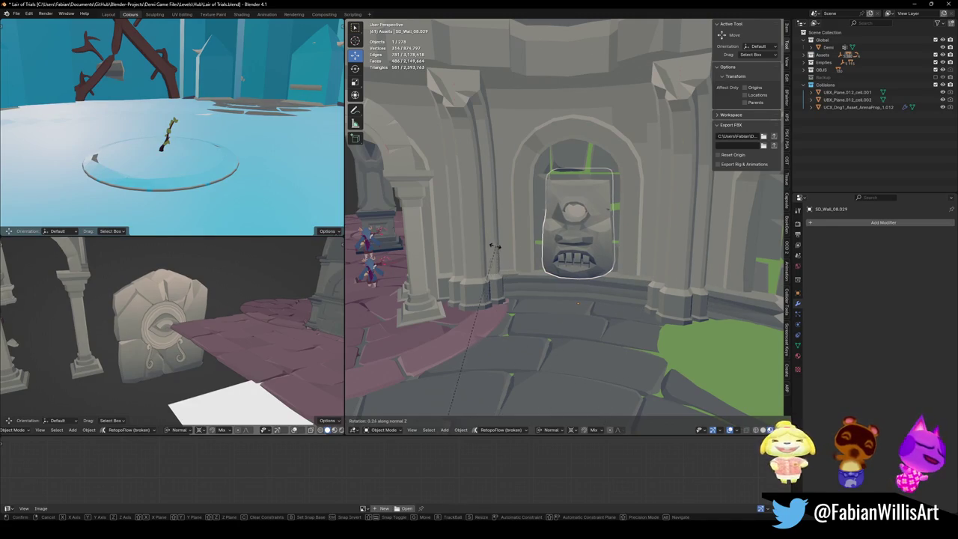
click(496, 247)
middle_drag(496, 247, 602, 252)
middle_drag(545, 258, 635, 249)
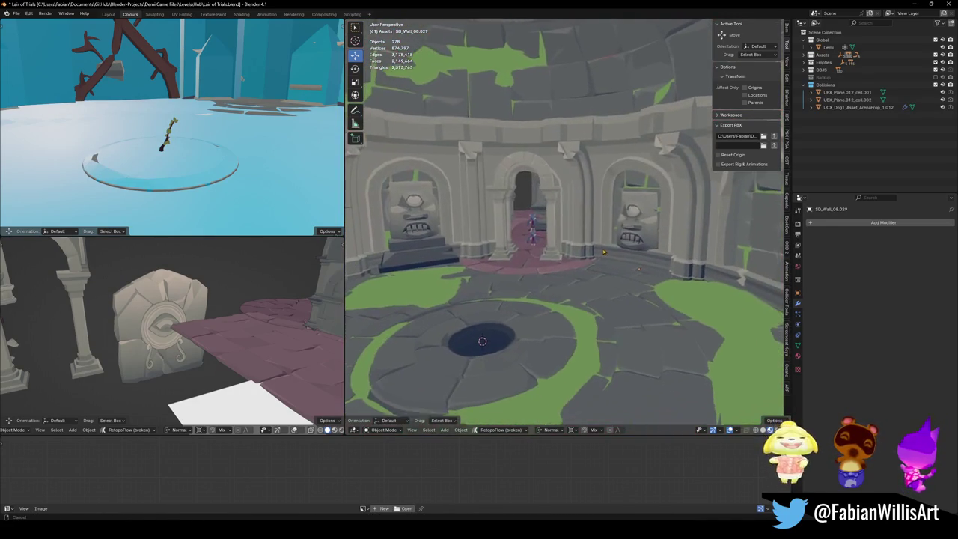
shift+middle_drag(475, 253, 496, 253)
key(Delete)
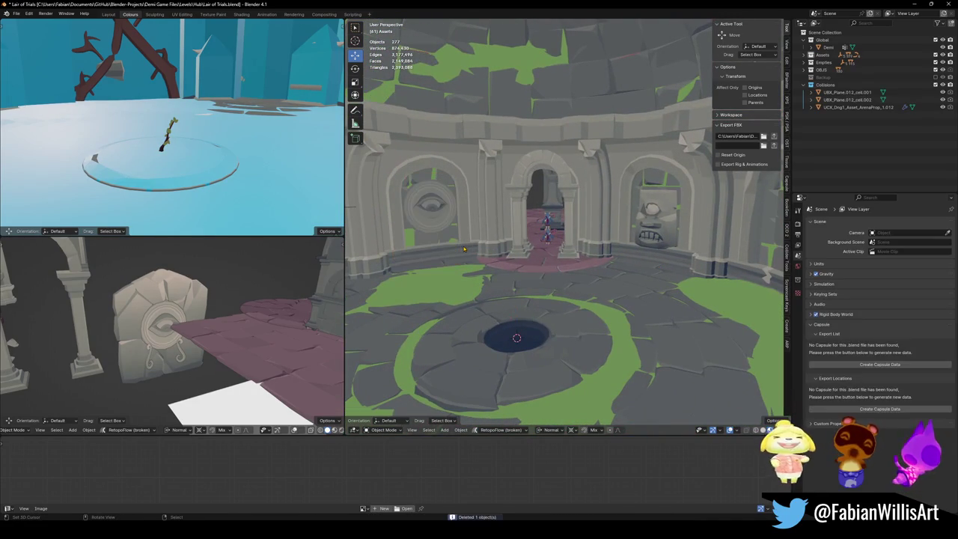
- Duplicate the right stone face and rotate the copy around Z into the left arch
click(651, 234)
key(shift+d)
key(Escape)
key(r)
key(z)
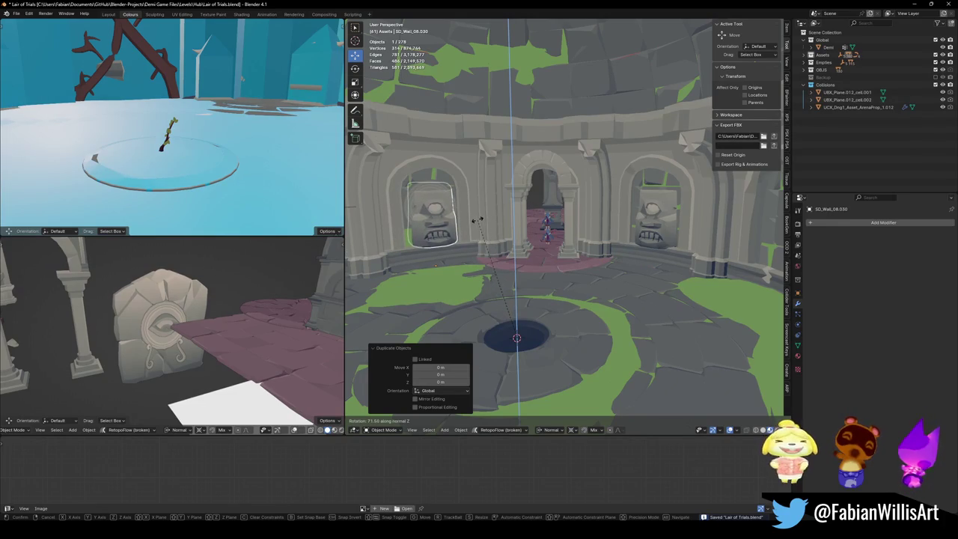
click(454, 232)
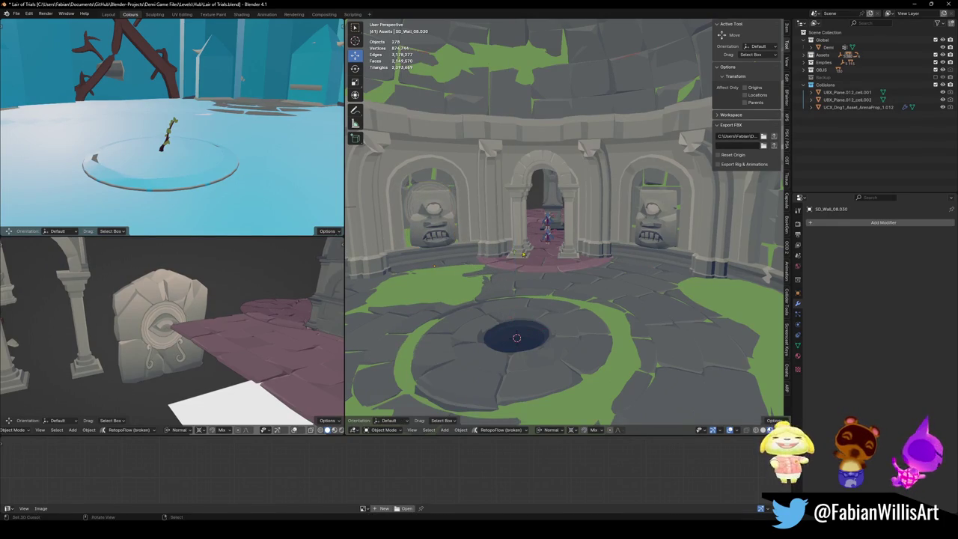
- Walk toward the left face, then select the copy's connected region in Edit Mode without deleting it
key(shift+grave)
key(w)
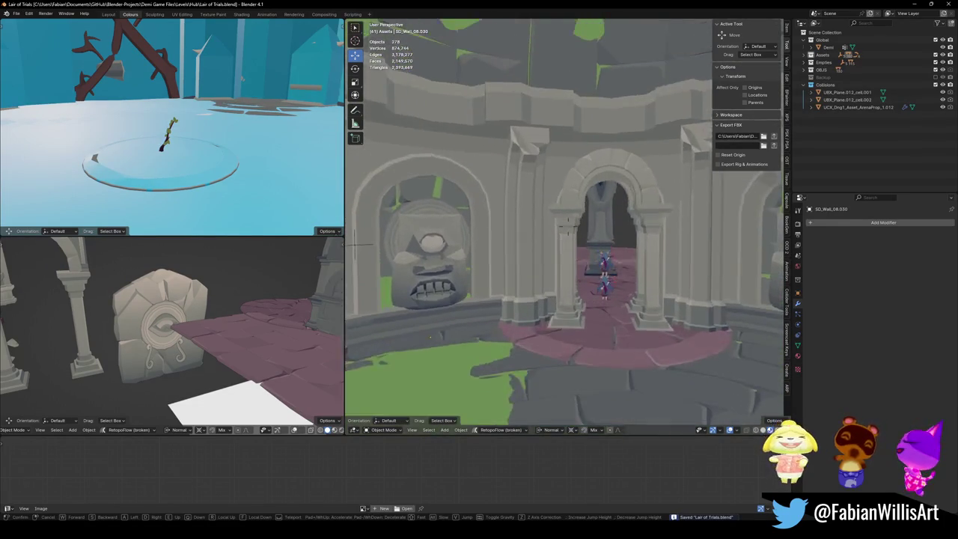
key(w)
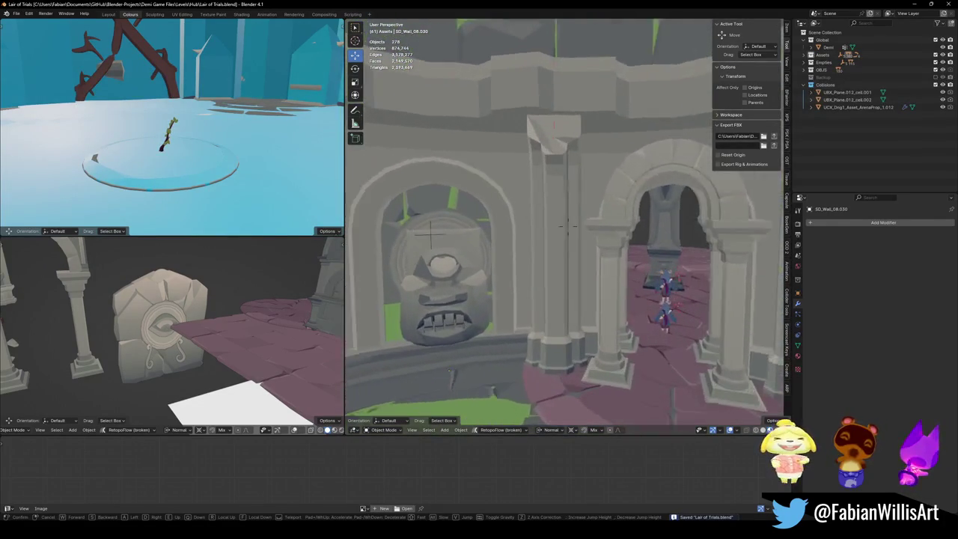
click(525, 216)
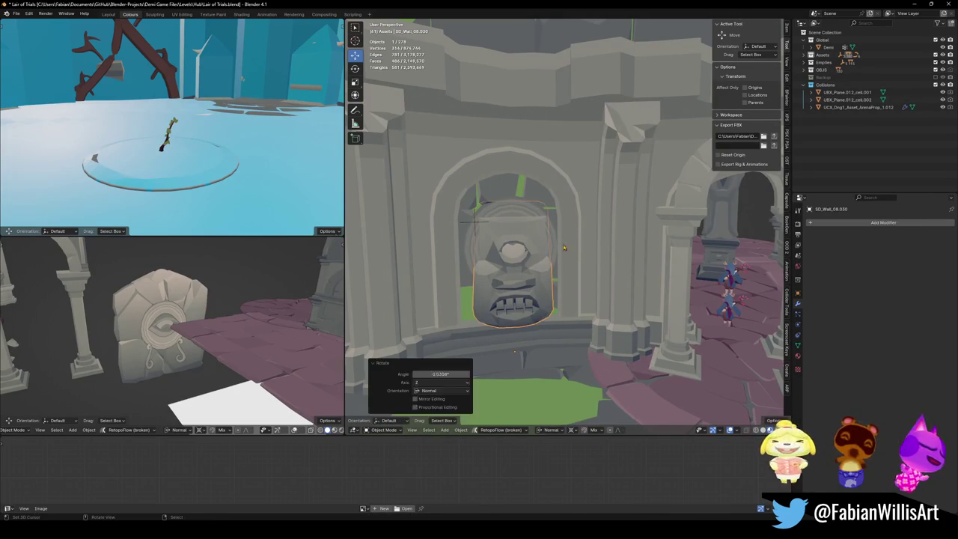
key(Tab)
key(alt+a)
key(l)
key(x)
click(496, 200)
key(Tab)
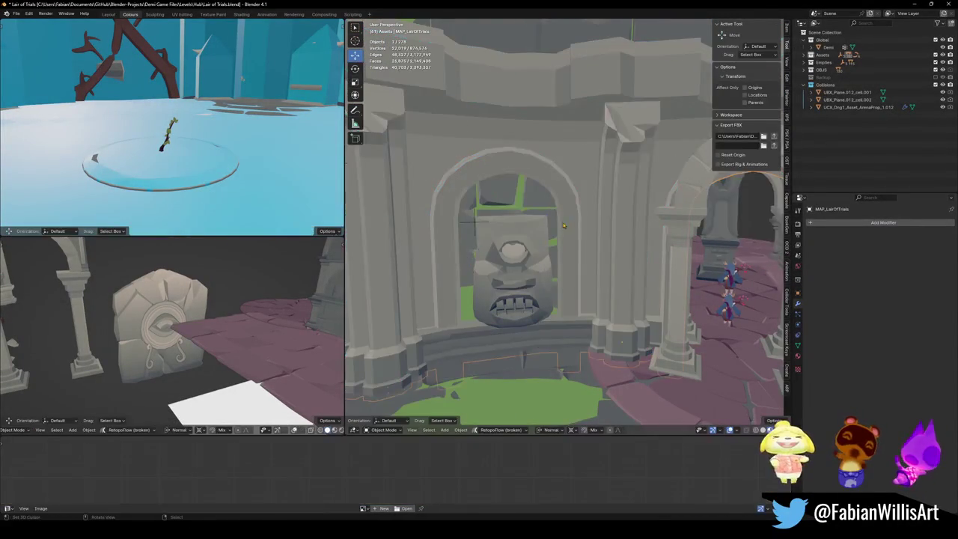
- Walk back through the room to view both faces and the floor hole
key(shift+grave)
key(s)
key(Return)
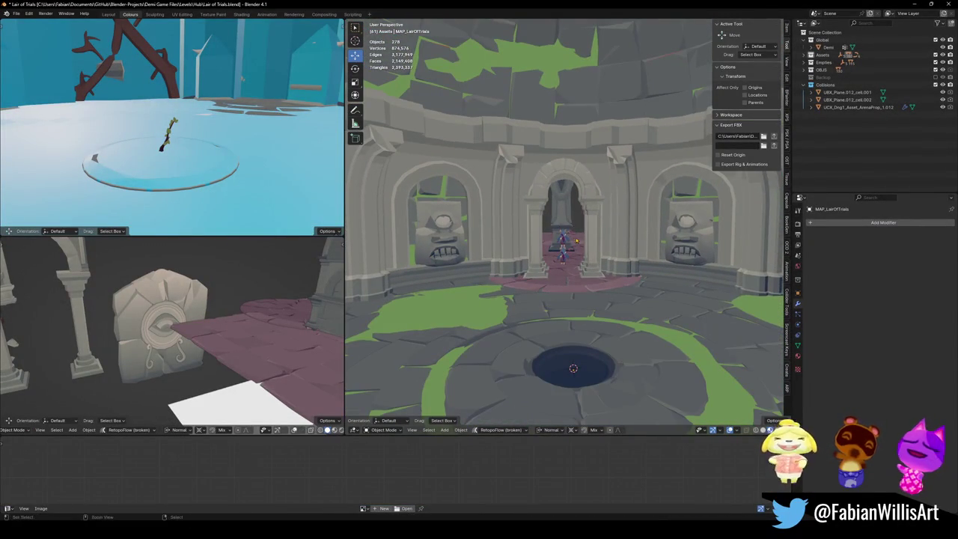
key(shift+grave)
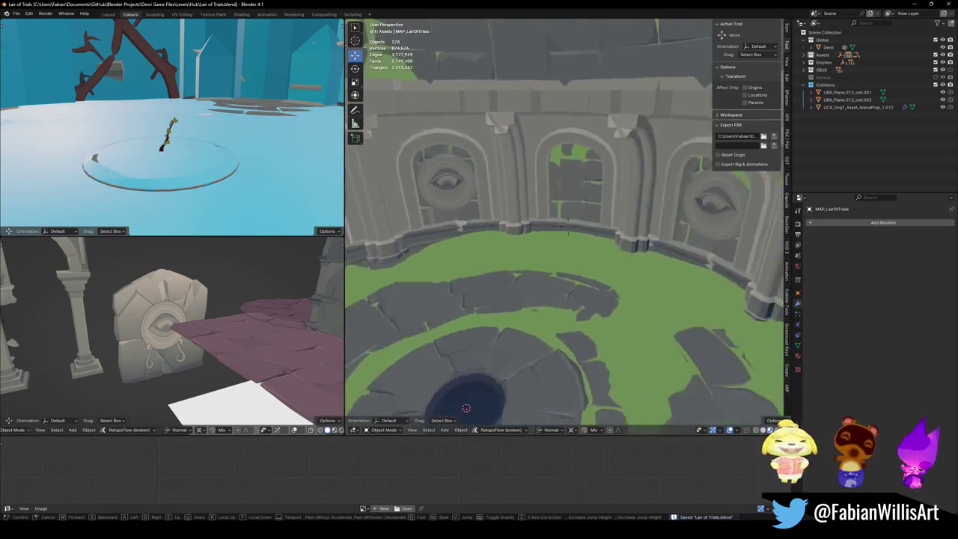
- Duplicate the stone face statue and rotate the copy about Z into the next alcove
key(Return)
key(shift+d)
key(r)
key(z)
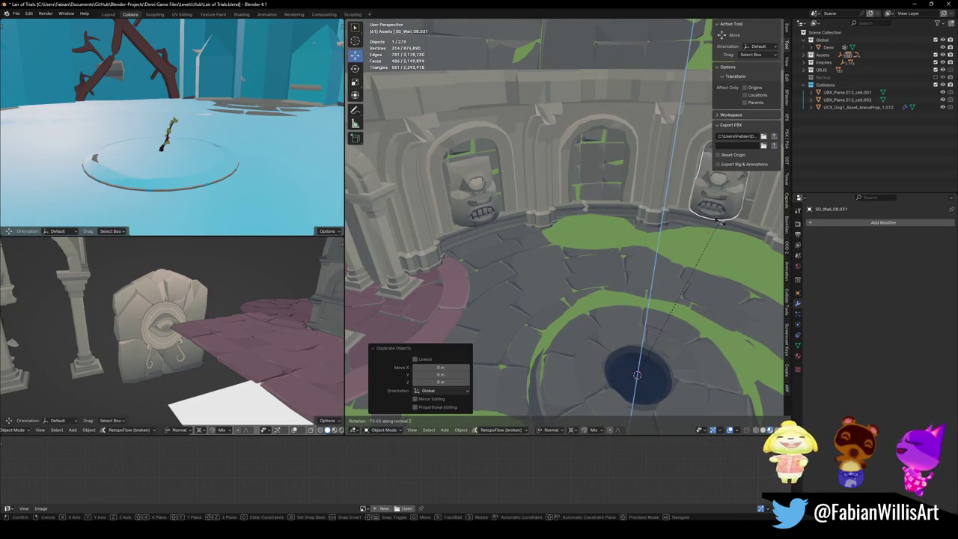
click(727, 225)
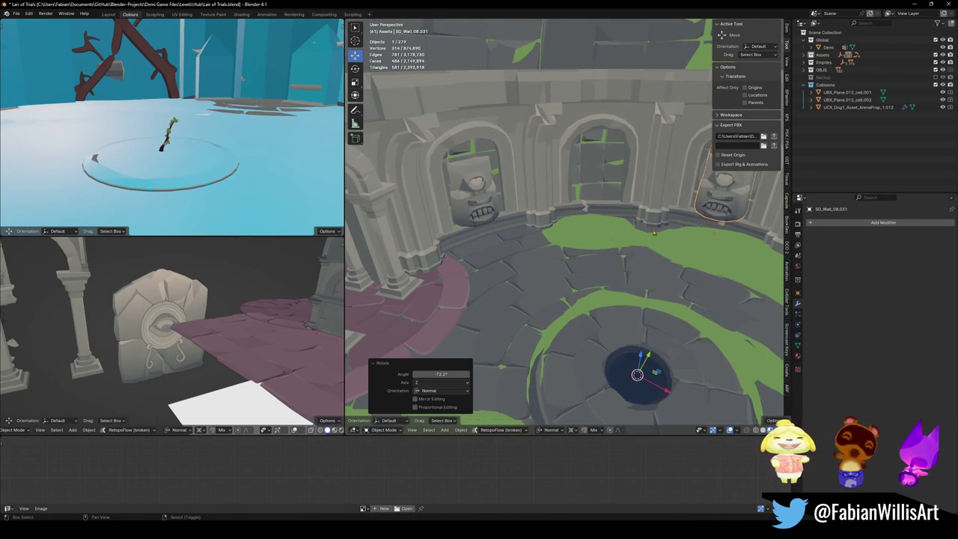
- Place a second copy by duplicating and rotating it about Z by about -72.5°
key(shift+grave)
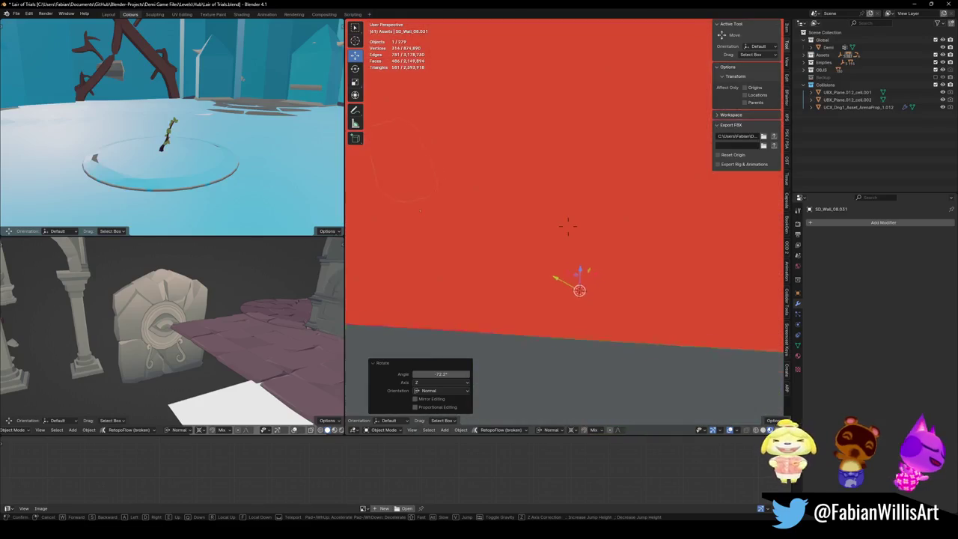
key(Return)
key(shift+d)
key(r)
key(z)
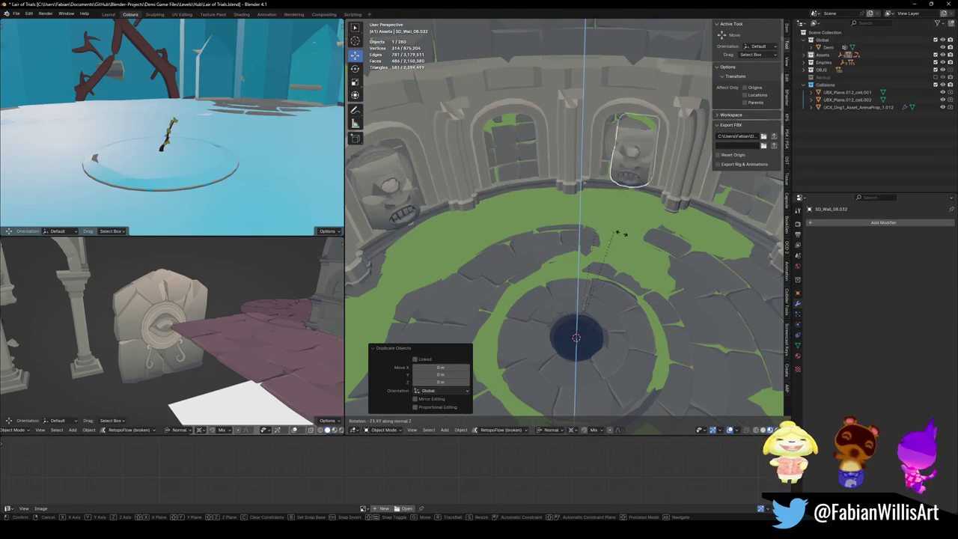
click(631, 237)
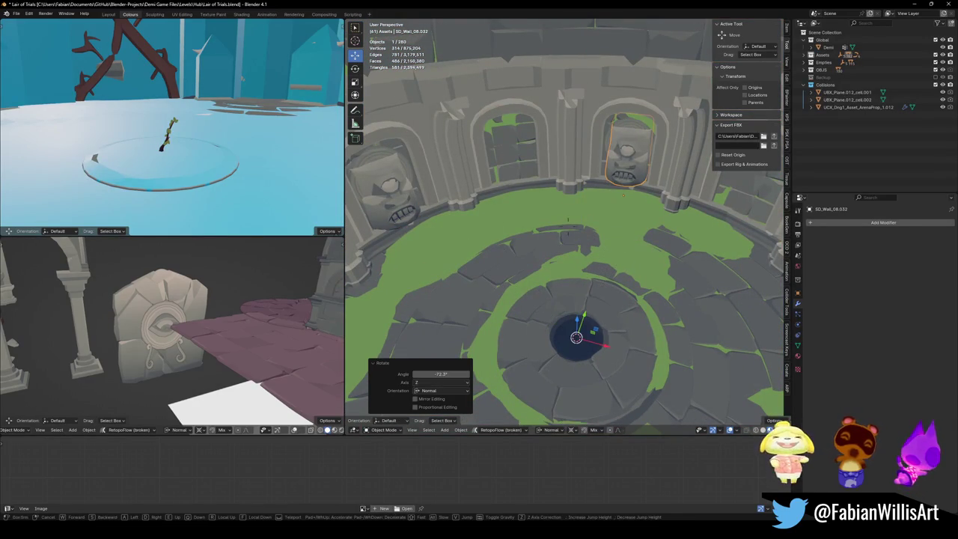
- Add a third copy rotated about Z by about -69.9° into the left alcove
middle_drag(631, 238, 532, 206)
key(r)
key(z)
key(Escape)
key(shift+d)
key(Escape)
key(r)
key(z)
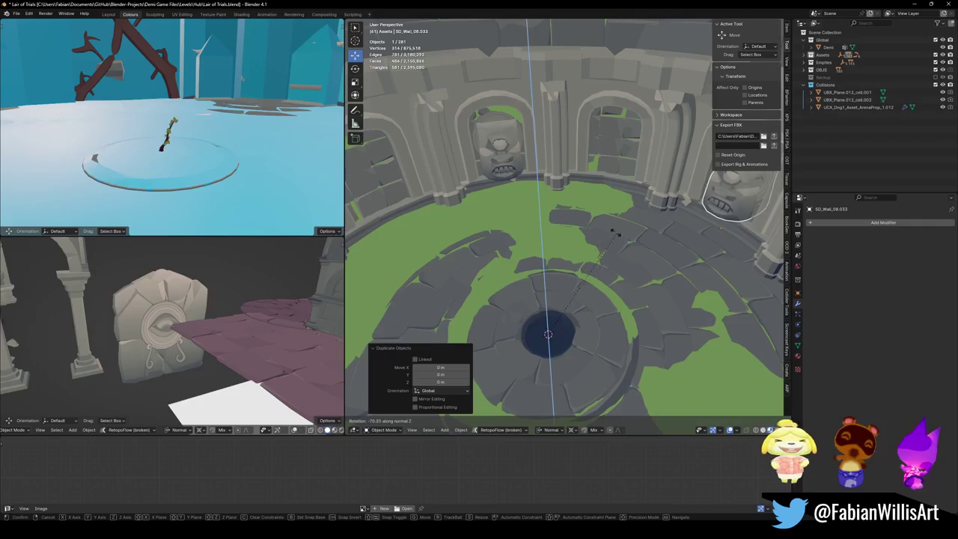
click(591, 224)
- Try rotating the newest statue about Z, then cancel the rotation
key(shift+grave)
click(596, 219)
key(r)
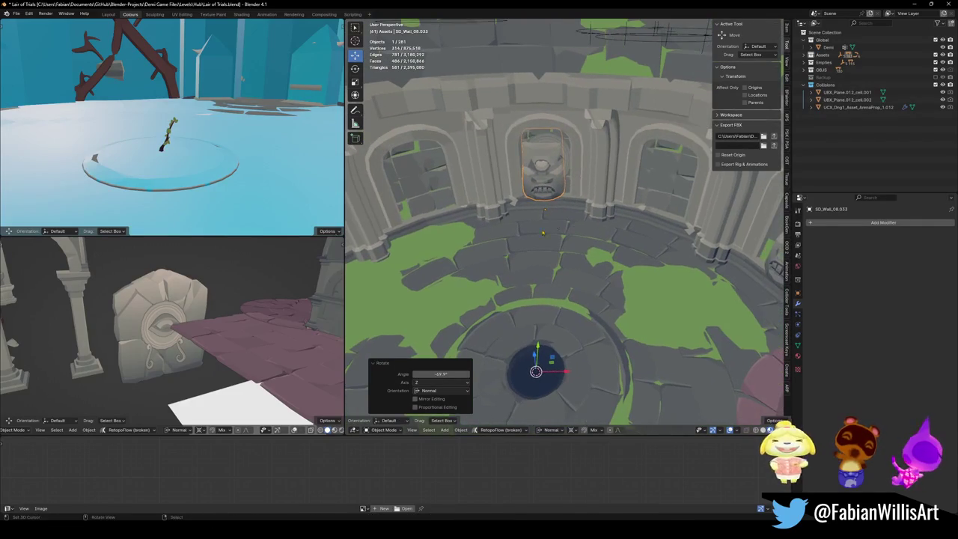
key(z)
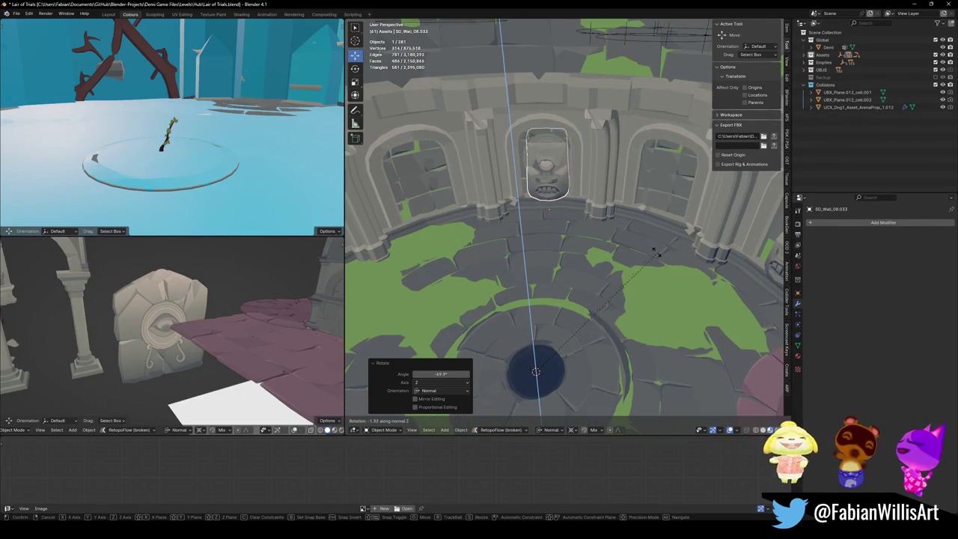
key(Escape)
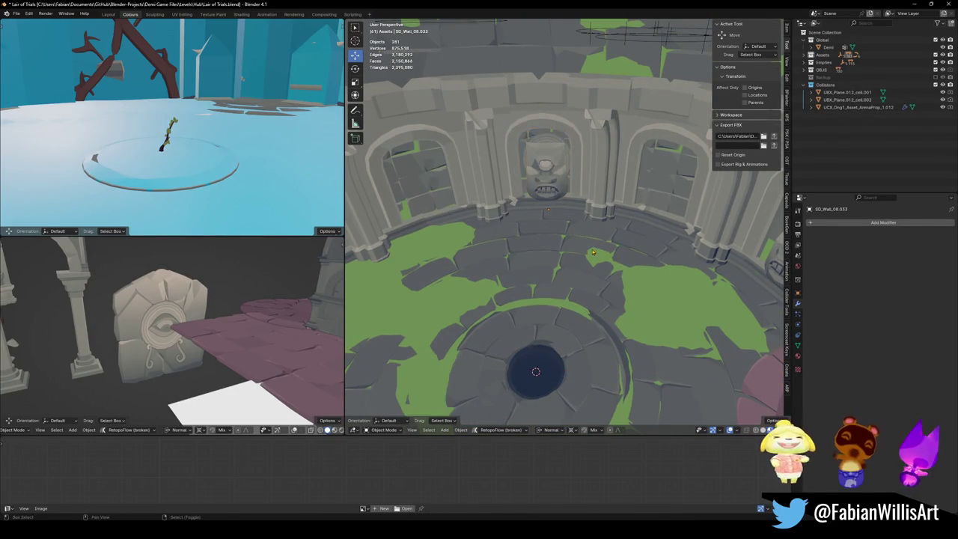
key(shift+grave)
click(550, 258)
click(572, 241)
key(r)
key(z)
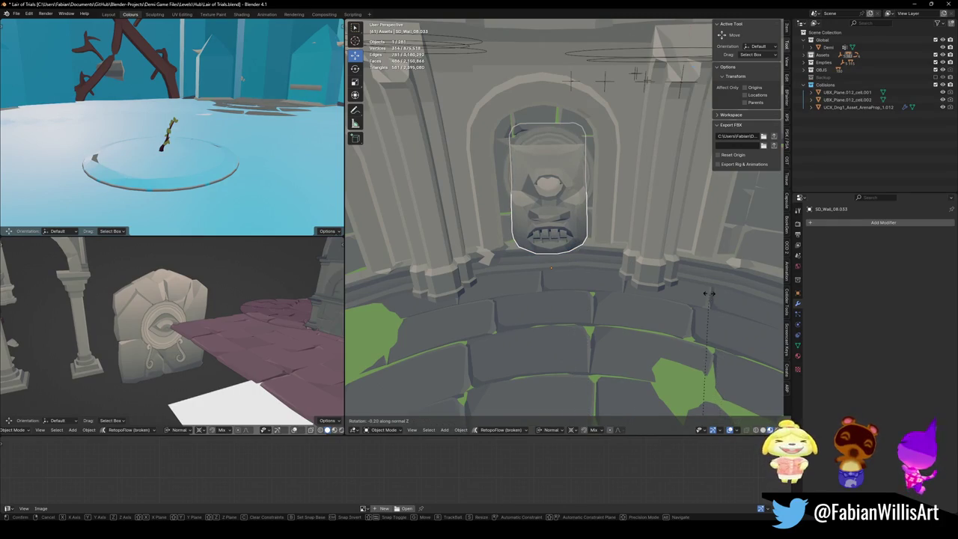
key(Escape)
key(alt+a)
key(shift+grave)
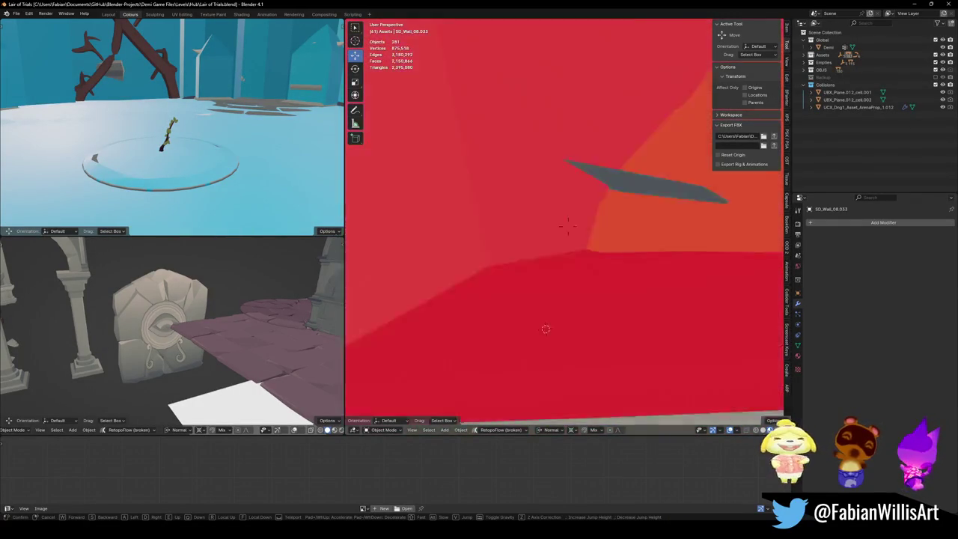
key(w)
key(Escape)
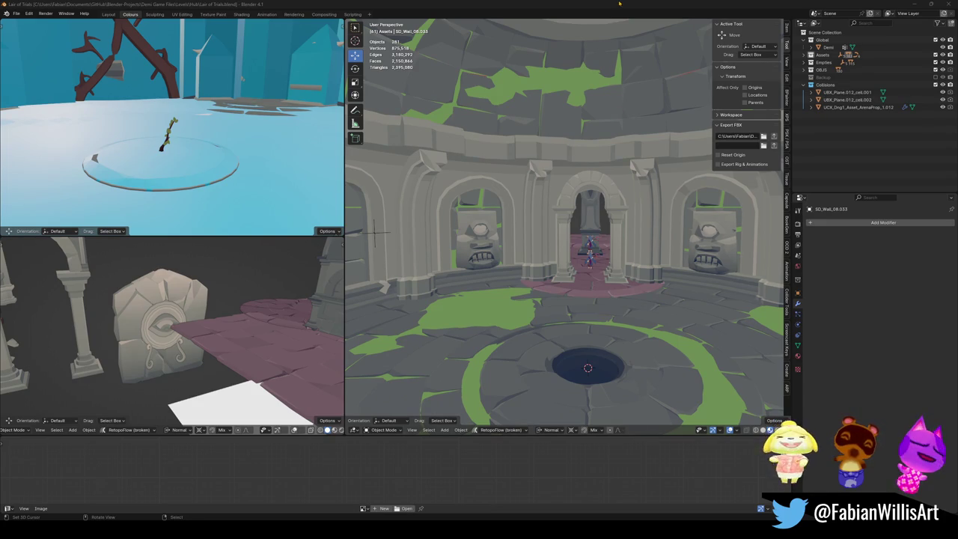
key(shift+grave)
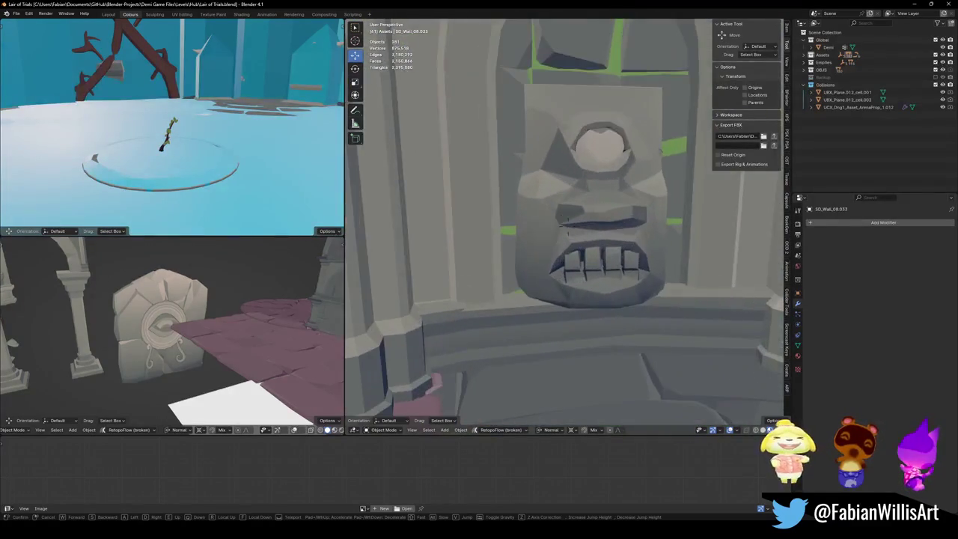
key(w)
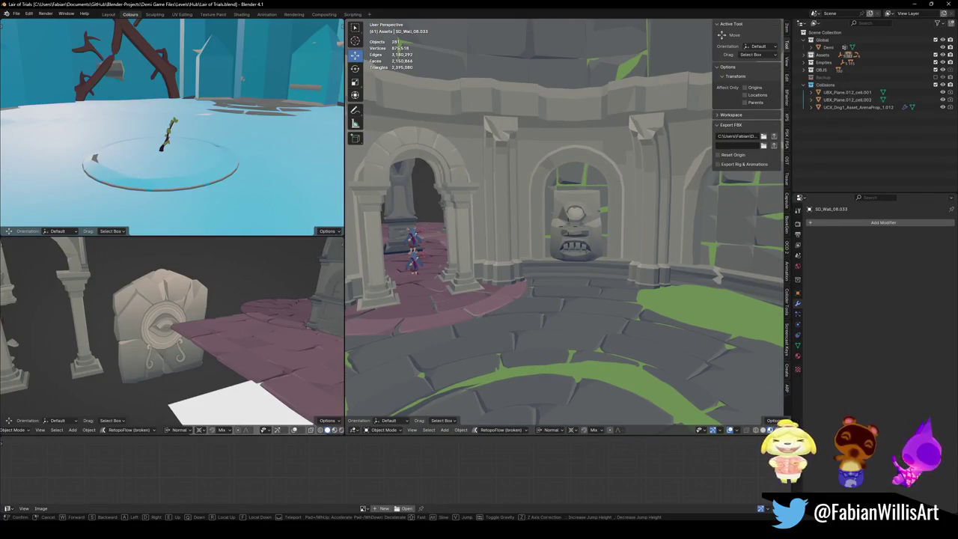
key(w)
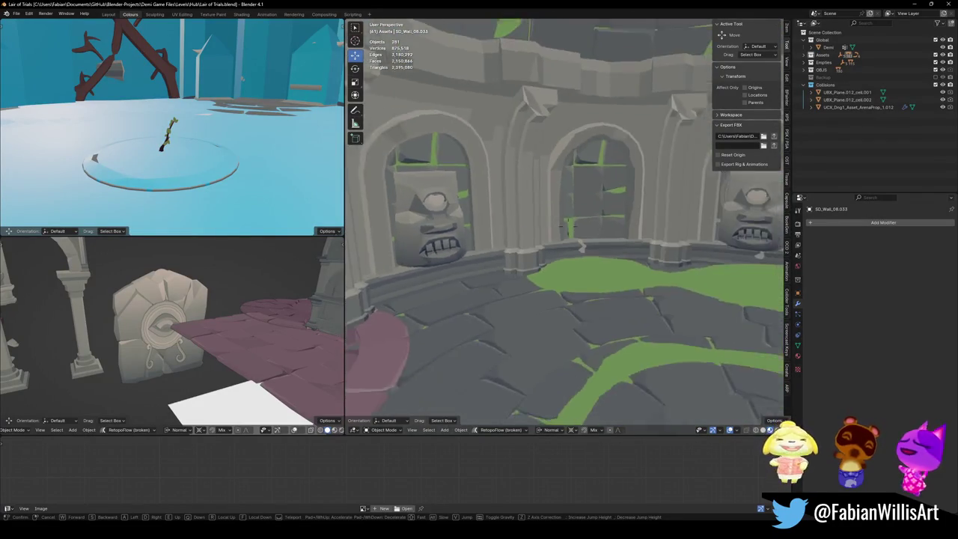
key(s)
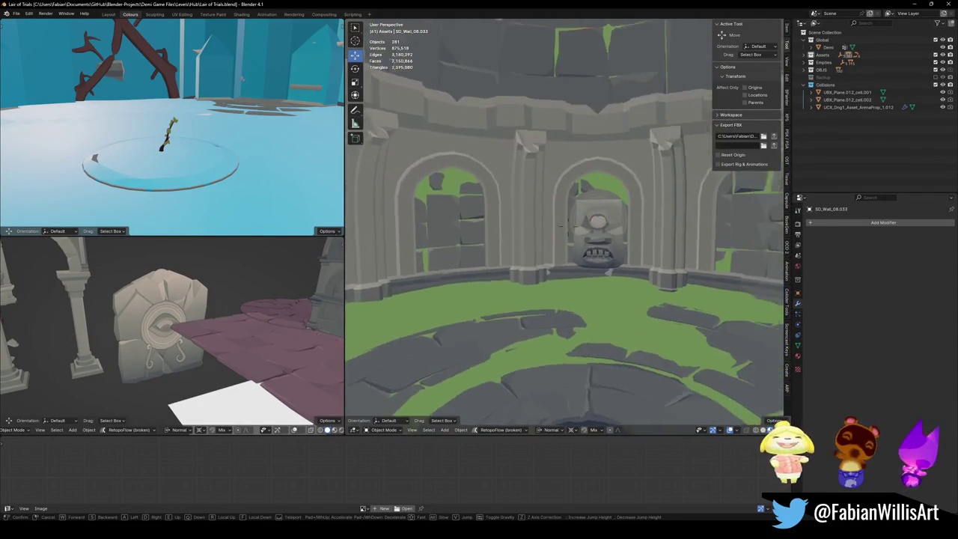
key(d)
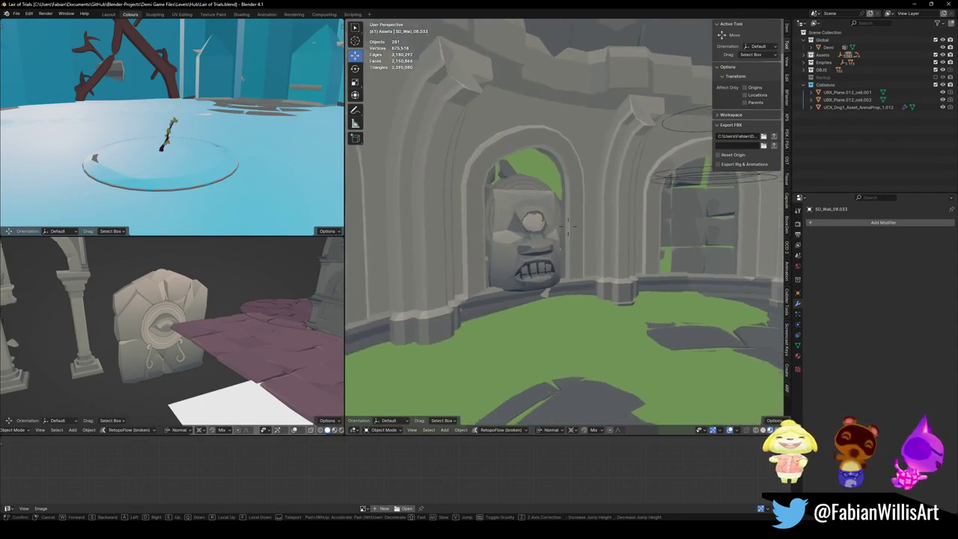
key(s)
key(w)
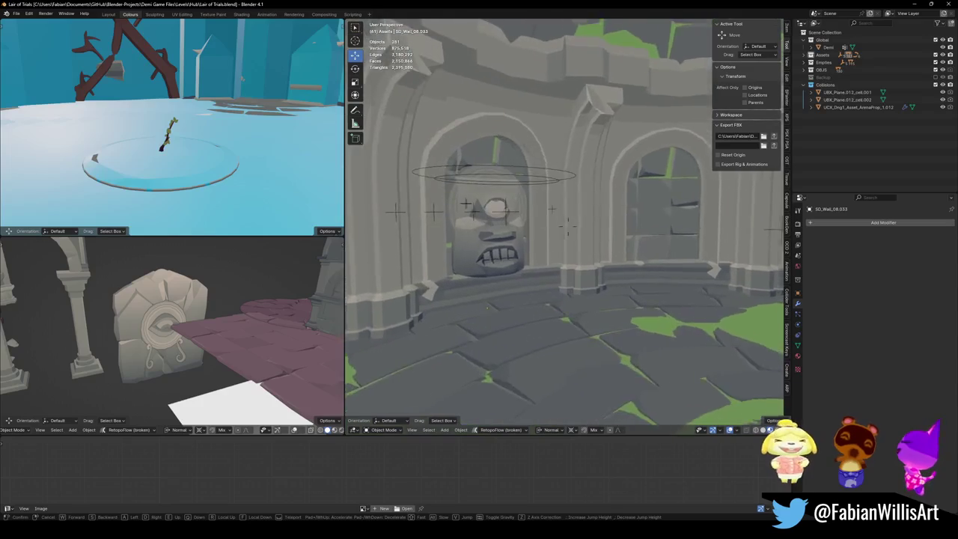
key(s)
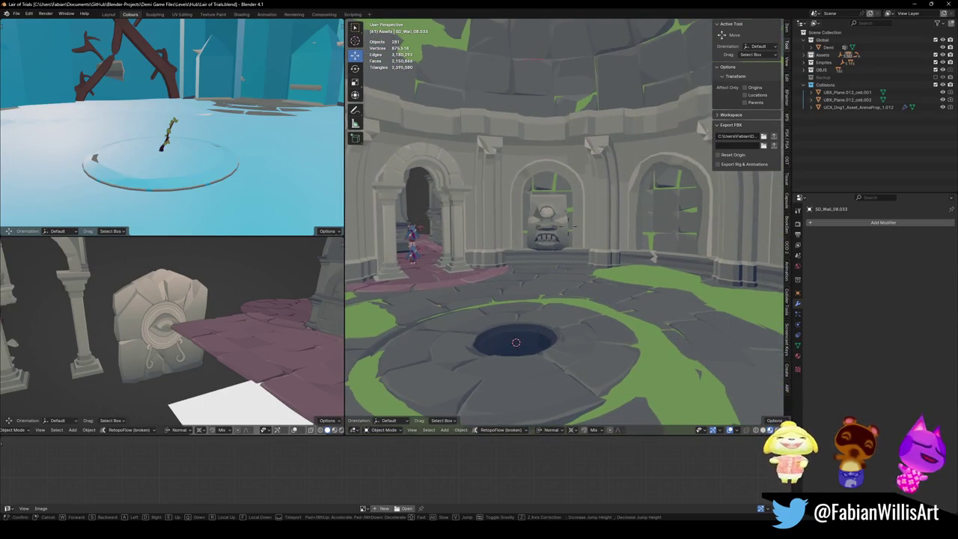
key(w)
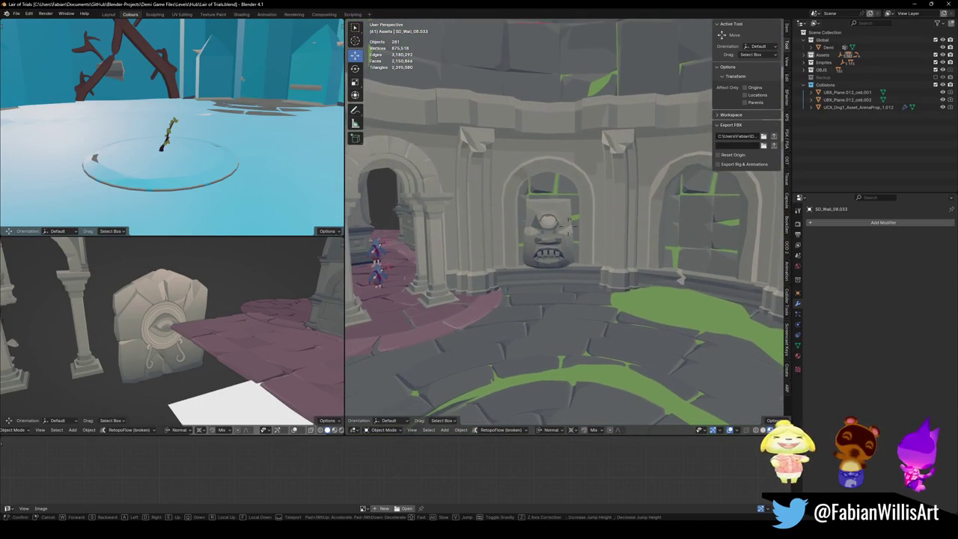
key(w)
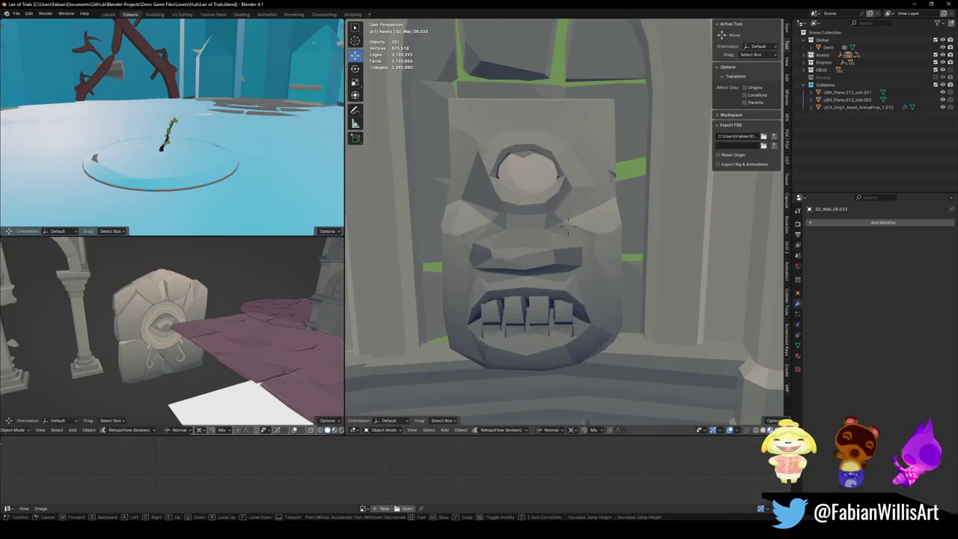
key(s)
key(w)
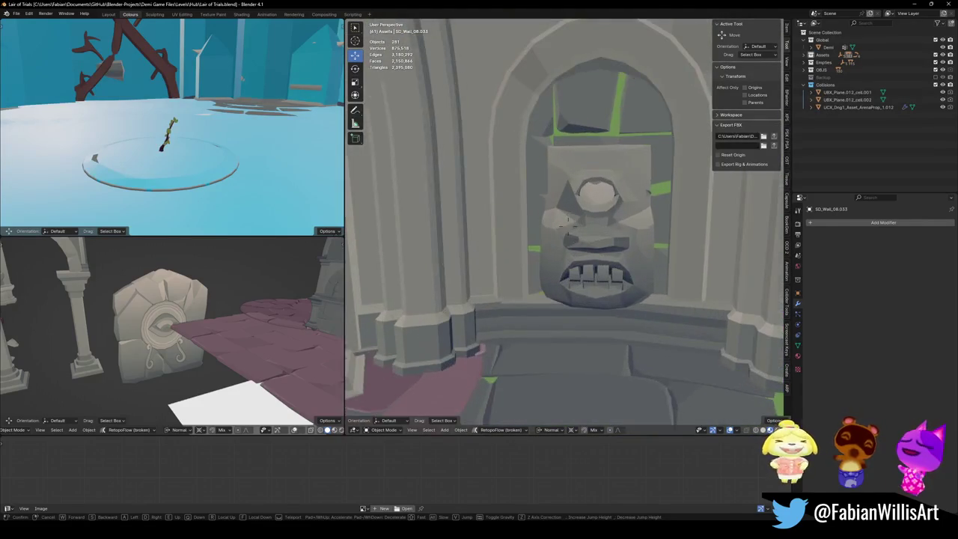
key(s)
click(610, 217)
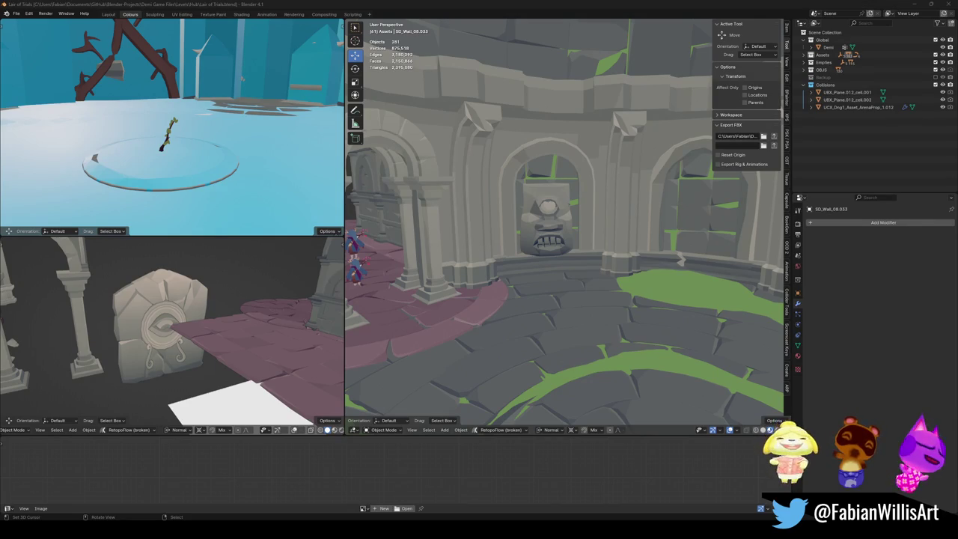
key(shift+grave)
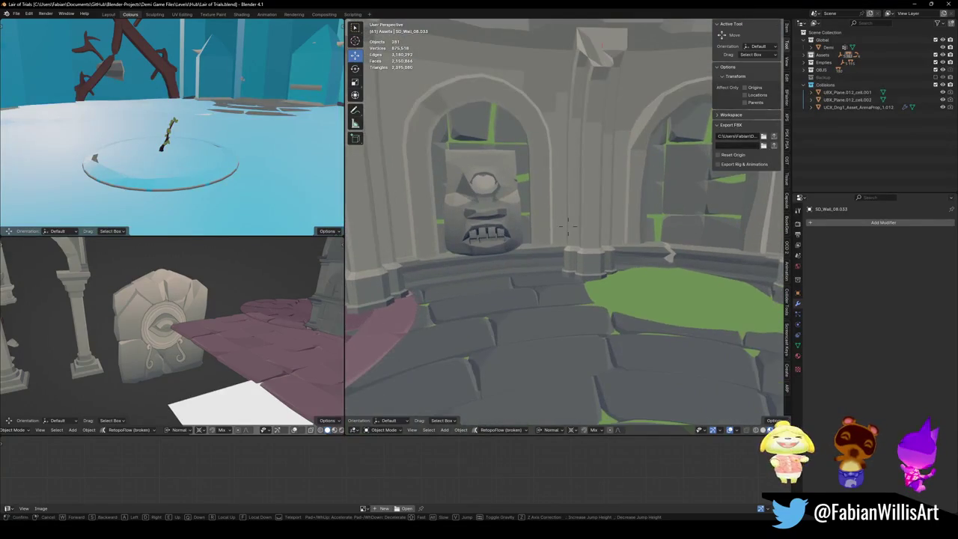
key(s)
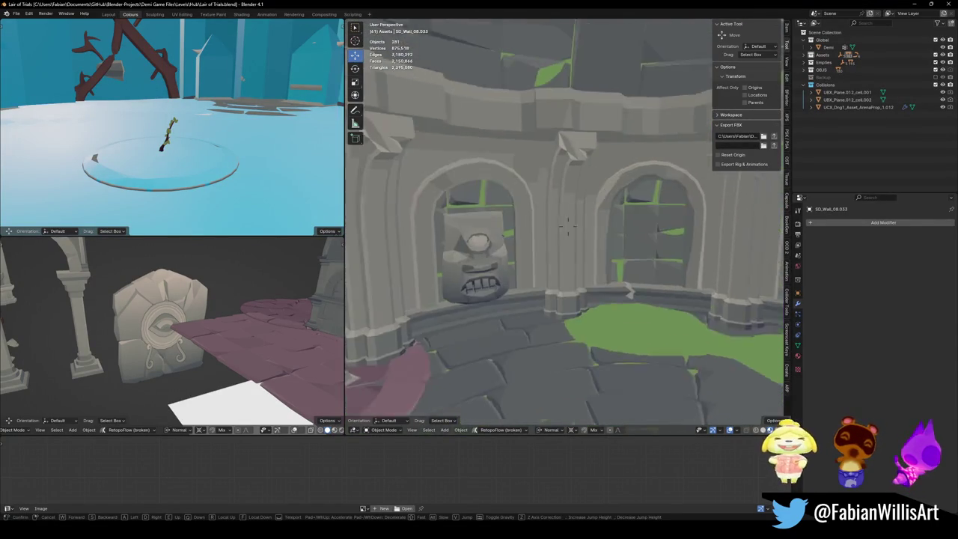
key(s)
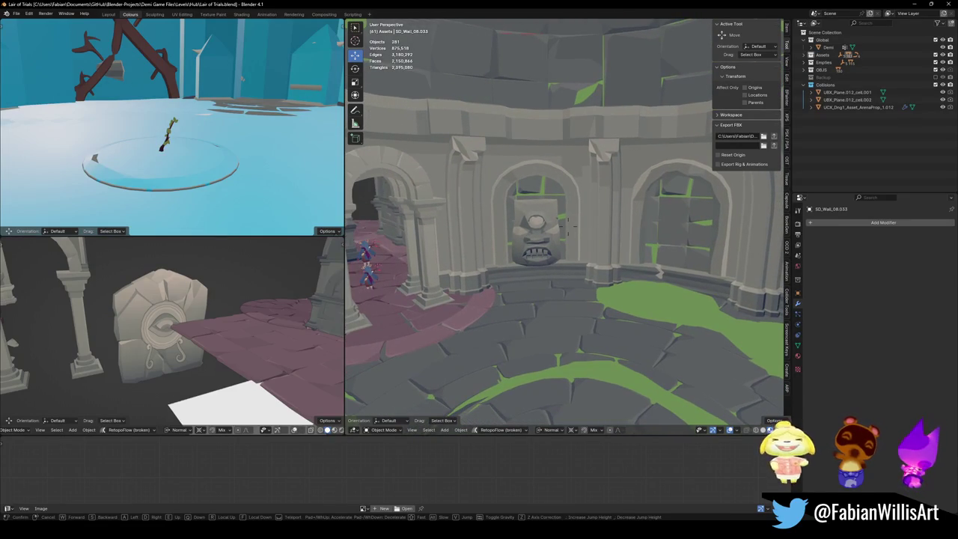
key(w)
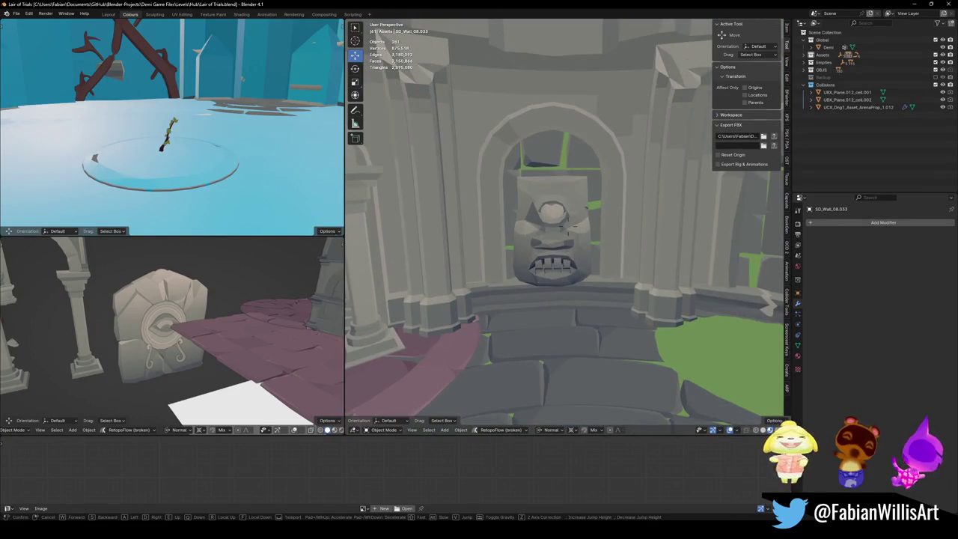
key(s)
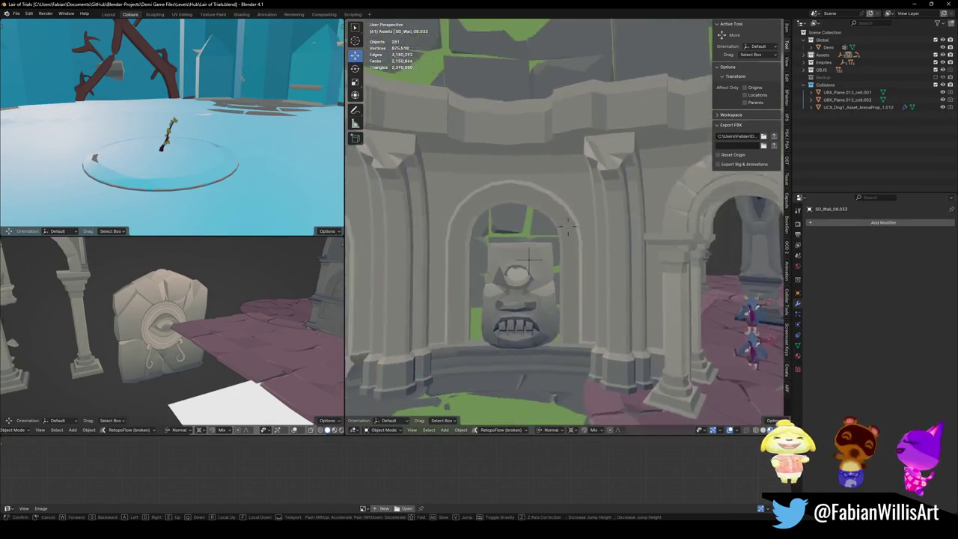
key(w)
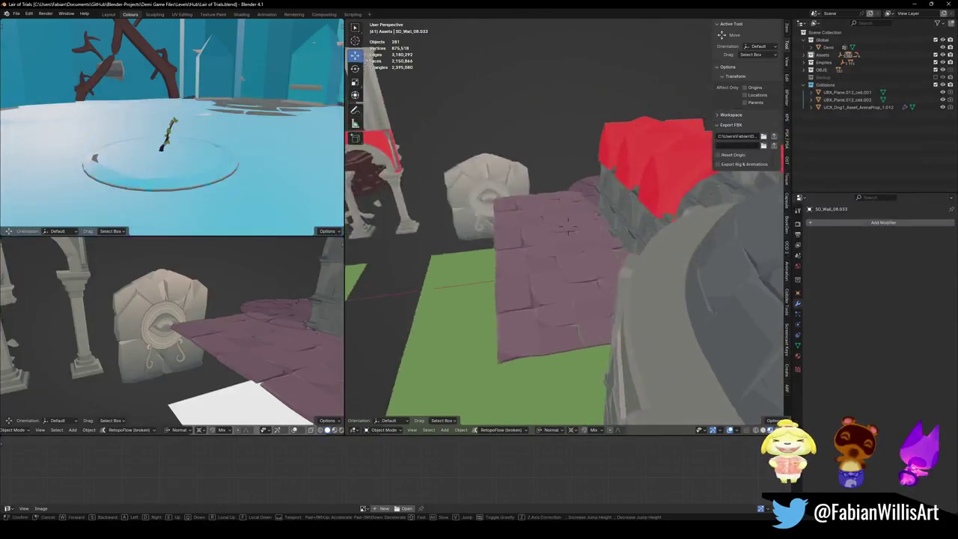
key(w)
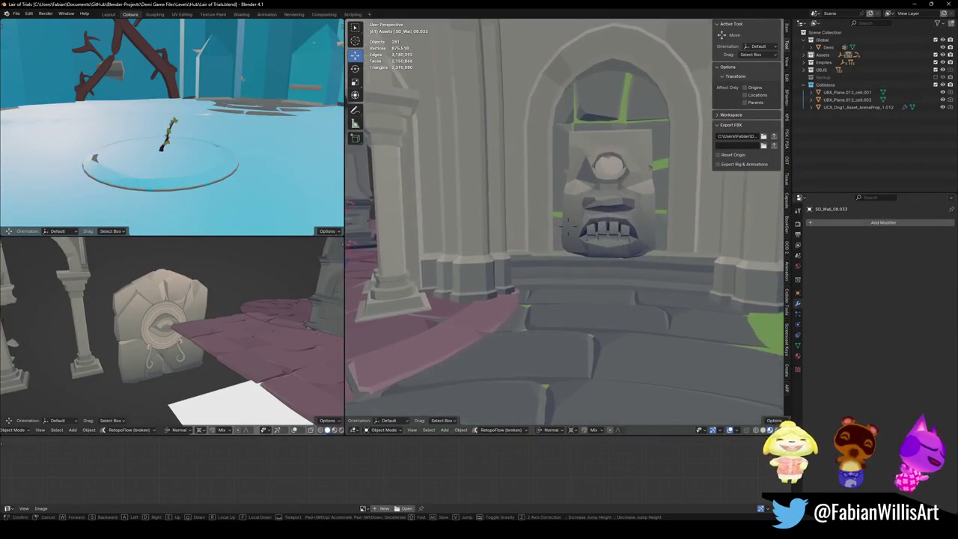
key(w)
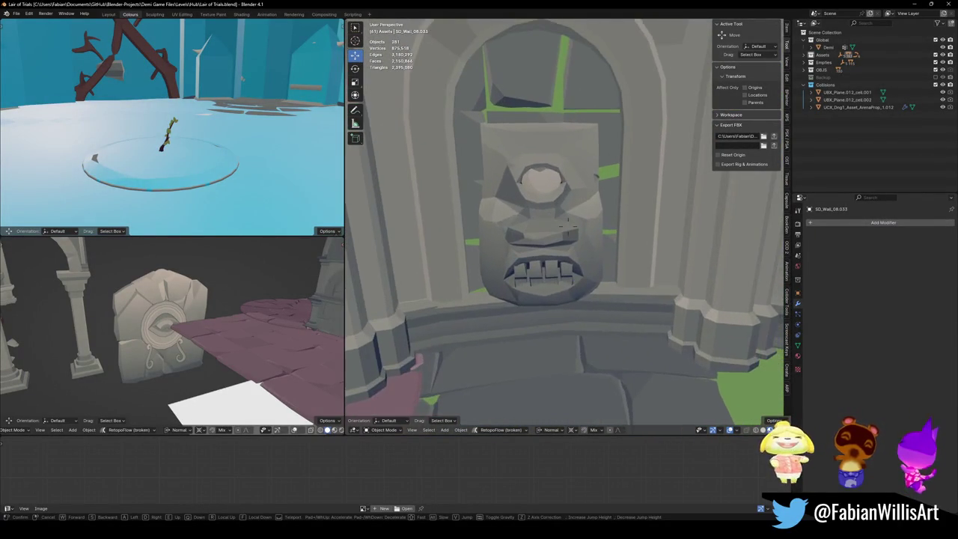
key(s)
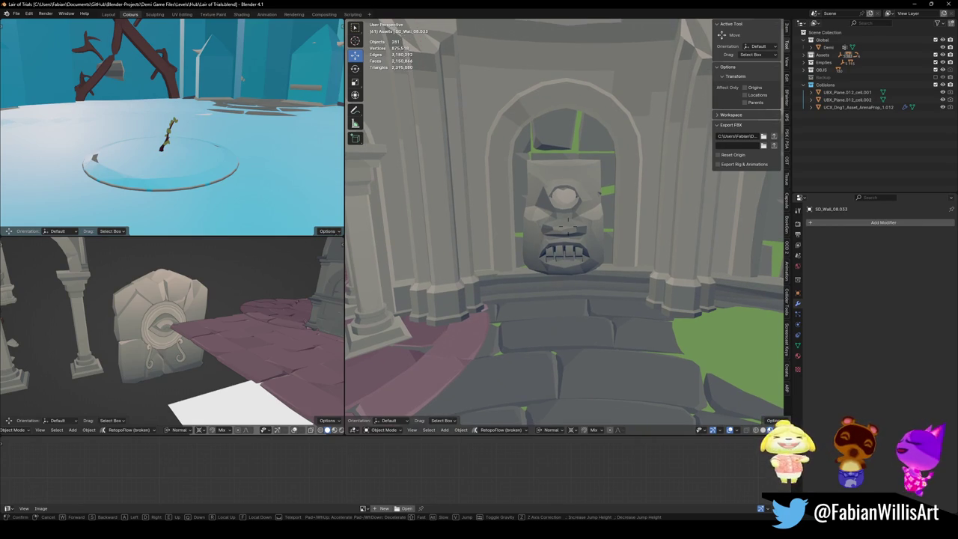
click(598, 202)
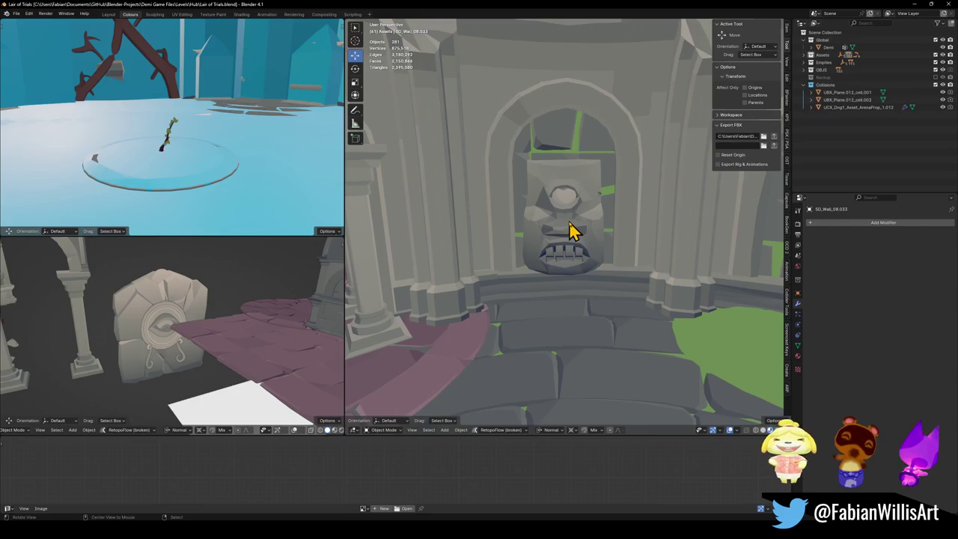
- Enter Edit Mode on the stone face, use Global orientation, and select mouth vertices
scroll(580, 221, down, 3)
scroll(588, 221, up, 4)
mouse_move(590, 222)
middle_down()
mouse_move(595, 236)
mouse_move(567, 250)
mouse_move(598, 270)
mouse_move(571, 246)
mouse_move(581, 254)
mouse_move(560, 299)
mouse_move(612, 265)
middle_up()
scroll(547, 246, down, 2)
scroll(562, 246, down, 2)
scroll(602, 252, up, 1)
scroll(569, 258, up, 4)
scroll(591, 252, up, 1)
click(551, 312)
scroll(566, 306, up, 2)
key(Tab)
scroll(582, 283, up, 3)
mouse_move(513, 277)
mouse_down()
mouse_move(560, 252)
mouse_move(561, 235)
mouse_move(561, 247)
mouse_up()
mouse_move(560, 246)
middle_down()
mouse_move(599, 272)
mouse_move(560, 293)
middle_up()
shift+click(562, 280)
shift+click(552, 280)
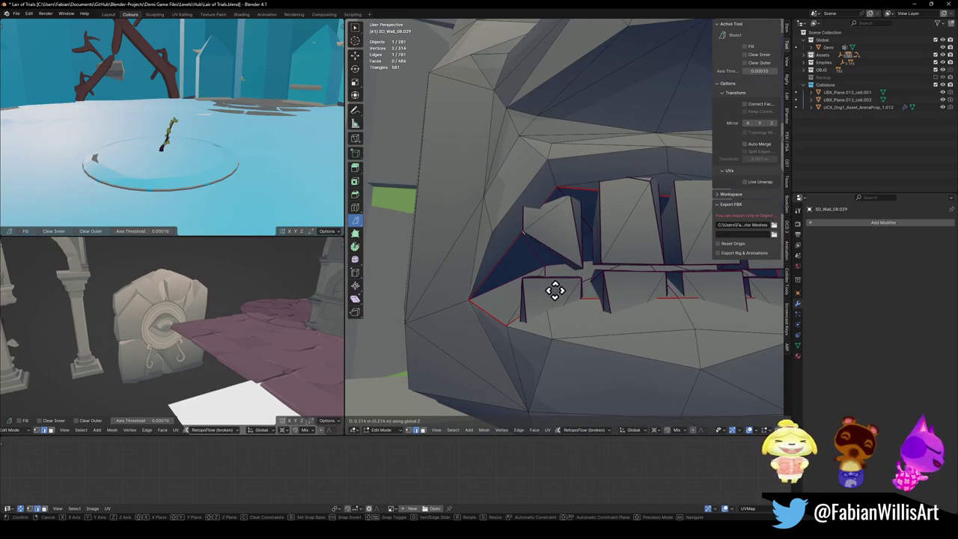
- Move the selected mouth vertices vertically along Z in several passes
key(g)
key(z)
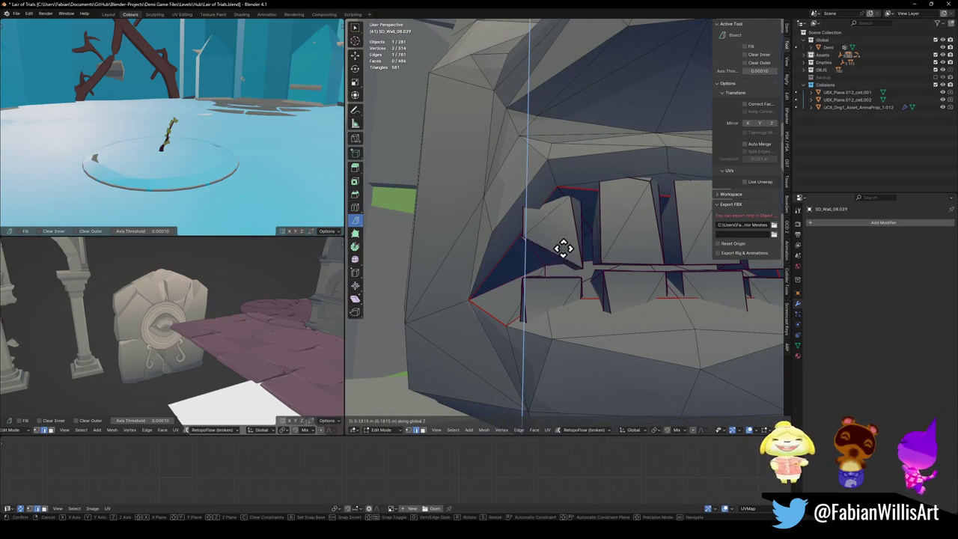
click(561, 252)
mouse_move(561, 251)
middle_down()
mouse_move(578, 247)
mouse_move(620, 284)
mouse_move(594, 270)
mouse_move(636, 272)
mouse_move(580, 290)
mouse_move(582, 278)
mouse_move(488, 296)
middle_up()
click(620, 284)
key(g)
key(z)
click(650, 264)
key(g)
key(z)
click(607, 262)
- Move a short mouth edge vertically and check the face in Object Mode
click(488, 295)
middle_drag(582, 291, 554, 285)
key(g)
key(z)
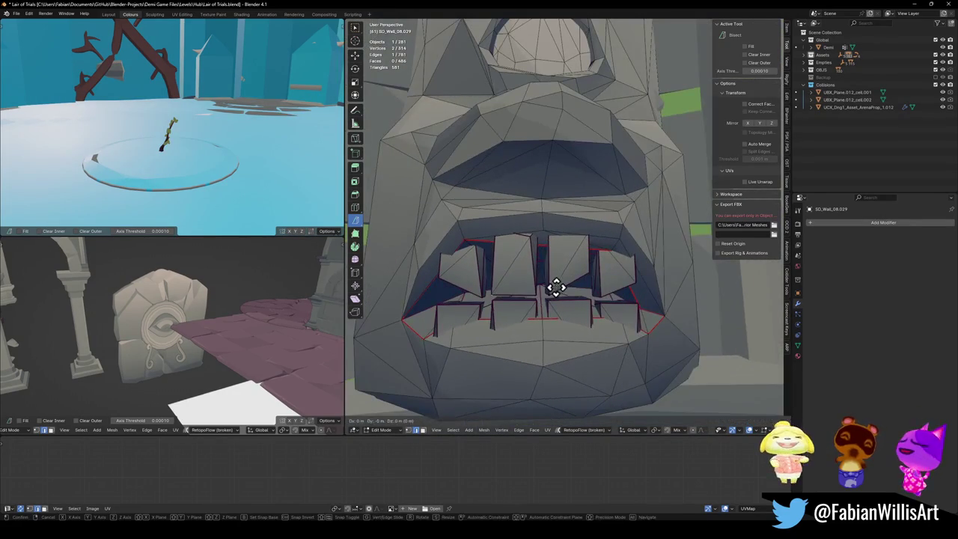
click(562, 265)
scroll(592, 242, down, 3)
key(Tab)
scroll(588, 250, down, 2)
scroll(604, 257, down, 3)
scroll(594, 267, up, 4)
mouse_move(596, 266)
middle_down()
mouse_move(556, 263)
mouse_move(609, 257)
mouse_move(641, 284)
mouse_move(639, 301)
middle_up()
- Lower the mouth edge further along Z, clear the selection, and preview the face
key(Tab)
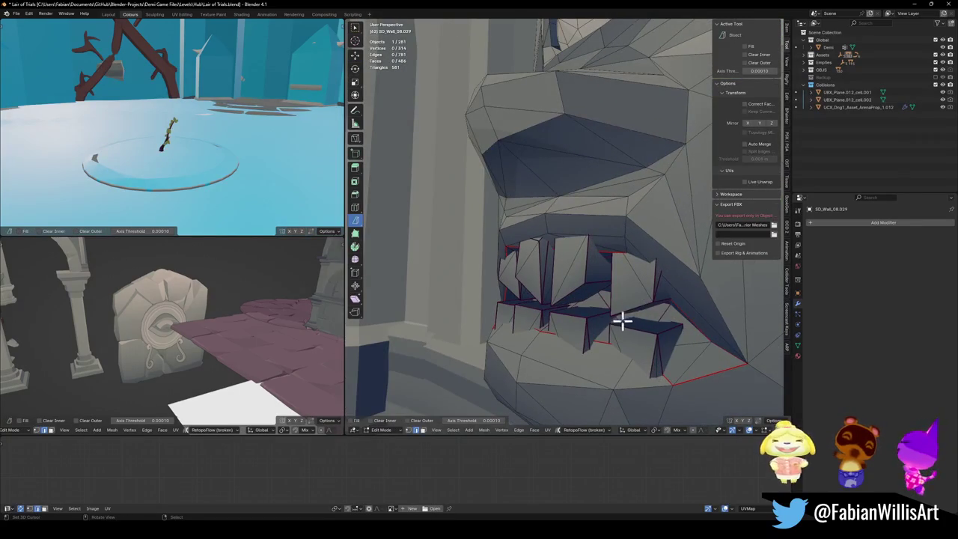
key(g)
key(z)
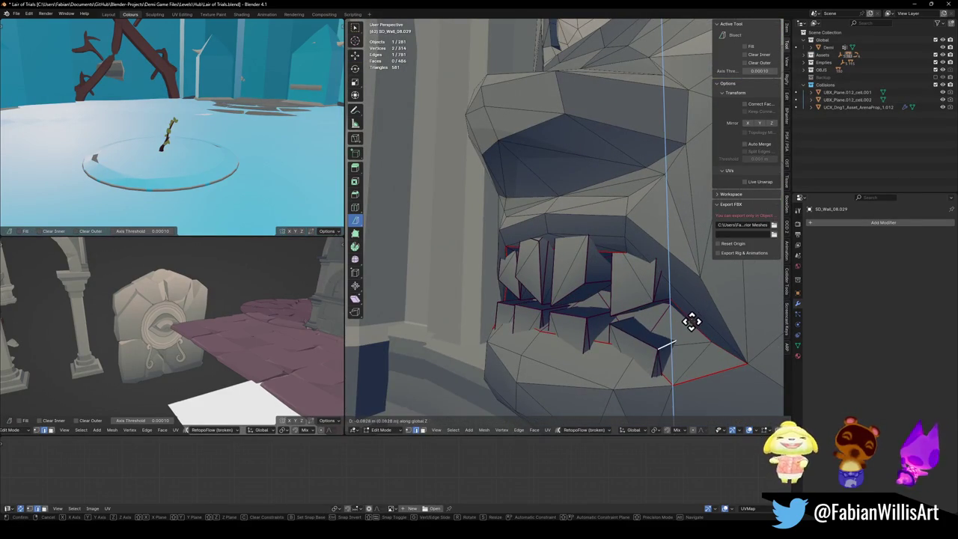
click(691, 321)
key(alt+a)
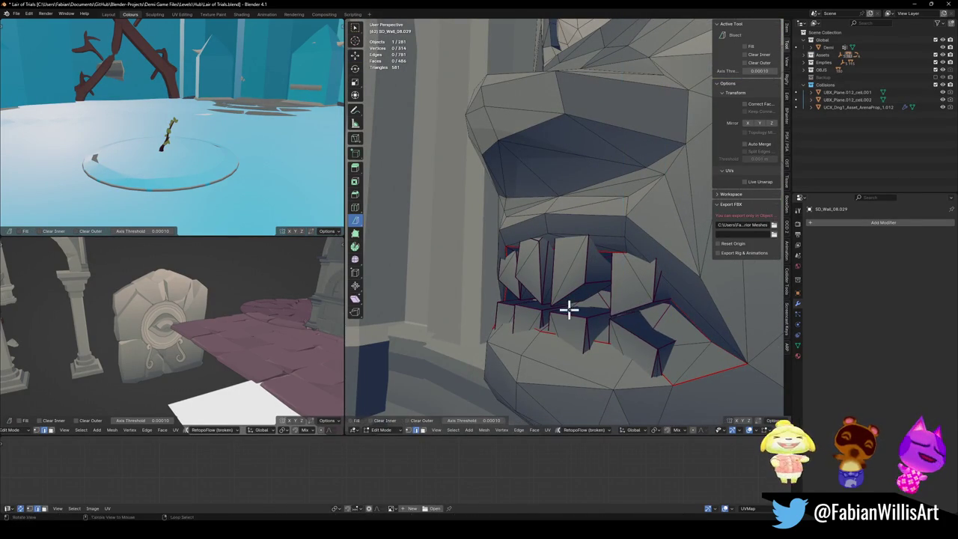
middle_drag(575, 312, 601, 312)
scroll(591, 291, down, 2)
scroll(584, 258, down, 1)
scroll(582, 258, down, 3)
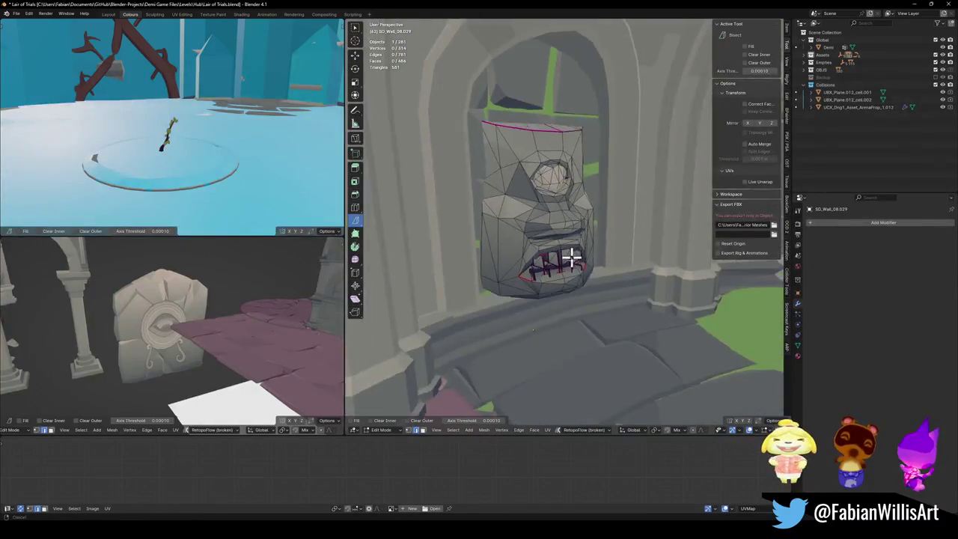
key(Tab)
scroll(599, 262, up, 1)
mouse_move(609, 263)
middle_down()
mouse_move(633, 279)
mouse_move(609, 280)
mouse_move(631, 300)
mouse_move(556, 260)
middle_up()
scroll(626, 282, up, 3)
- Scale the mouth vertices with Shift+Z twice, then return to Object Mode
key(Tab)
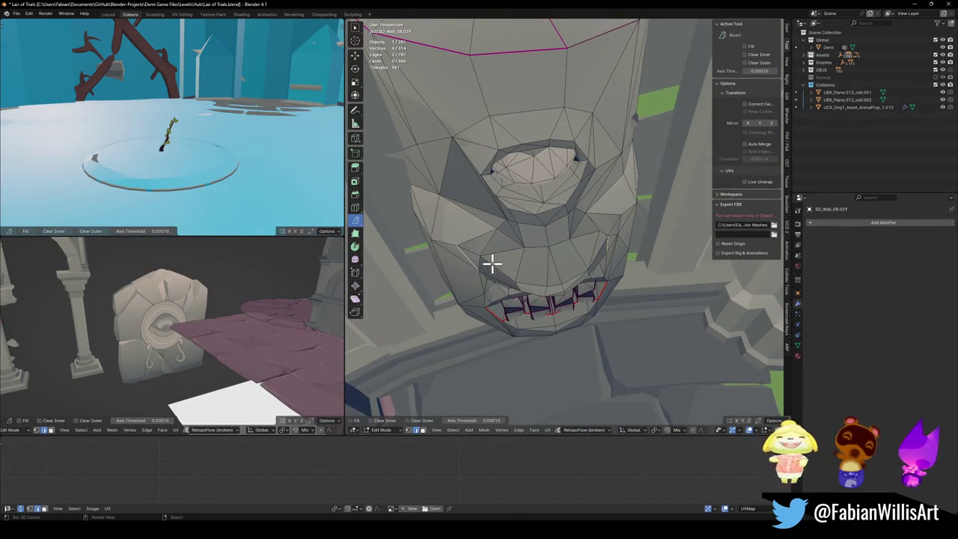
middle_drag(482, 262, 622, 259)
key(s)
key(shift+z)
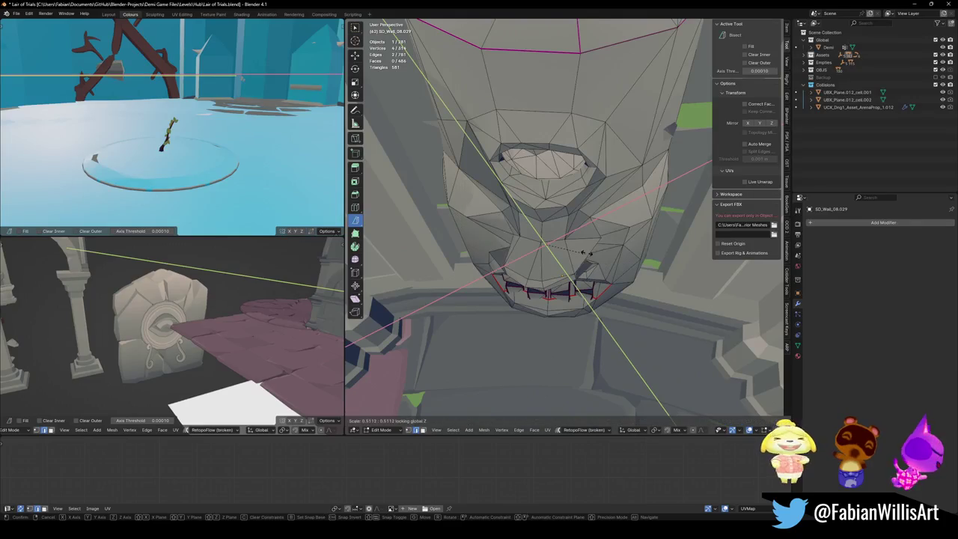
click(588, 252)
key(s)
key(shift+z)
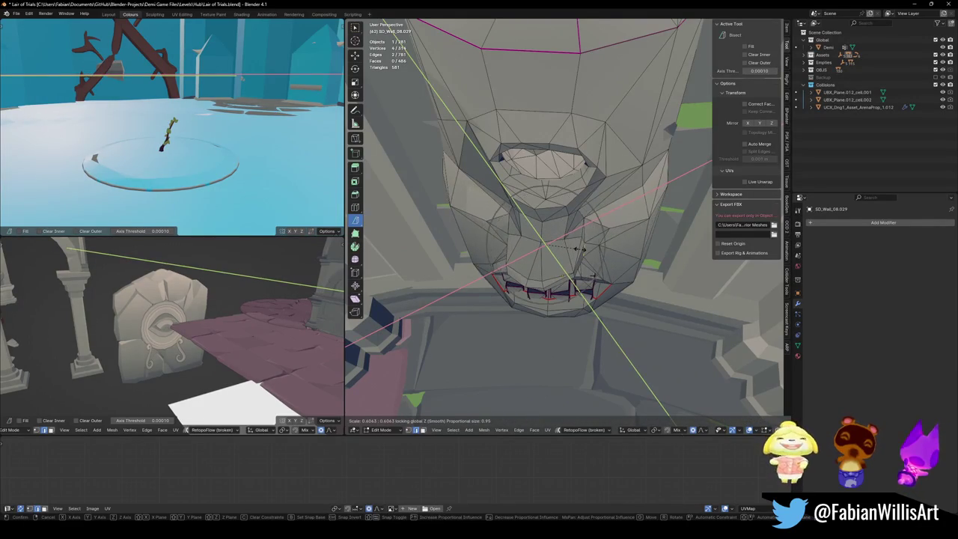
click(580, 249)
scroll(575, 246, down, 4)
scroll(584, 224, down, 3)
mouse_move(592, 207)
middle_down()
mouse_move(617, 213)
mouse_move(577, 240)
mouse_move(595, 250)
middle_up()
key(Tab)
scroll(616, 221, up, 3)
scroll(587, 246, down, 5)
scroll(599, 249, down, 2)
scroll(614, 249, up, 5)
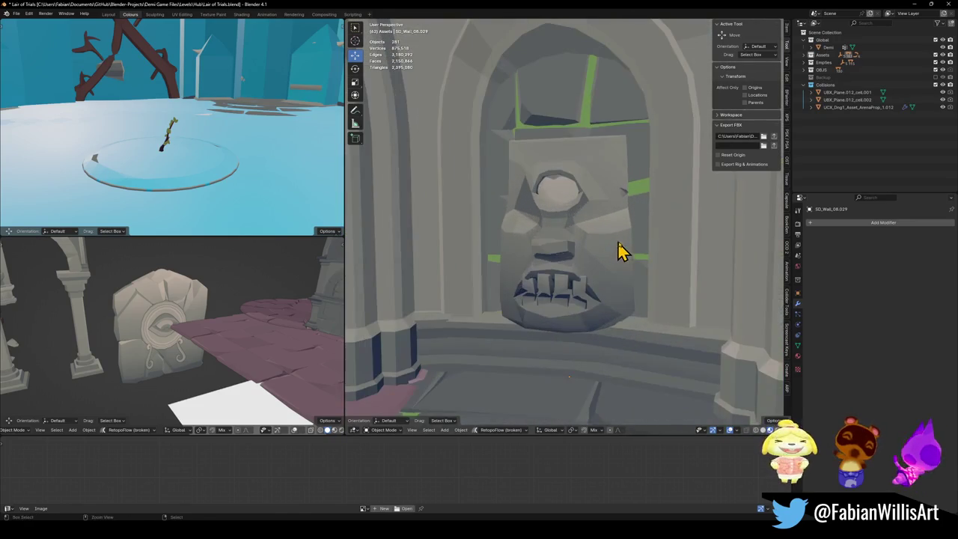
- In Edit Mode, raise the selected tooth vertices along Z
key(Tab)
scroll(614, 254, up, 2)
scroll(603, 299, up, 2)
scroll(583, 329, up, 1)
scroll(598, 315, up, 3)
middle_drag(622, 287, 627, 282)
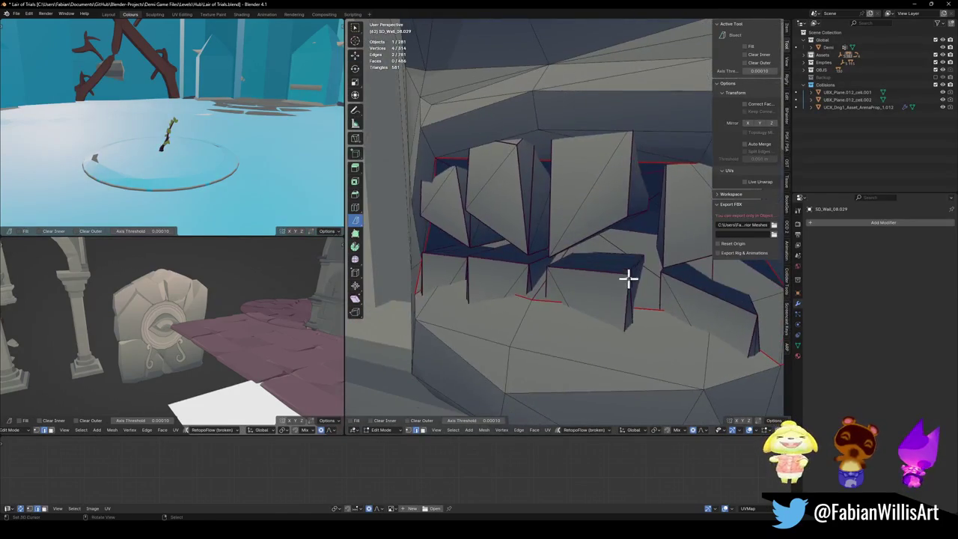
middle_drag(561, 276, 446, 262)
key(g)
key(z)
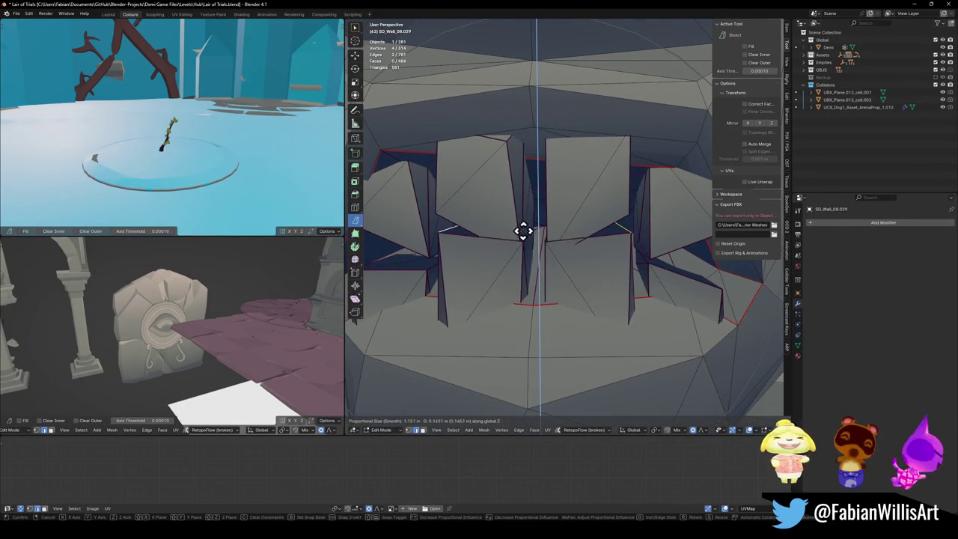
click(524, 231)
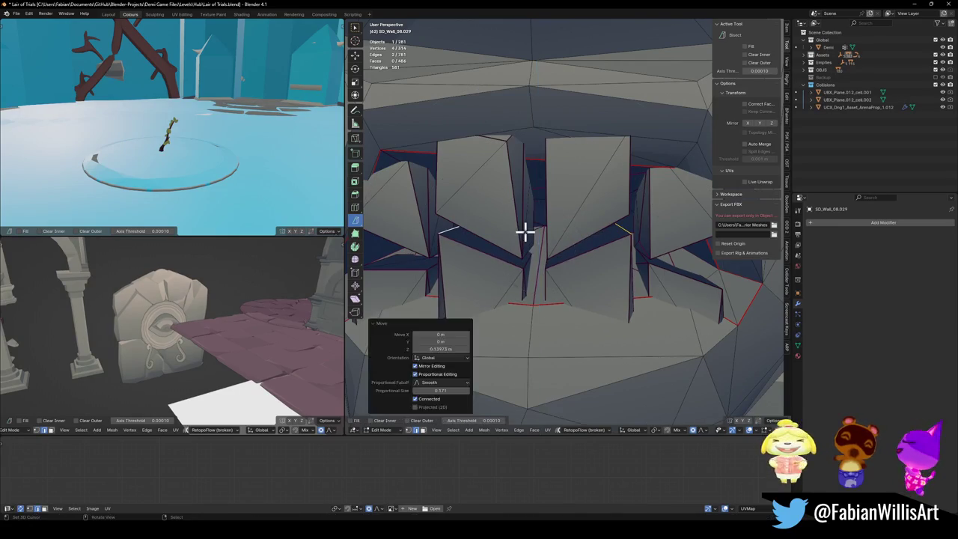
- Move another tooth vertex vertically about 0.14 m, then return to Object Mode
scroll(618, 246, down, 3)
middle_drag(618, 247, 650, 250)
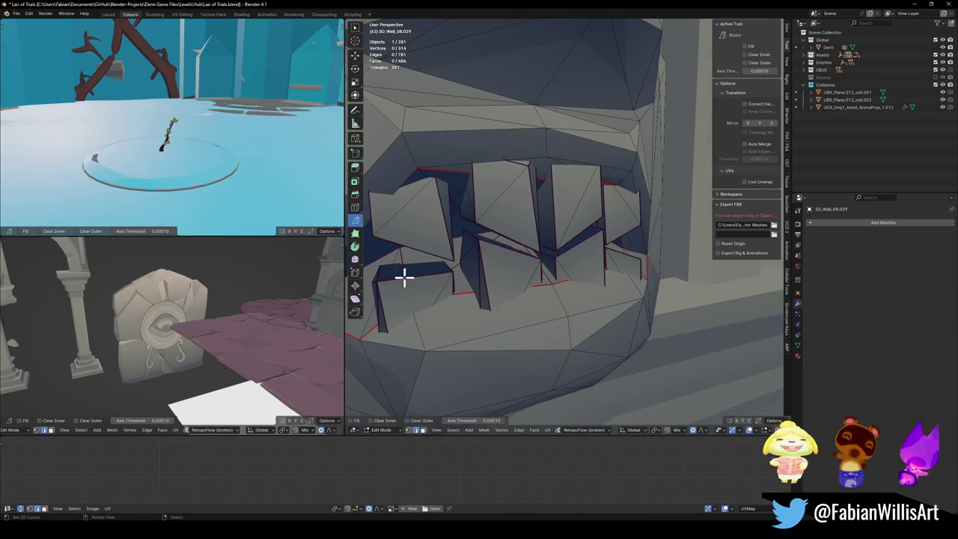
key(g)
key(z)
click(463, 247)
mouse_move(605, 269)
middle_down()
mouse_move(584, 273)
mouse_move(645, 261)
middle_up()
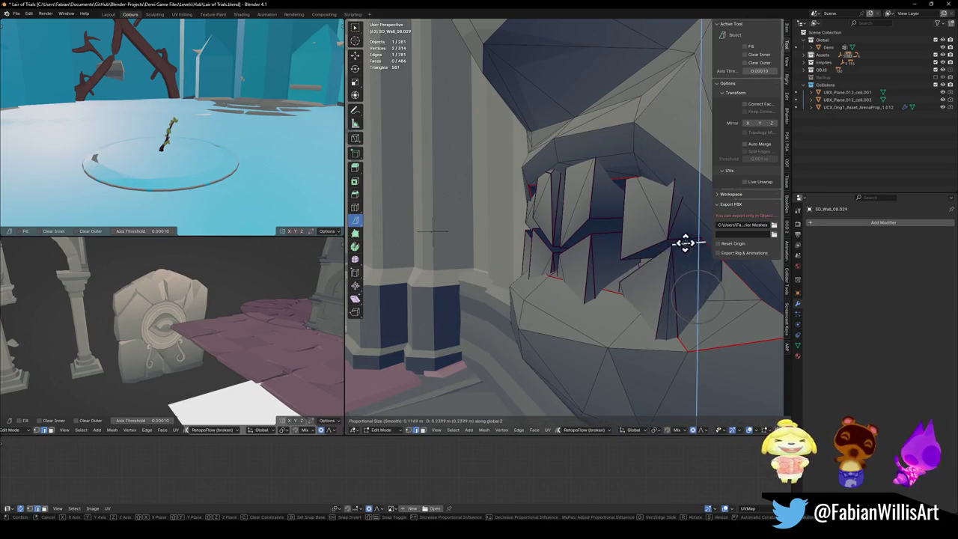
middle_drag(678, 256, 606, 276)
key(Tab)
scroll(592, 265, down, 3)
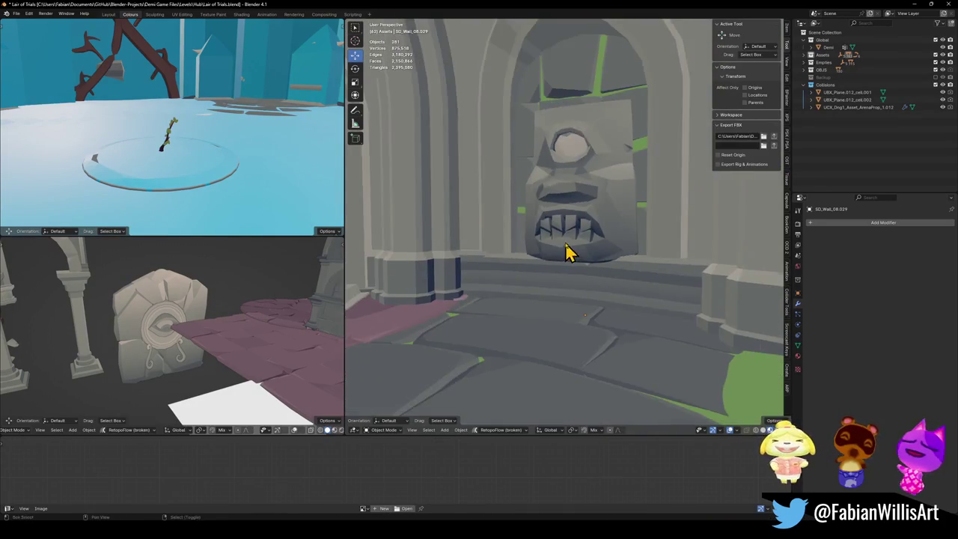
scroll(569, 255, down, 2)
scroll(606, 275, down, 2)
scroll(613, 274, up, 1)
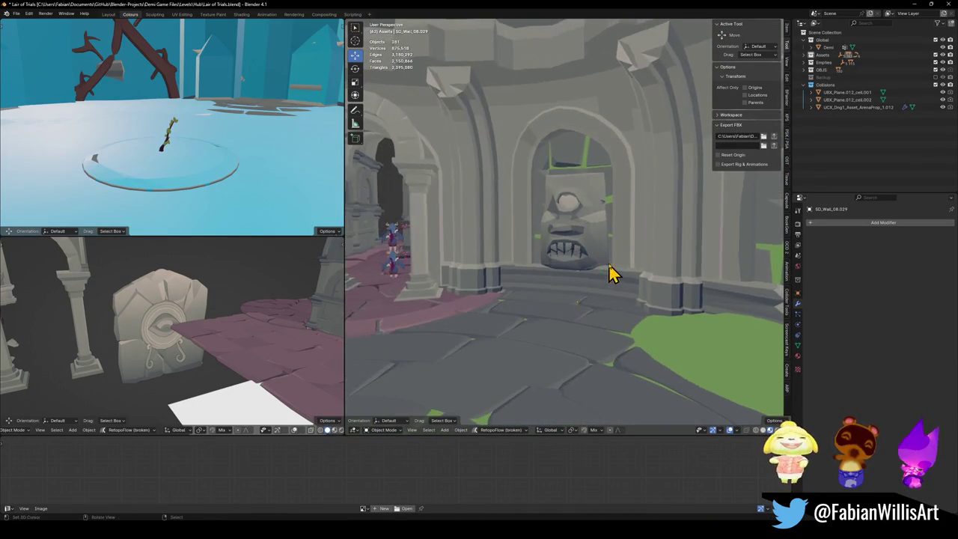
scroll(595, 273, down, 2)
scroll(614, 273, up, 2)
scroll(615, 276, up, 3)
scroll(621, 274, down, 1)
scroll(598, 272, down, 3)
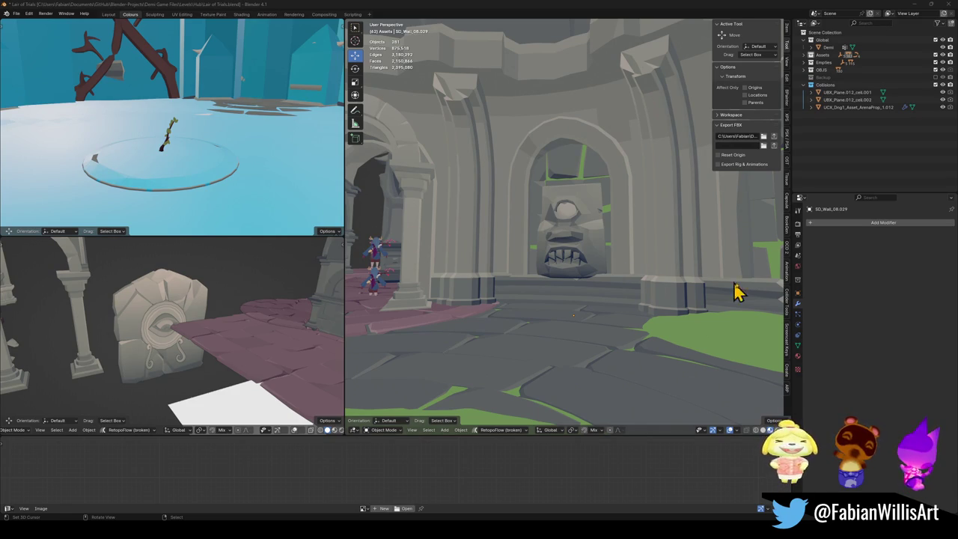
click(583, 262)
key(KP_Decimal)
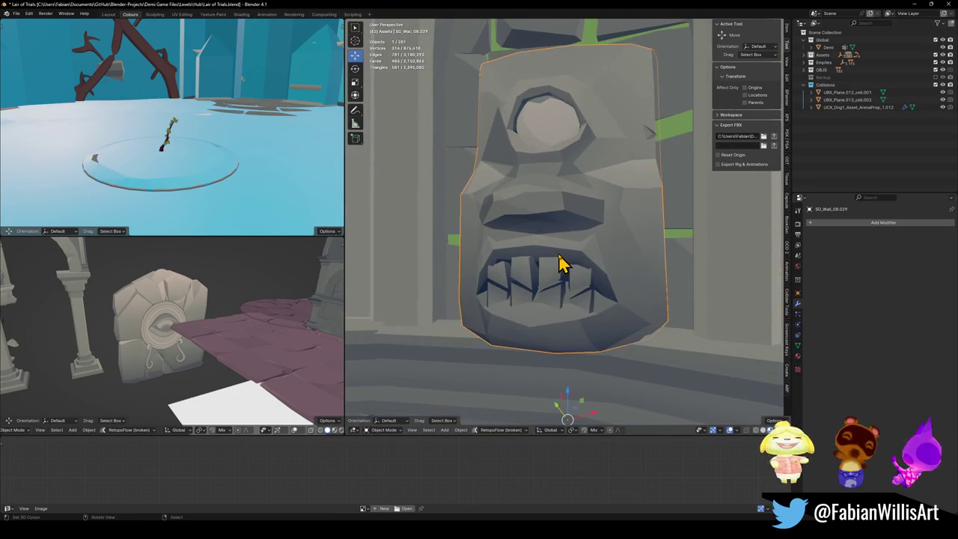
key(Tab)
key(a)
key(alt+a)
key(l)
key(l)
key(l)
key(l)
key(l)
key(x)
click(582, 289)
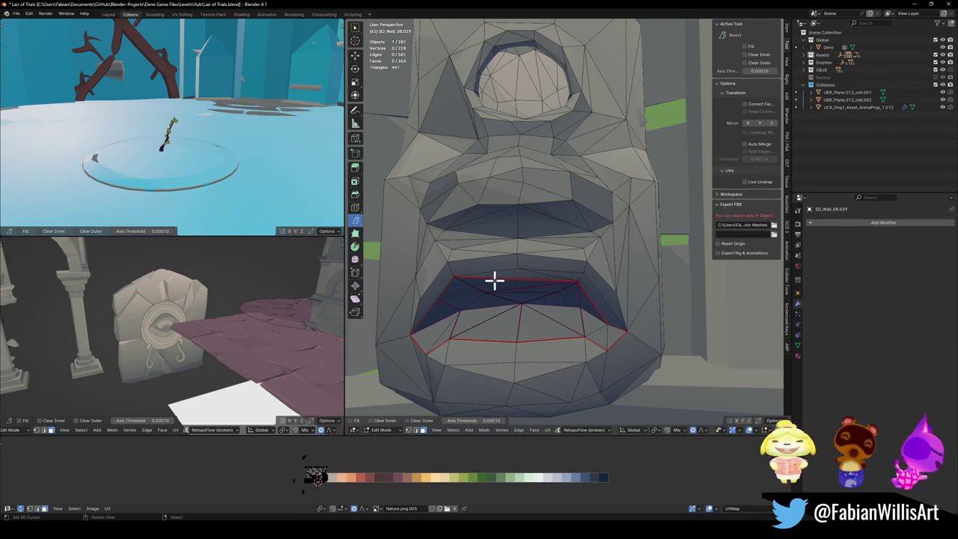
key(Tab)
scroll(542, 276, down, 5)
middle_drag(630, 259, 598, 263)
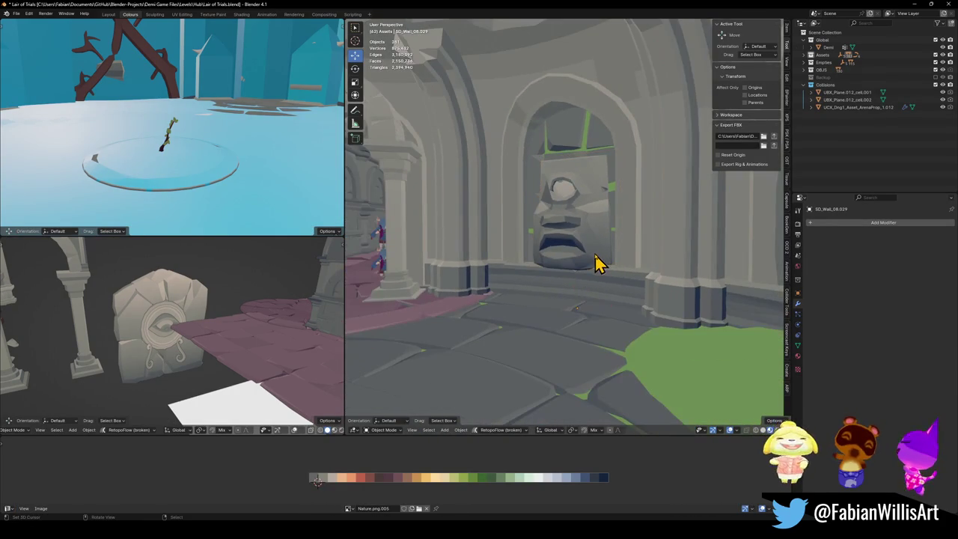
scroll(601, 257, down, 2)
scroll(604, 257, down, 3)
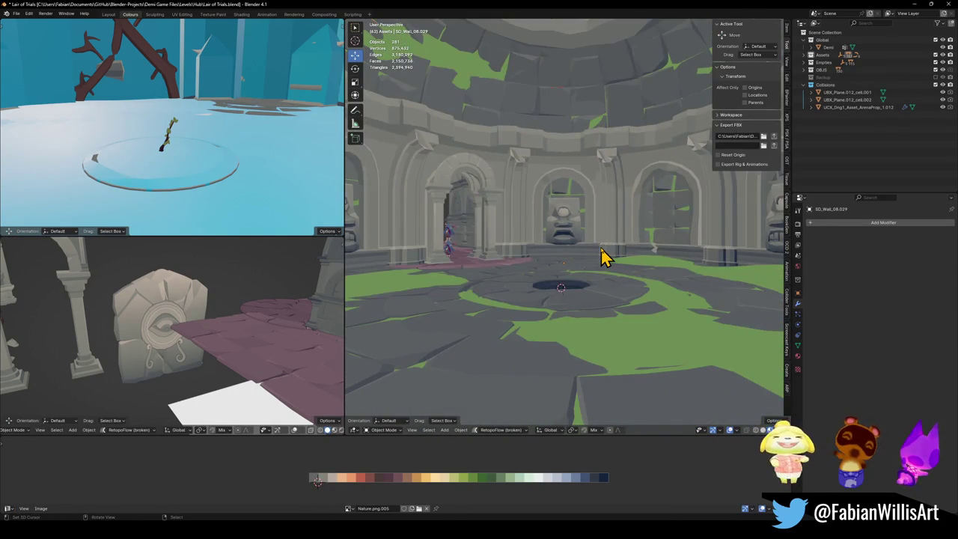
key(KP_Decimal)
mouse_move(594, 256)
middle_down()
mouse_move(585, 280)
mouse_move(551, 271)
mouse_move(580, 280)
middle_up()
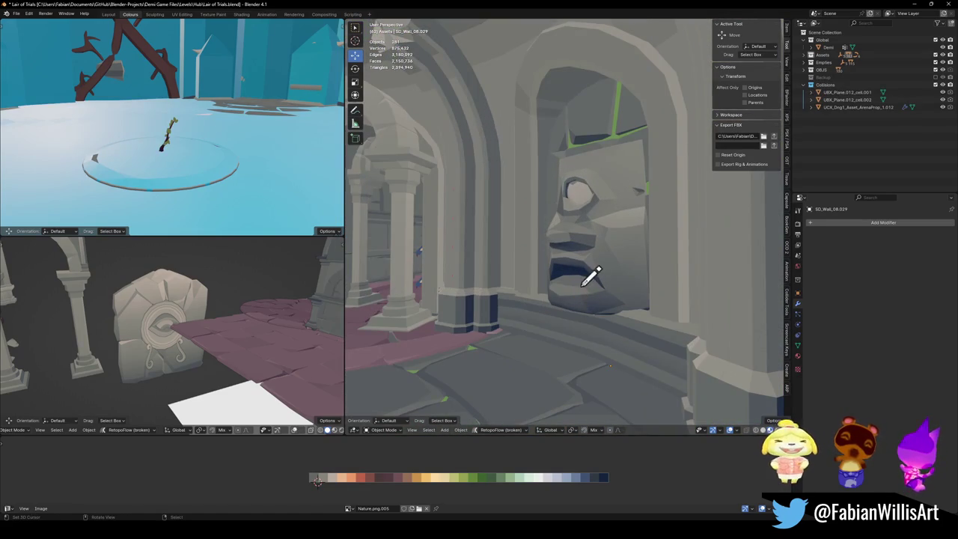
key(Escape)
mouse_move(574, 388)
middle_down()
mouse_move(541, 282)
mouse_move(605, 284)
mouse_move(561, 304)
mouse_move(599, 284)
mouse_move(545, 283)
middle_up()
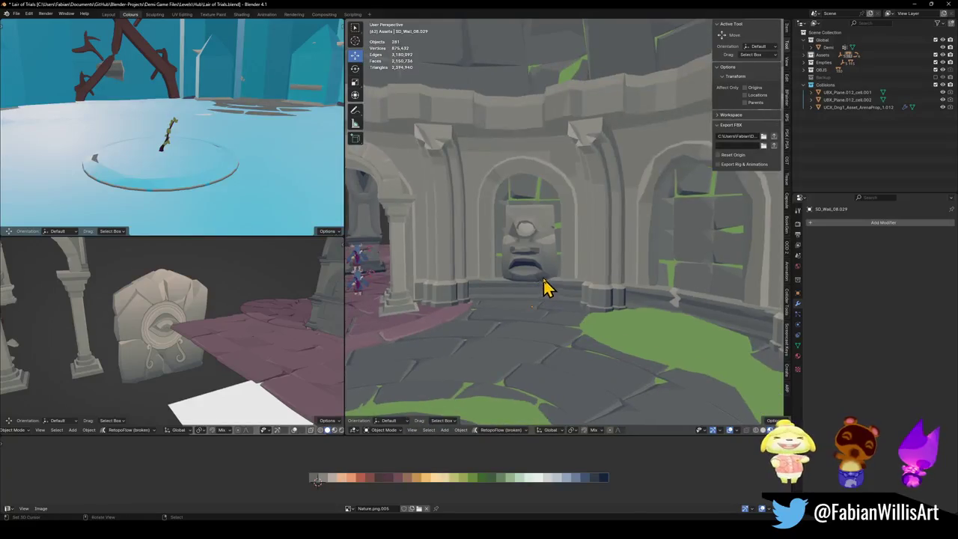
scroll(515, 288, up, 3)
scroll(496, 241, up, 4)
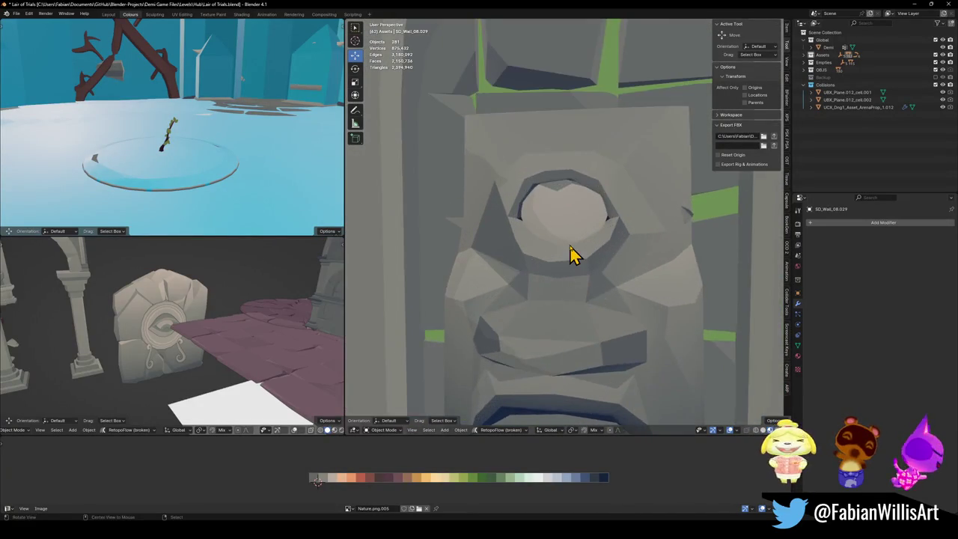
scroll(566, 231, down, 4)
scroll(577, 256, down, 2)
scroll(594, 263, down, 3)
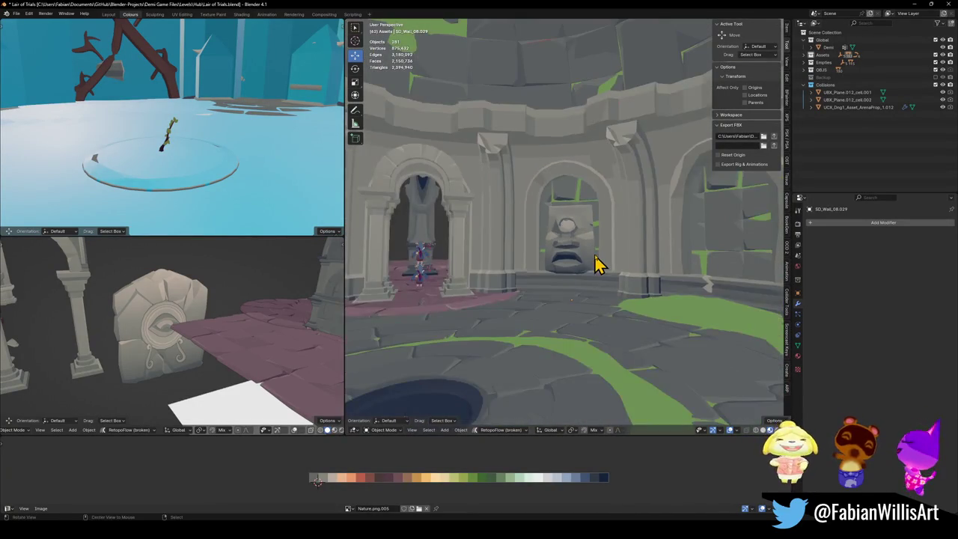
middle_drag(596, 263, 591, 267)
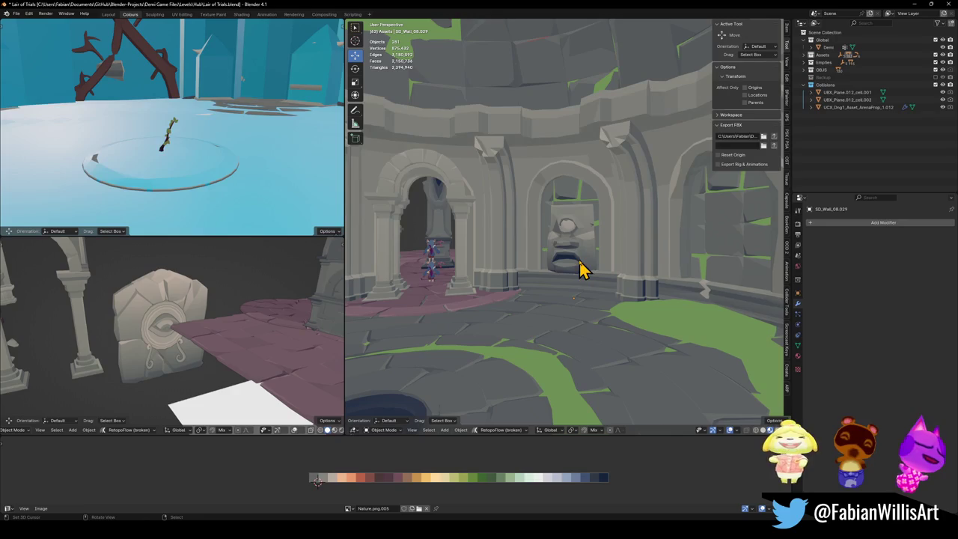
scroll(567, 258, up, 3)
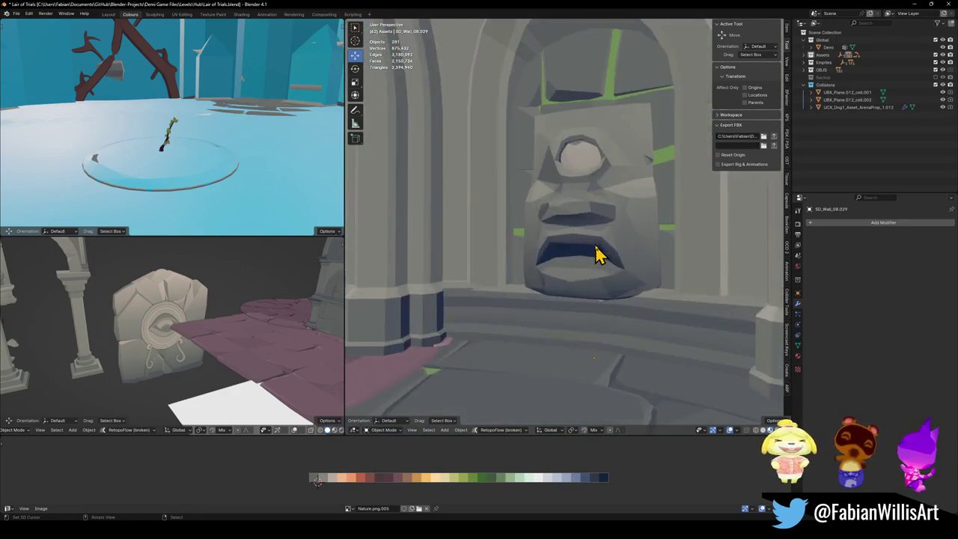
scroll(591, 250, up, 2)
key(Tab)
- Lower three lower-mouth faces along Z with proportional editing
click(560, 252)
shift+click(565, 254)
shift+click(573, 238)
key(g)
key(z)
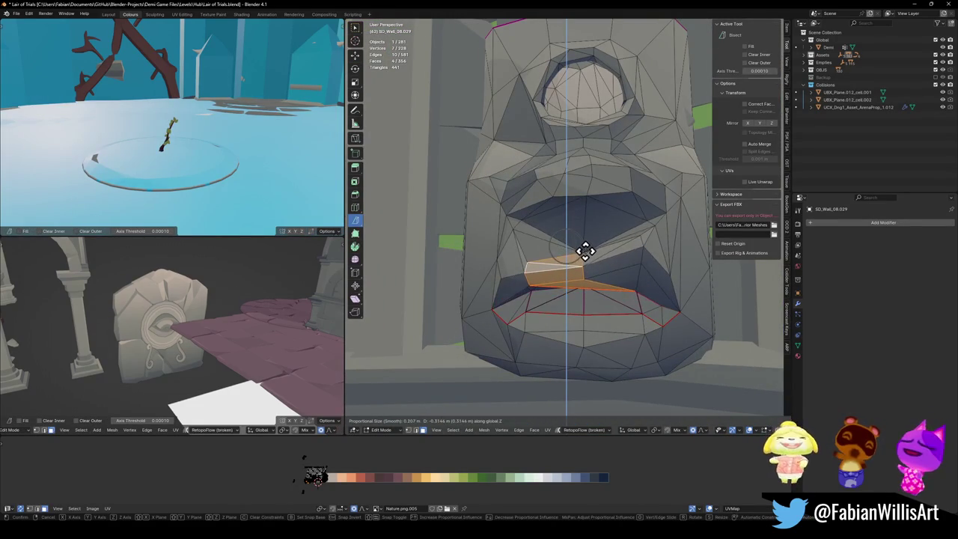
scroll(584, 251, down, 10)
scroll(586, 252, down, 12)
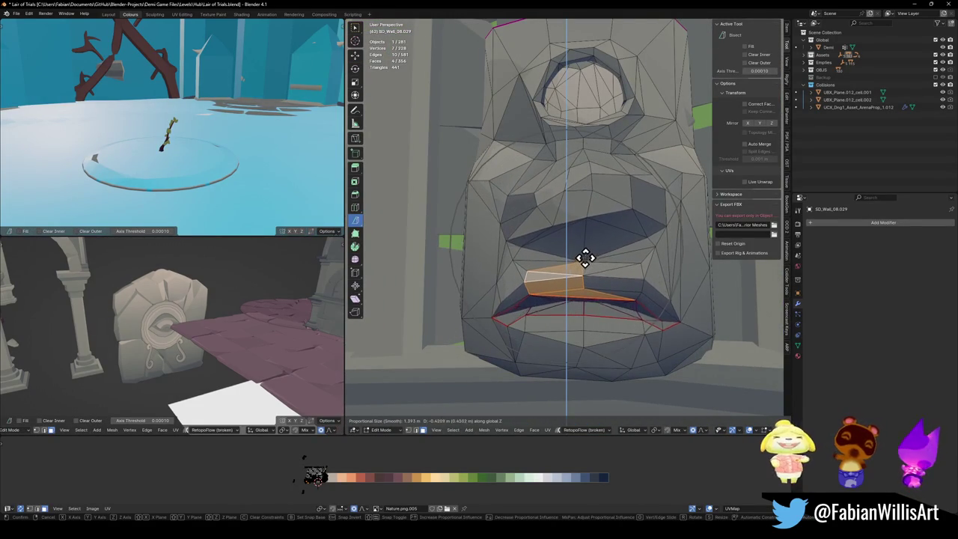
click(588, 263)
key(Tab)
scroll(591, 267, down, 3)
mouse_move(620, 261)
middle_down()
mouse_move(610, 267)
mouse_move(618, 262)
middle_up()
scroll(616, 262, up, 5)
- Select three mouth faces for a vertical move, then cancel it
key(Tab)
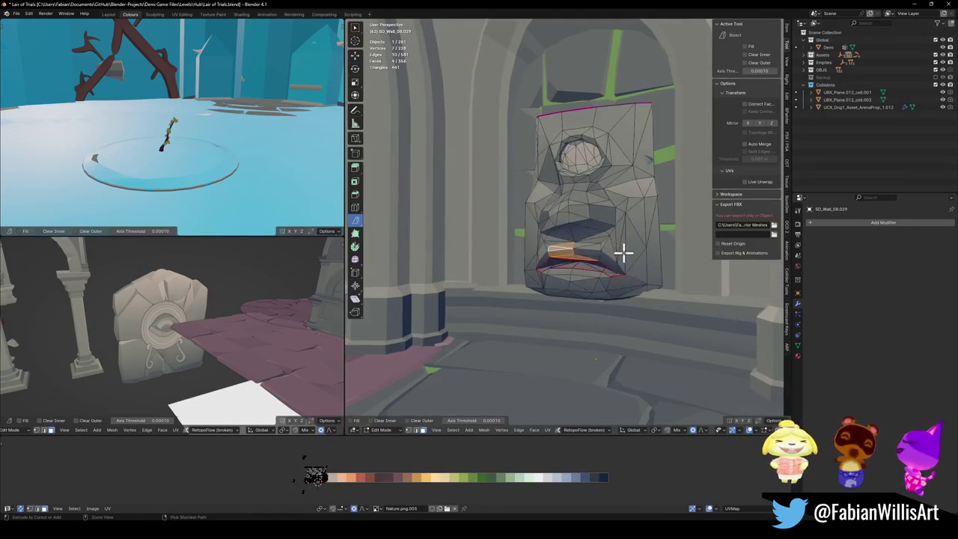
scroll(603, 267, up, 4)
click(558, 348)
shift+click(574, 367)
shift+click(633, 349)
key(g)
key(z)
key(Escape)
- Move a single mouth edge vertically to a new height
click(575, 299)
key(g)
key(z)
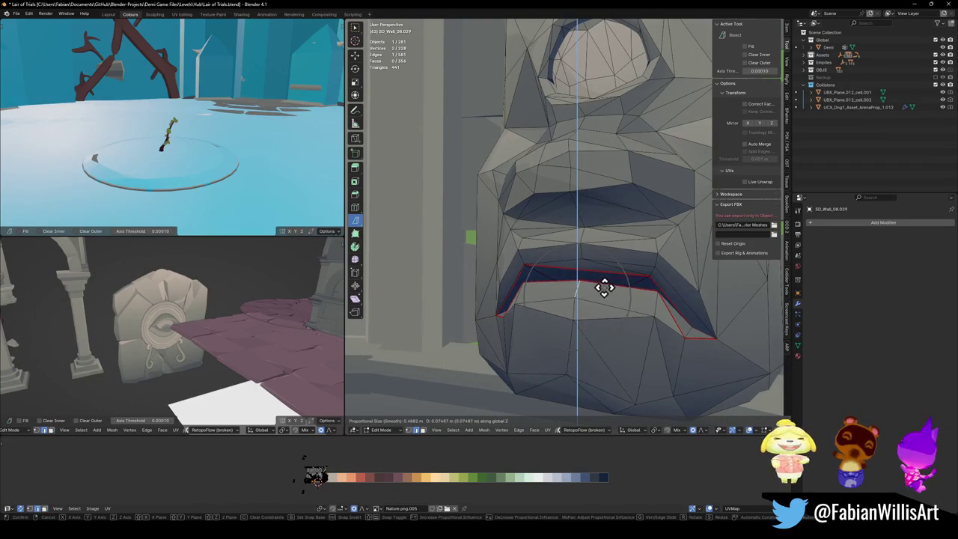
click(605, 286)
key(Tab)
scroll(604, 284, down, 6)
scroll(606, 278, down, 2)
scroll(610, 277, down, 2)
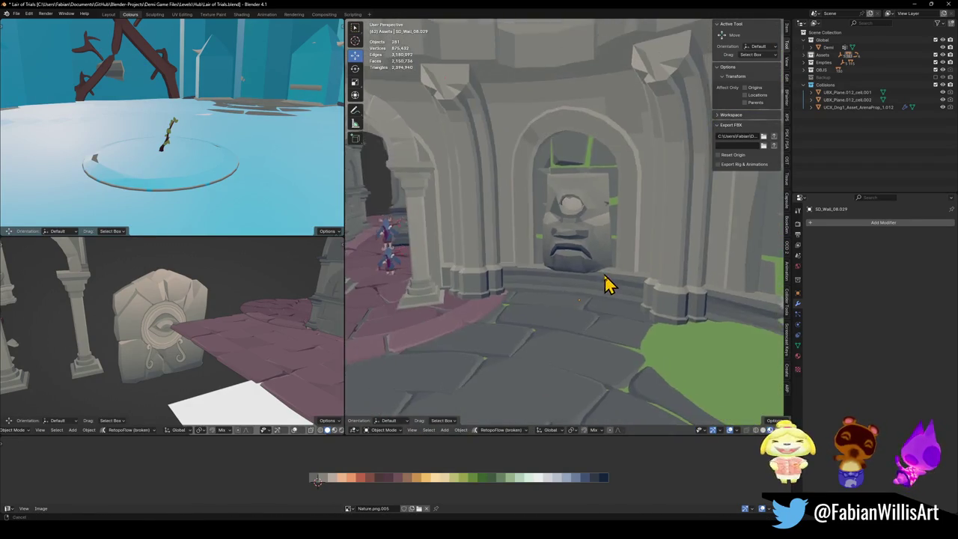
scroll(606, 278, up, 2)
scroll(599, 285, up, 5)
- Raise the selected mouth edge further along Z and check it from the front
key(Tab)
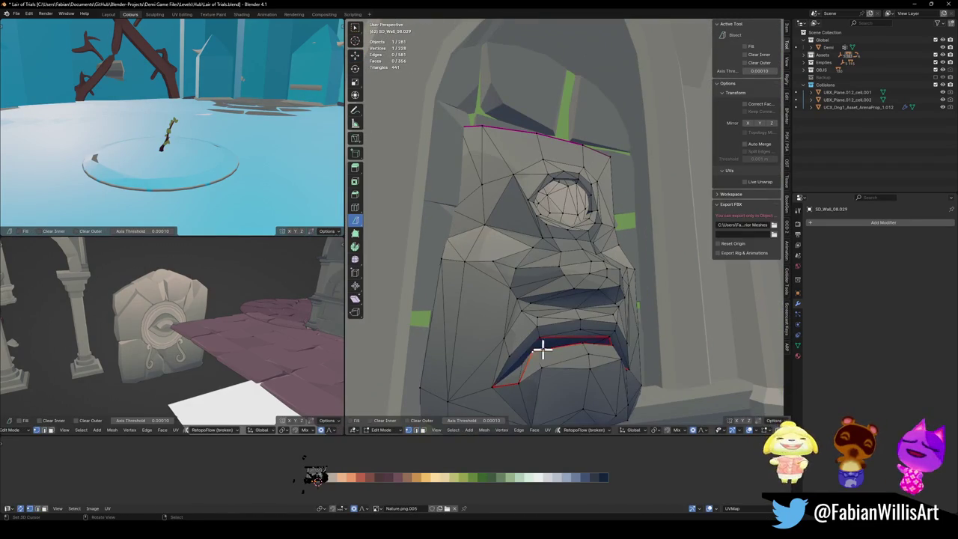
key(g)
key(z)
click(565, 339)
middle_drag(605, 334, 603, 342)
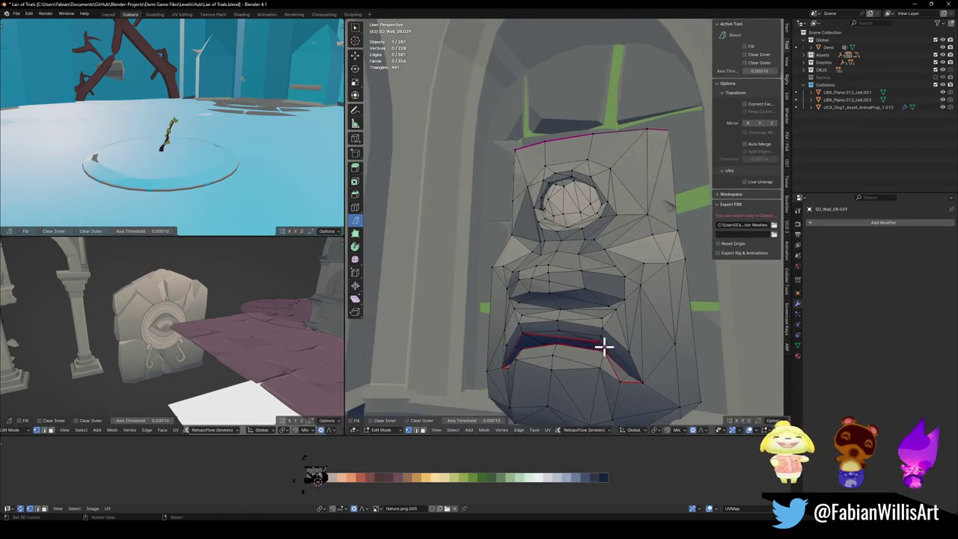
key(Tab)
scroll(621, 342, down, 5)
mouse_move(605, 274)
middle_down()
mouse_move(625, 281)
mouse_move(605, 277)
middle_up()
scroll(625, 281, down, 5)
scroll(635, 277, up, 6)
- Temporarily hide the statue's eye faces to inspect the mouth, then reveal them again
click(604, 277)
key(Tab)
scroll(575, 217, up, 2)
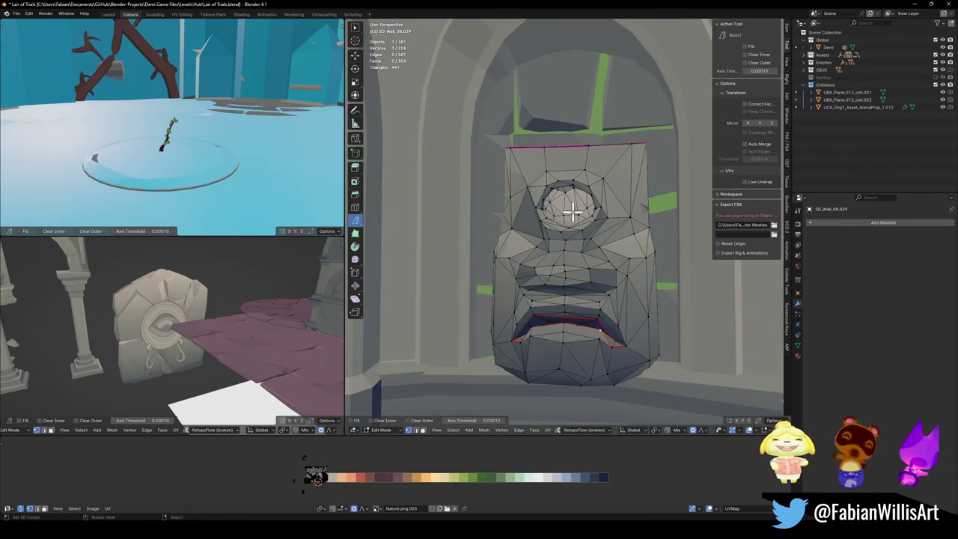
key(h)
scroll(618, 225, down, 4)
scroll(607, 238, up, 1)
scroll(609, 239, up, 2)
scroll(618, 247, up, 1)
scroll(616, 239, down, 2)
scroll(626, 236, down, 4)
key(alt+h)
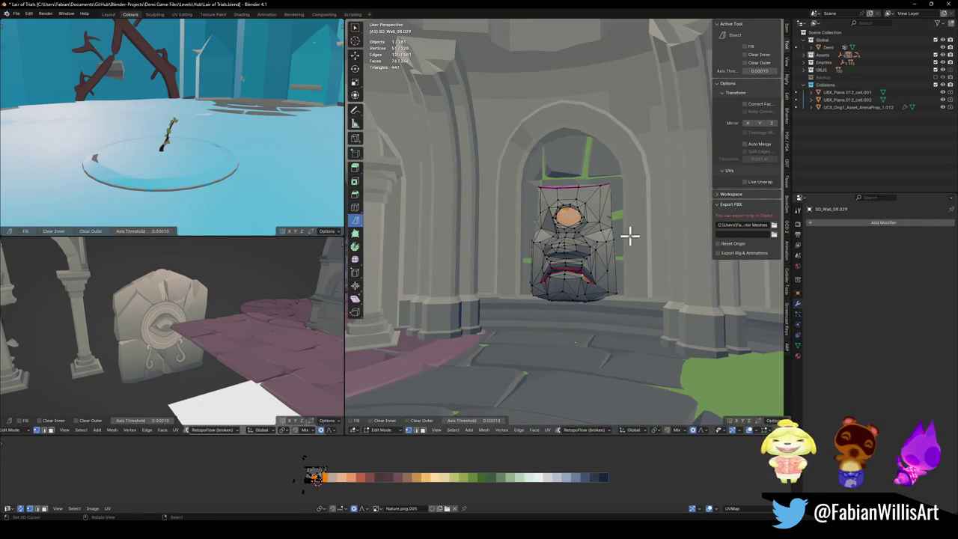
key(Tab)
scroll(586, 247, up, 5)
scroll(616, 270, down, 2)
- Drop the mouth edge loop about 0.55 m along Z with proportional editing
key(Tab)
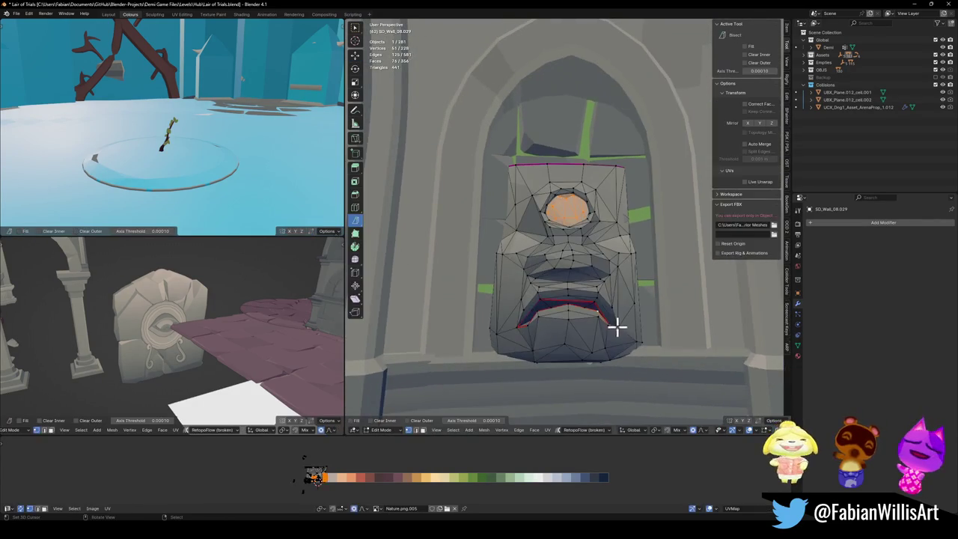
key(g)
key(z)
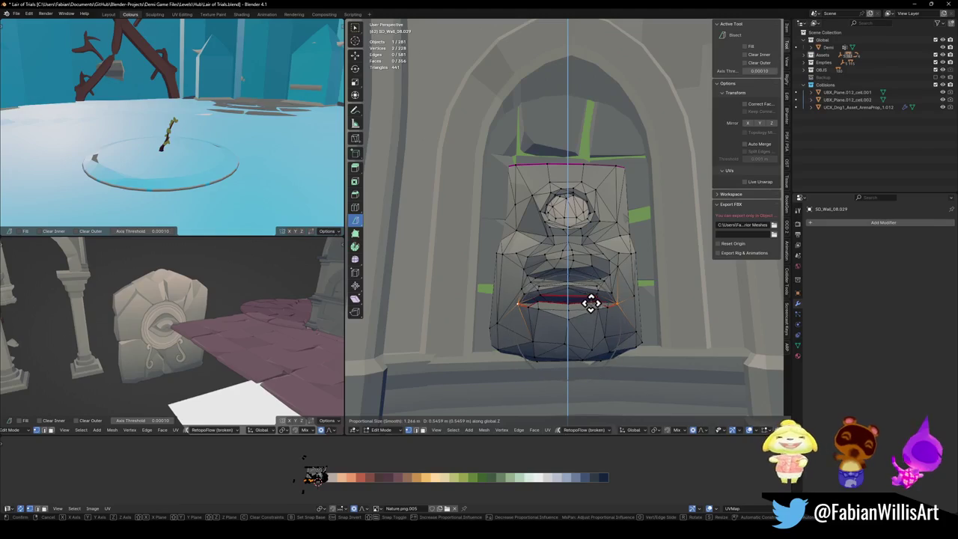
click(594, 315)
key(Tab)
scroll(594, 315, down, 5)
middle_drag(598, 304, 596, 280)
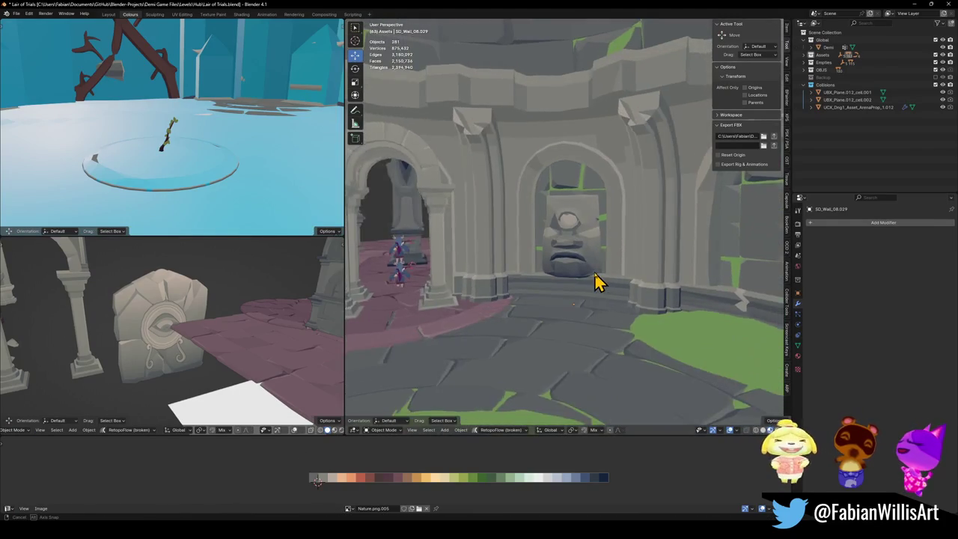
scroll(603, 273, up, 3)
scroll(621, 267, up, 2)
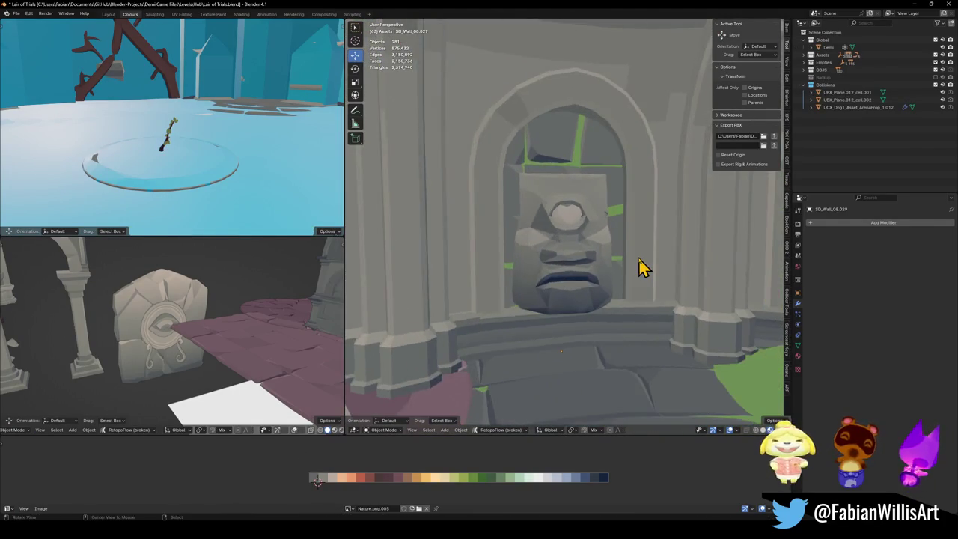
scroll(632, 265, down, 5)
scroll(614, 268, up, 2)
mouse_move(608, 271)
middle_down()
mouse_move(588, 265)
mouse_move(615, 269)
middle_up()
scroll(609, 273, up, 5)
scroll(636, 267, down, 1)
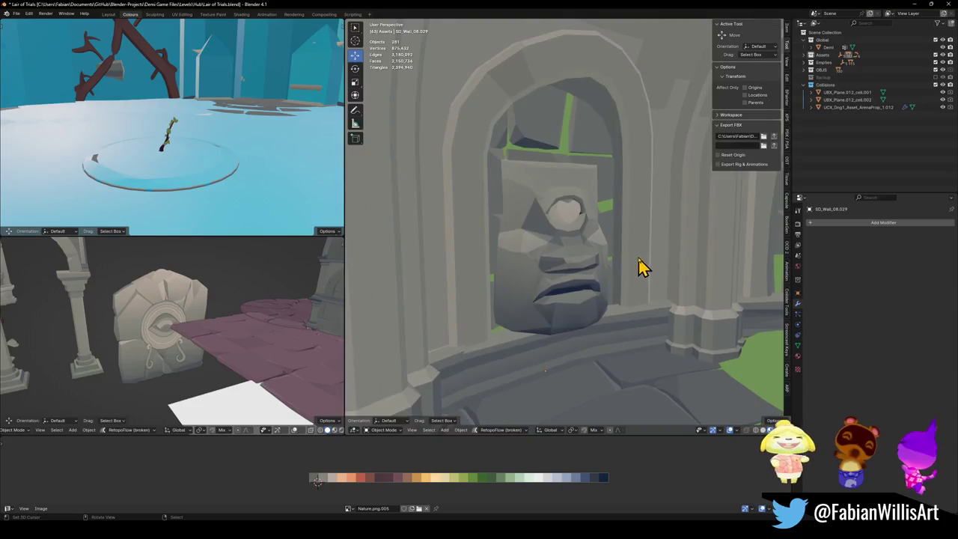
scroll(637, 270, down, 4)
scroll(602, 271, up, 5)
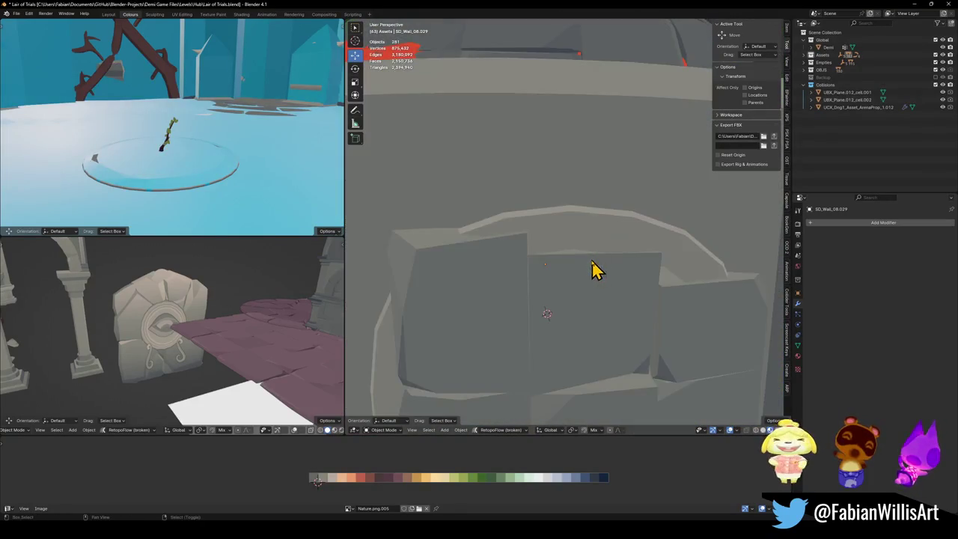
scroll(616, 261, down, 5)
key(shift+grave)
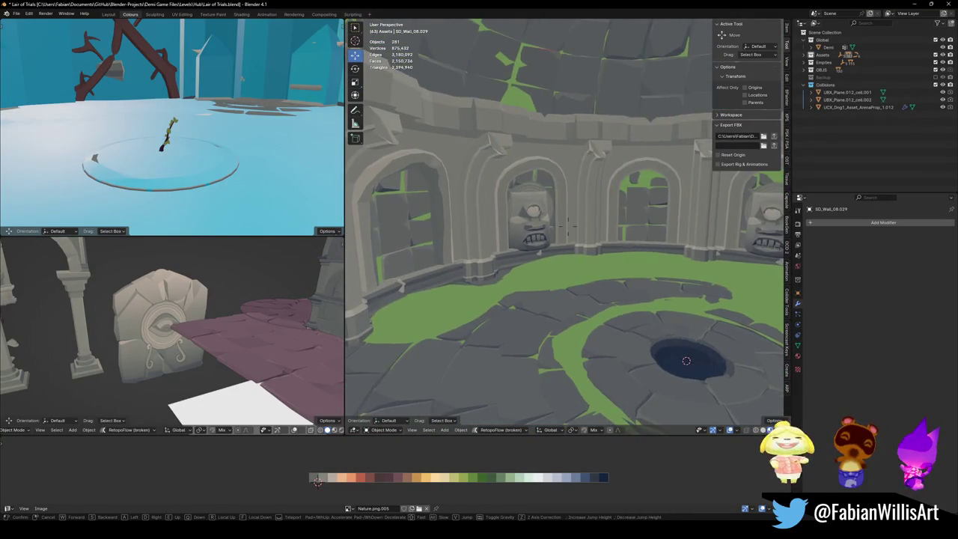
key(w)
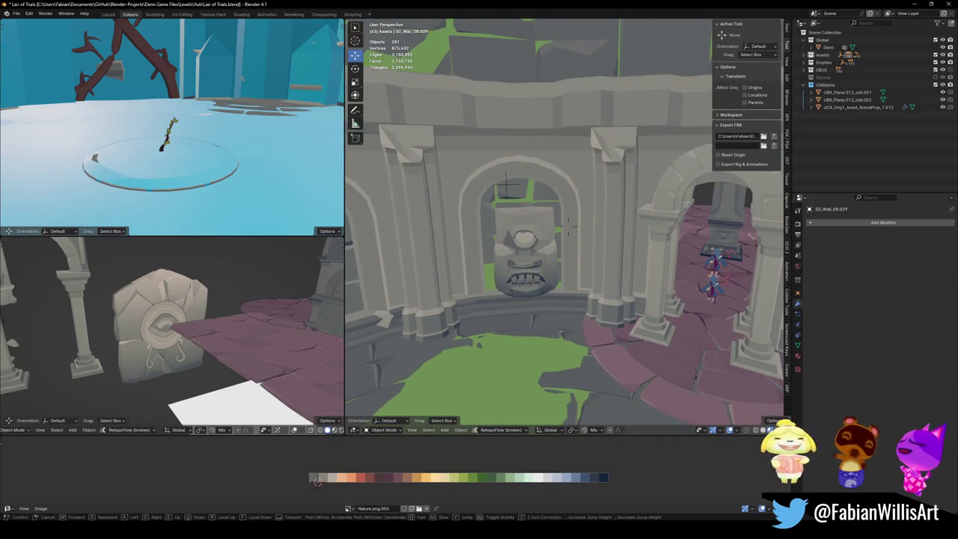
key(s)
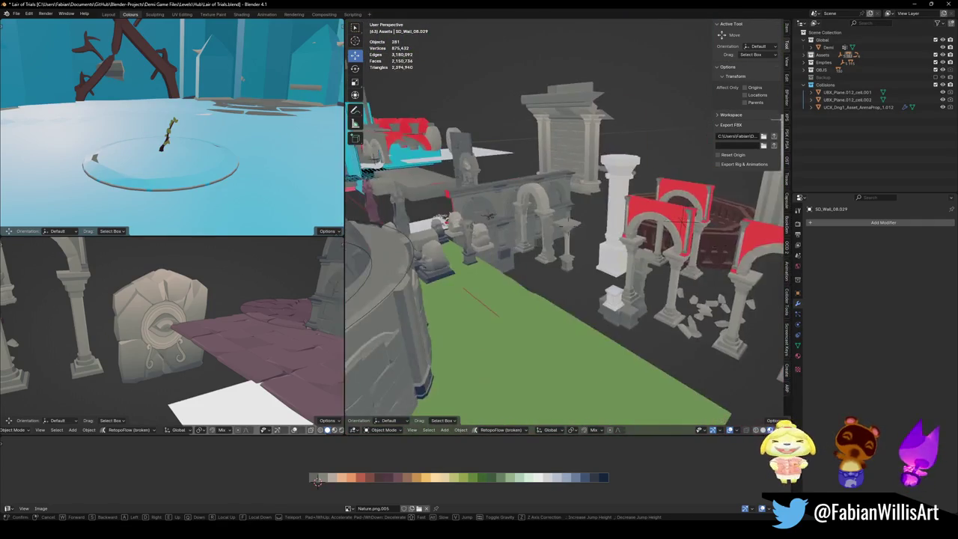
key(w)
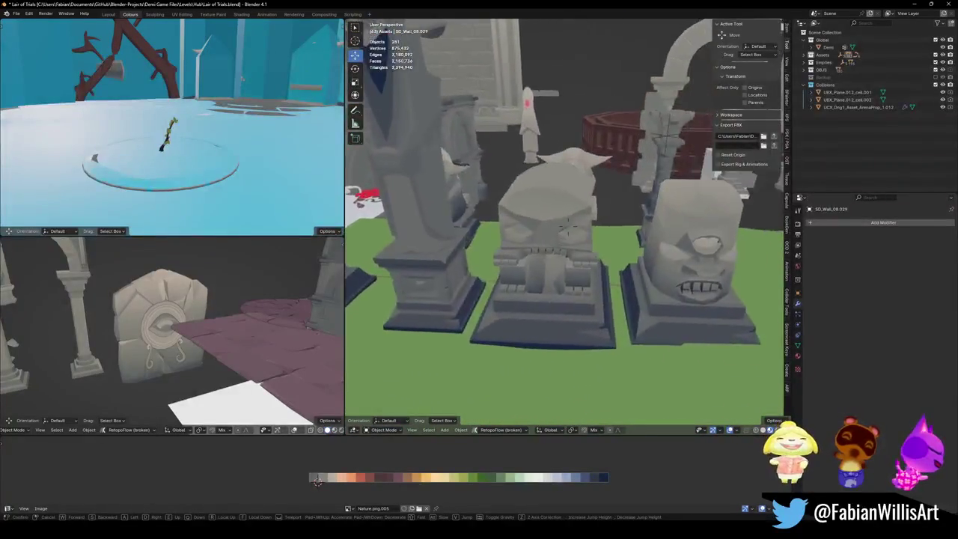
key(s)
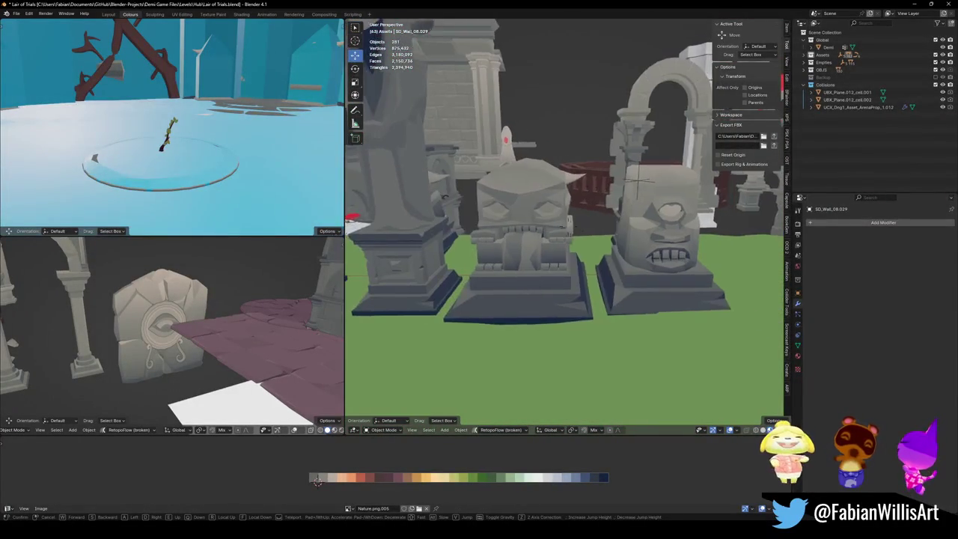
key(w)
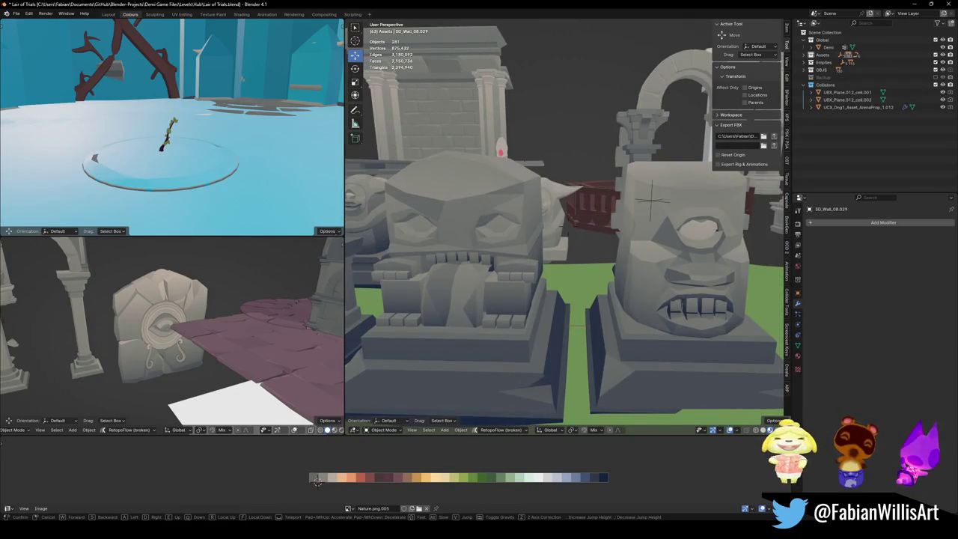
key(a)
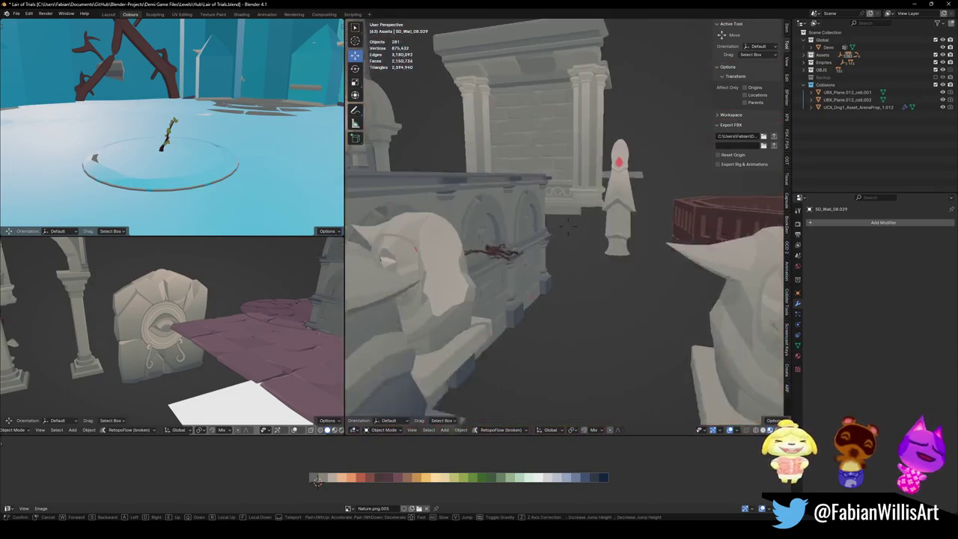
key(w)
key(s)
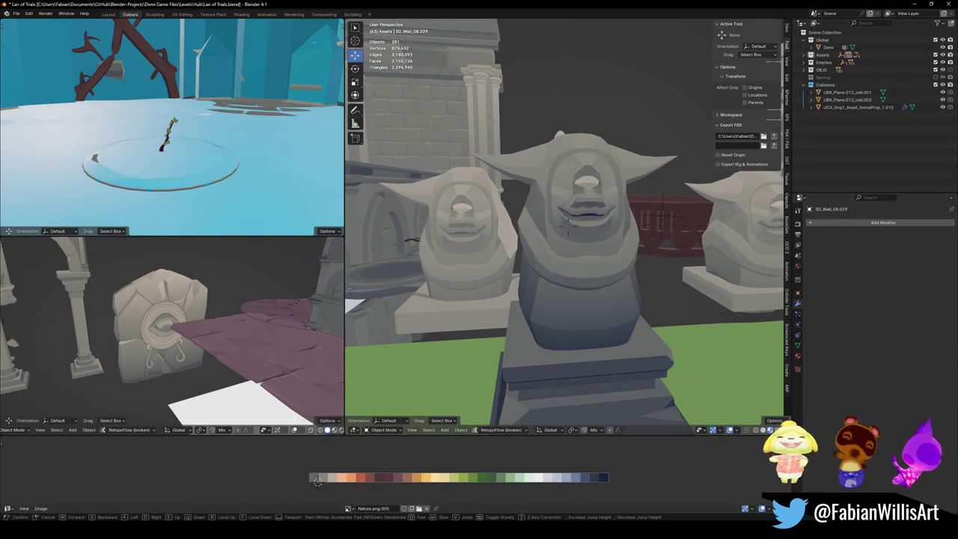
click(575, 267)
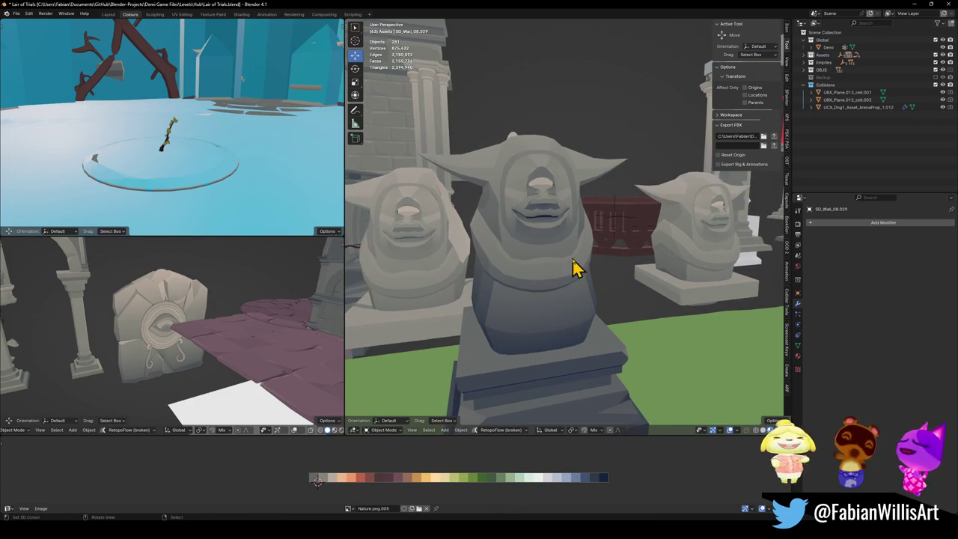
- Duplicate the horned statue and slide the copy beside the one-eyed statue at the same height
click(562, 222)
mouse_move(534, 214)
middle_down()
mouse_move(631, 251)
mouse_move(556, 246)
mouse_move(581, 256)
mouse_move(475, 259)
mouse_move(499, 272)
mouse_move(513, 222)
middle_up()
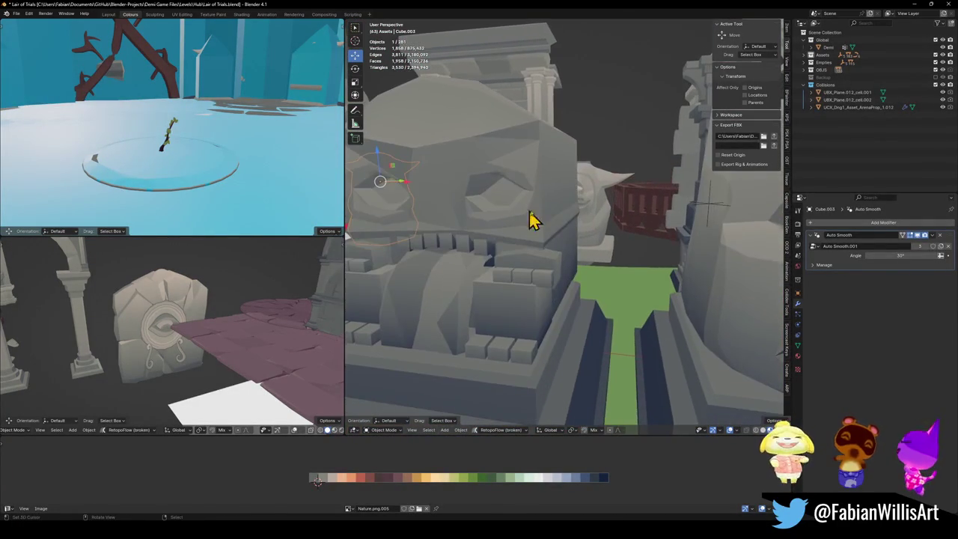
mouse_move(478, 250)
middle_down()
mouse_move(665, 297)
mouse_move(773, 263)
middle_up()
key(shift+d)
click(680, 274)
mouse_move(680, 274)
middle_down()
mouse_move(655, 263)
mouse_move(592, 278)
middle_up()
key(g)
key(shift+z)
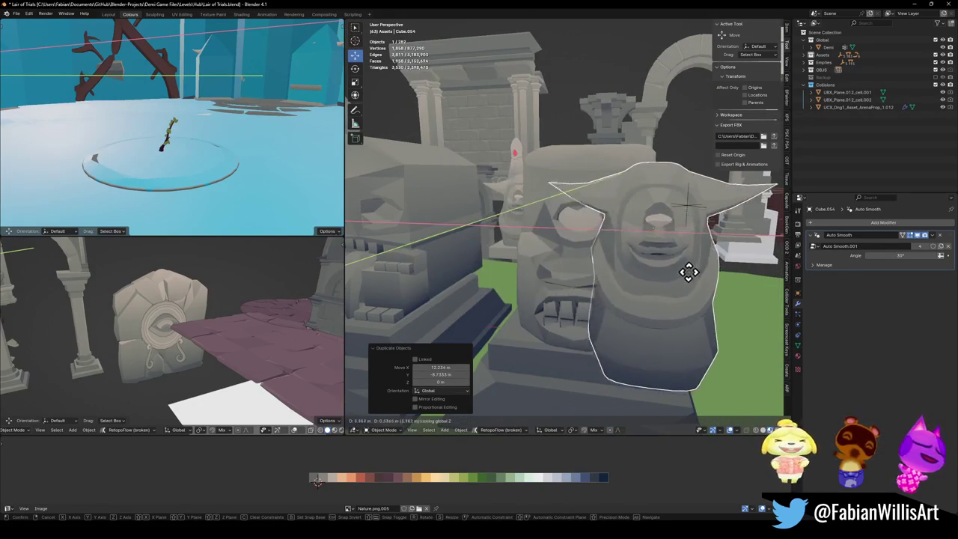
click(755, 270)
mouse_move(765, 273)
middle_down()
mouse_move(645, 293)
mouse_move(605, 274)
mouse_move(547, 277)
mouse_move(572, 283)
middle_up()
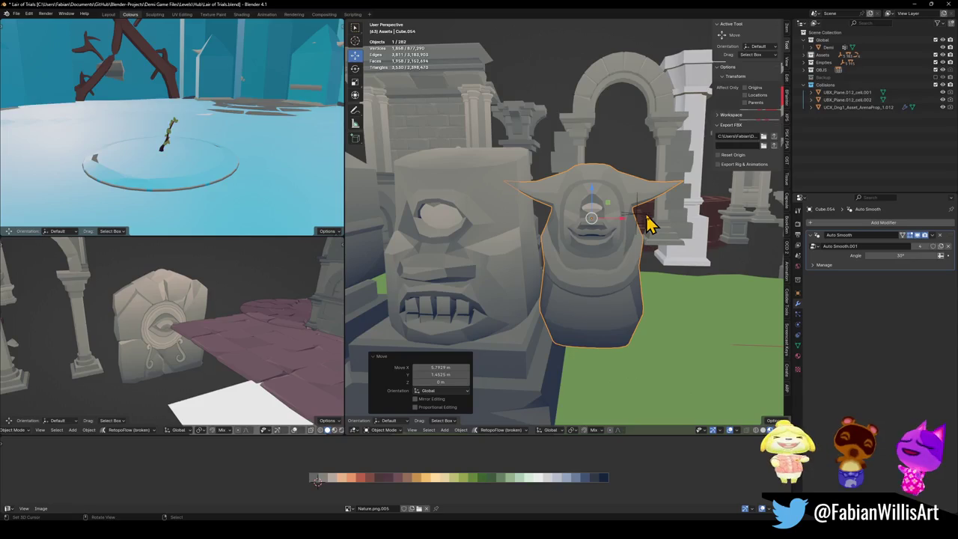
mouse_move(618, 238)
middle_down()
mouse_move(588, 242)
mouse_move(618, 239)
middle_up()
- Cancel a trial scale and enter Edit Mode on the copy with nothing selected
key(s)
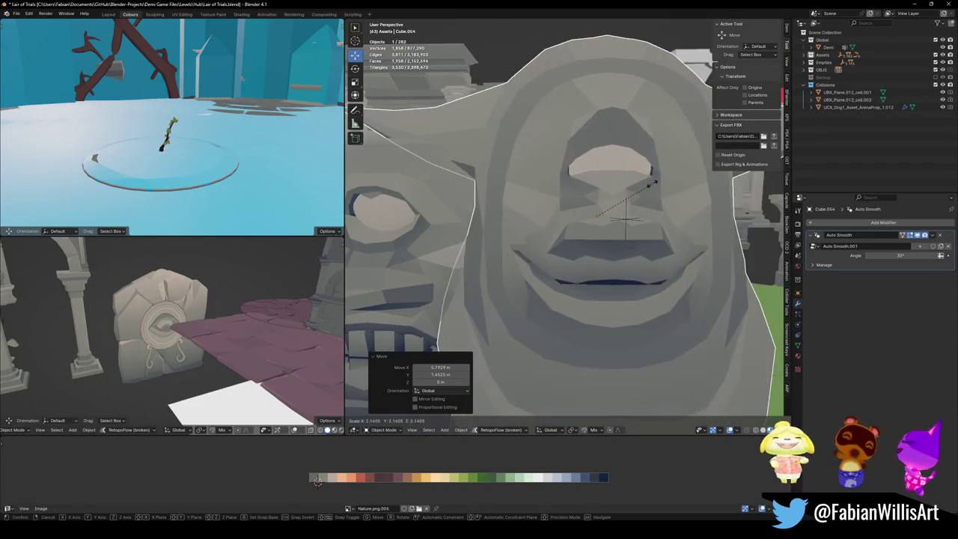
key(Escape)
key(Tab)
scroll(602, 231, up, 2)
key(alt+a)
scroll(663, 249, up, 2)
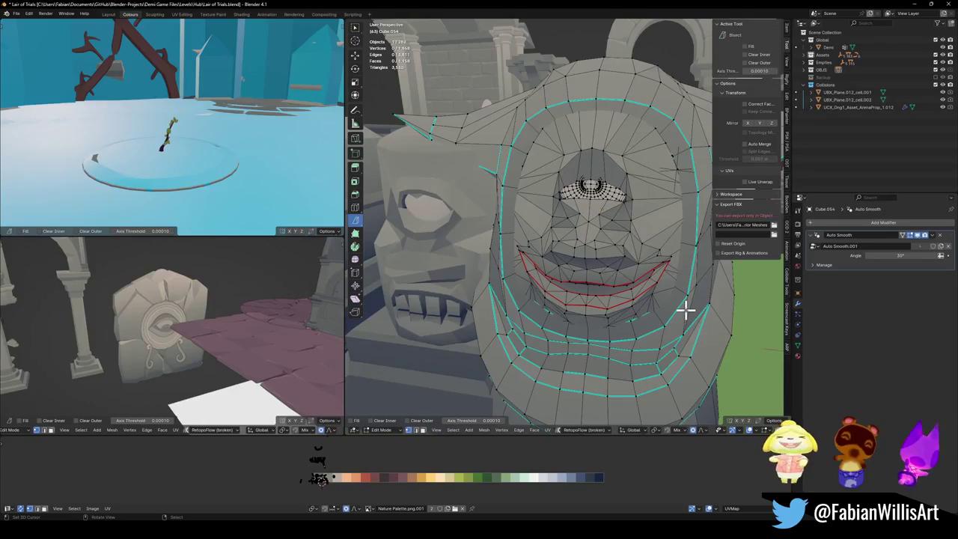
- Scale the face statue up by 1.696
key(a)
right_click(685, 315)
scroll(681, 314, down, 4)
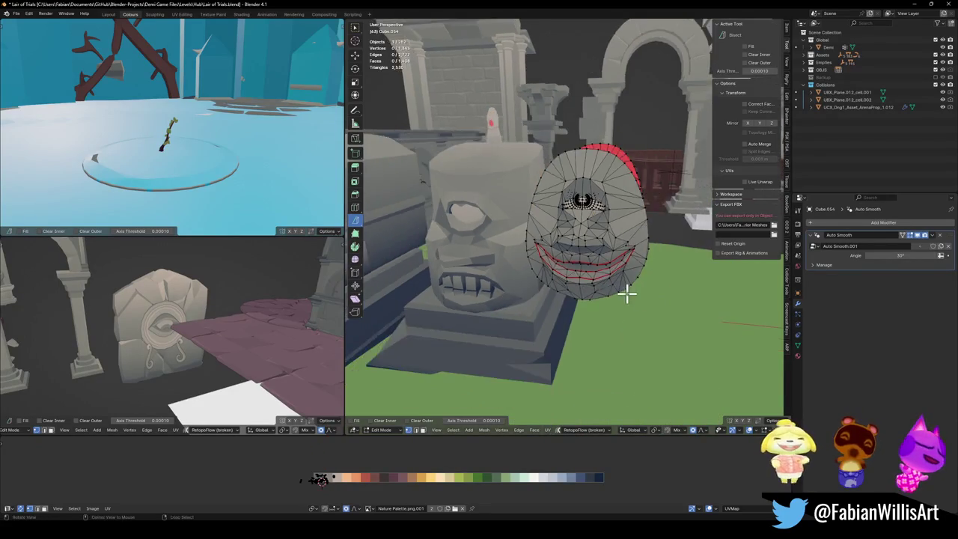
key(Tab)
mouse_move(632, 292)
middle_down()
mouse_move(588, 293)
mouse_move(635, 284)
middle_up()
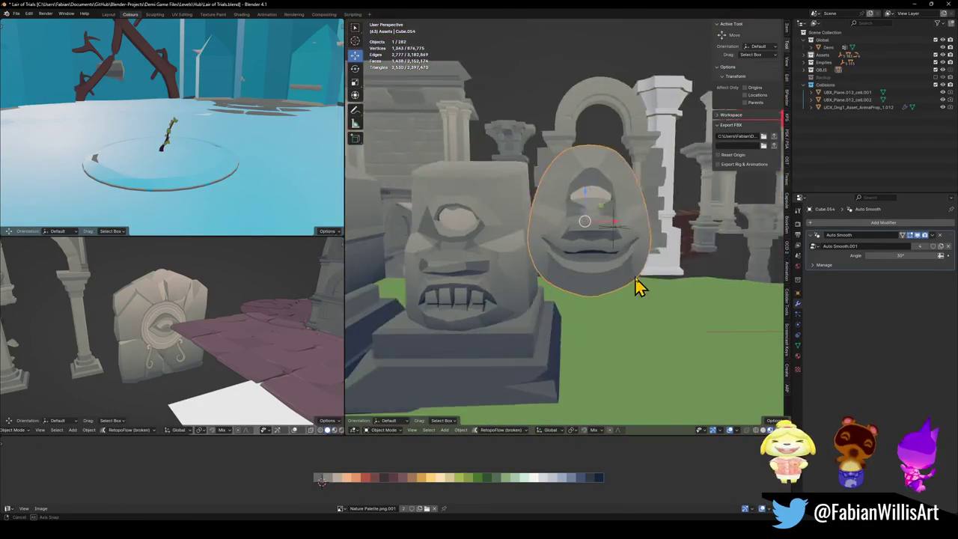
key(s)
click(654, 226)
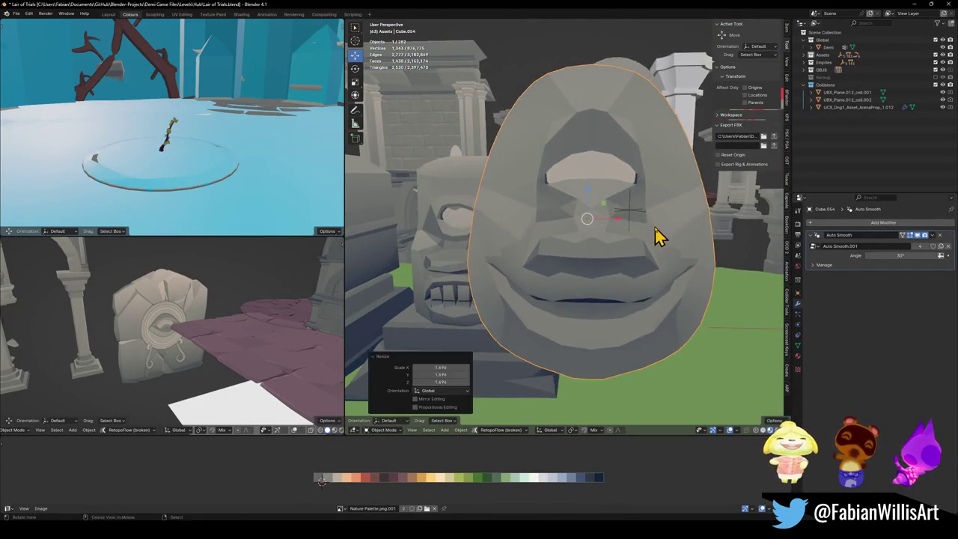
scroll(672, 242, up, 1)
mouse_move(672, 242)
middle_down()
mouse_move(654, 219)
mouse_move(712, 254)
middle_up()
scroll(648, 261, down, 3)
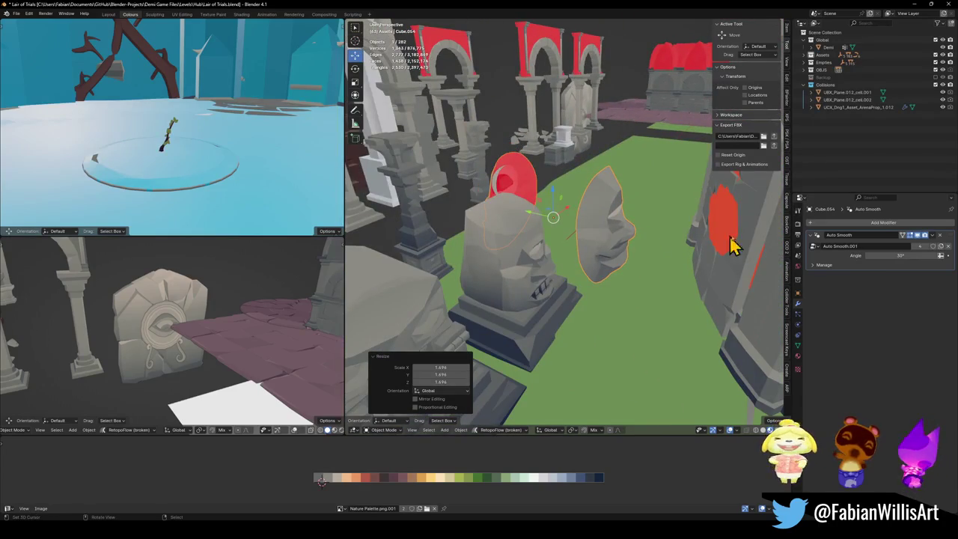
- Select the loose extra piece of geometry and delete it, leaving only the egg-shaped face
key(Tab)
middle_drag(609, 231, 593, 234)
mouse_move(619, 256)
middle_down()
mouse_move(615, 220)
mouse_move(668, 229)
mouse_move(686, 220)
mouse_move(626, 229)
mouse_move(626, 220)
middle_up()
key(l)
key(ctrl+i)
key(x)
click(620, 228)
key(Tab)
- Set the statue's origin to its geometry via Quick Favorites, then fly toward the hub
key(q)
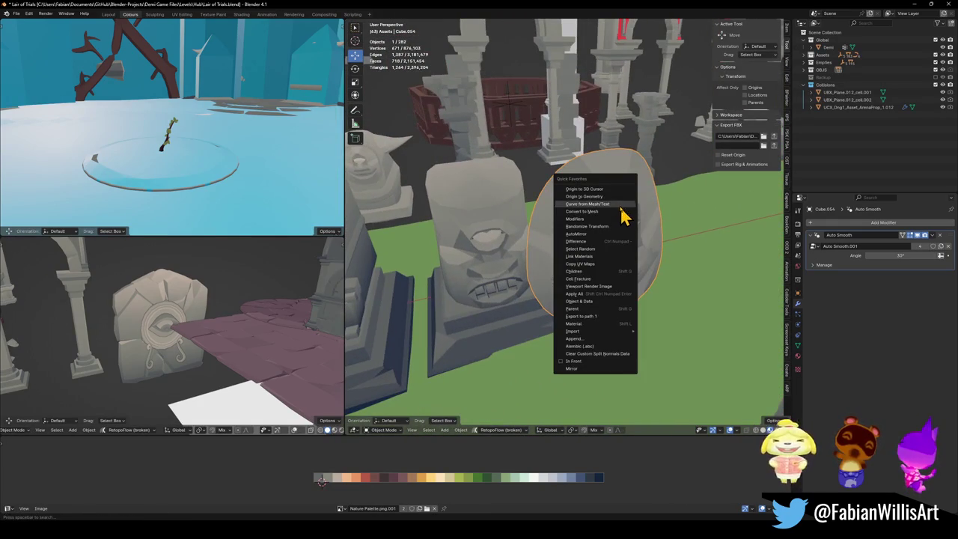
click(608, 197)
key(shift+grave)
key(w)
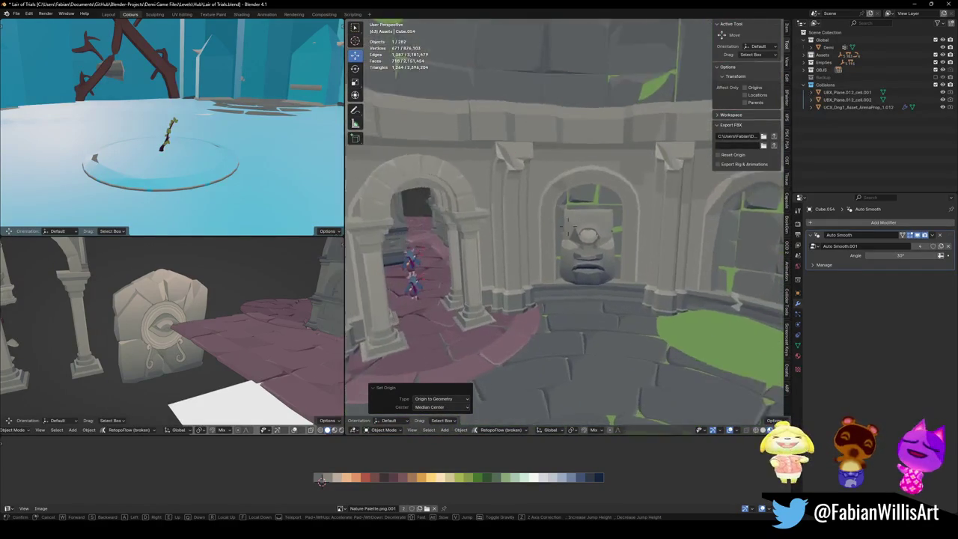
- Snap the statue to the 3D cursor, turn it on Z, and raise it into the alcove
click(563, 294)
key(shift+s)
click(578, 181)
key(r)
key(z)
click(622, 228)
click(595, 205)
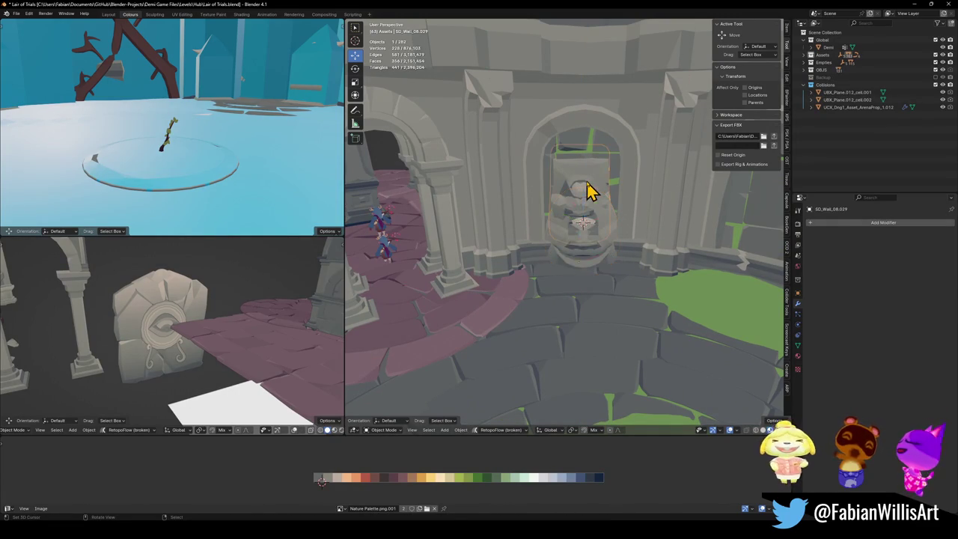
key(g)
key(z)
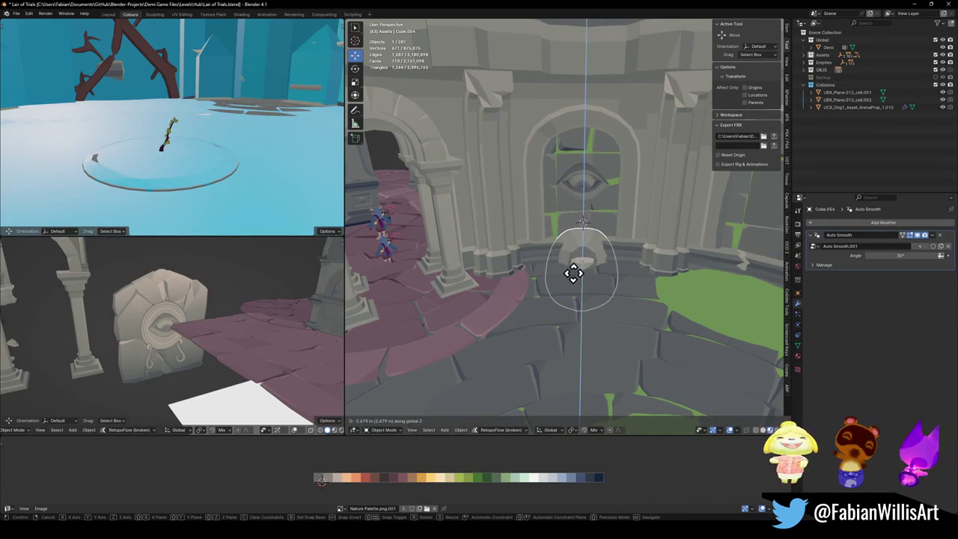
click(580, 243)
key(KP_Decimal)
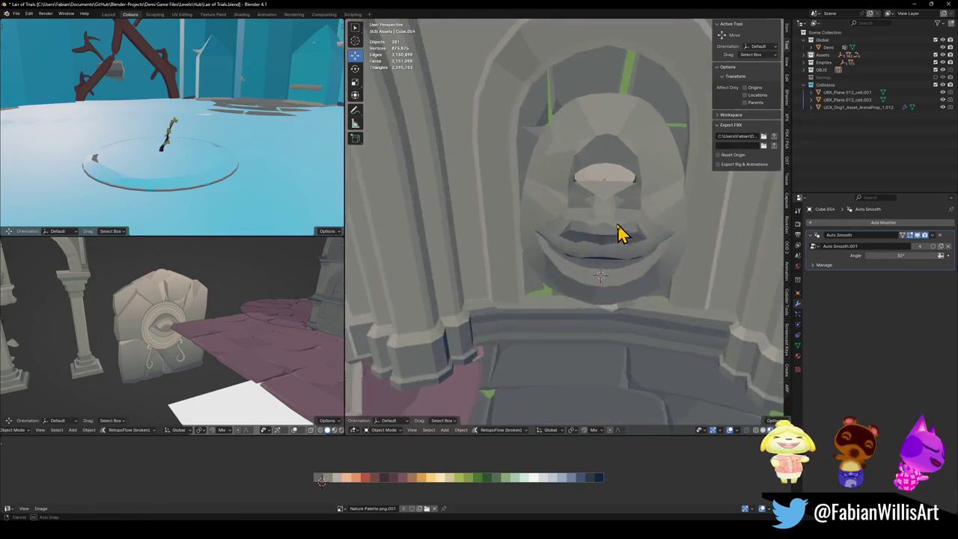
- Turn the head on Z and slide it along its own normal Y axis into the alcove
middle_drag(629, 243, 667, 246)
key(r)
key(z)
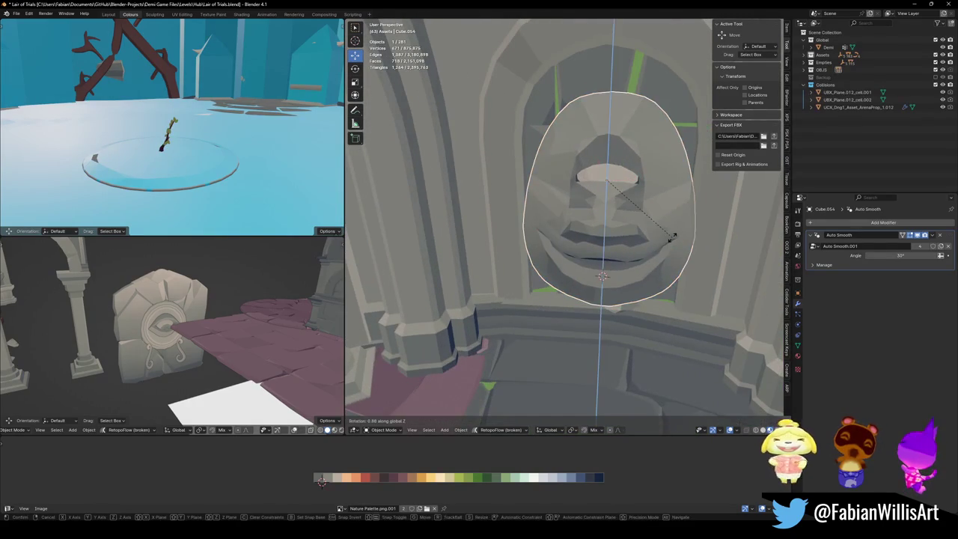
click(676, 247)
key(g)
key(y)
key(Escape)
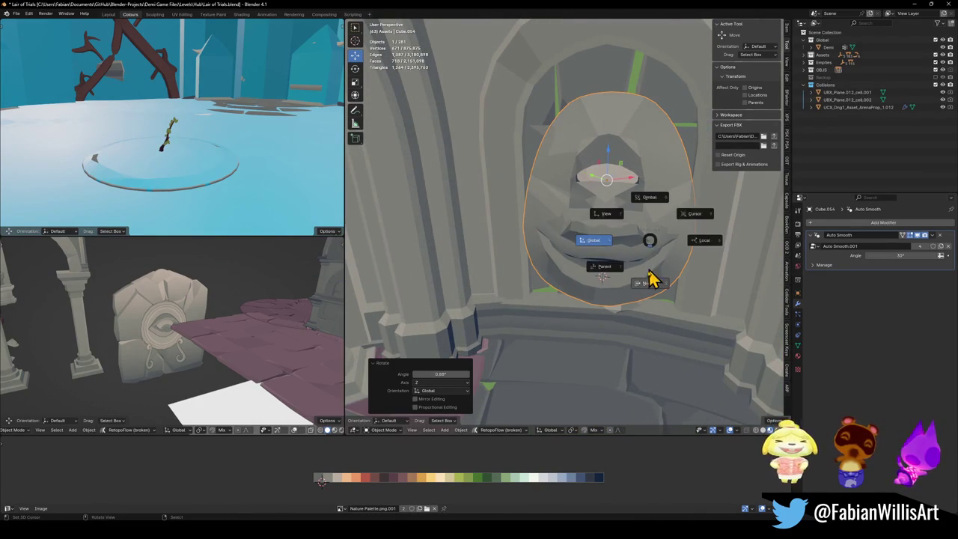
middle_drag(646, 289, 631, 287)
key(g)
key(y)
key(y)
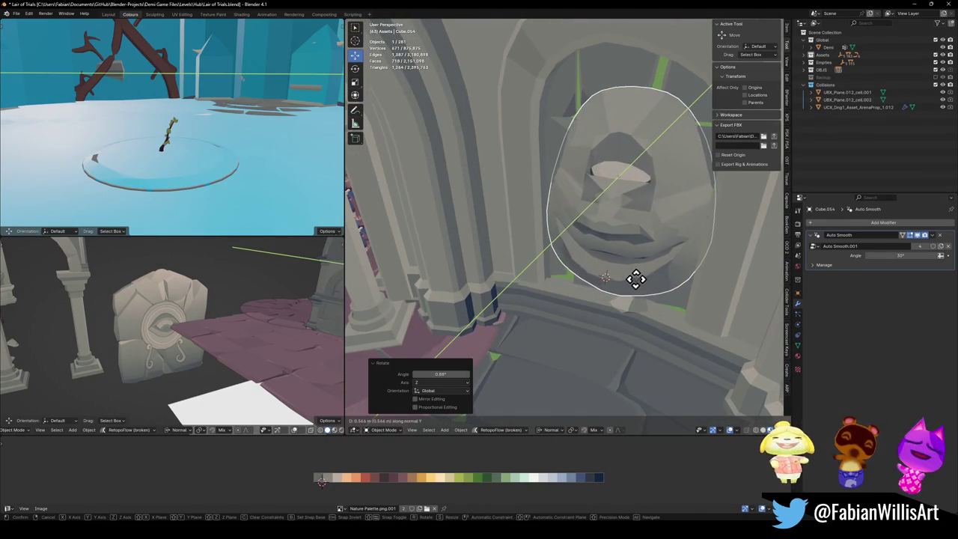
click(635, 278)
- Fine-tune the head with a slight 0.88° Z turn and a small X nudge, then deselect
key(r)
key(z)
key(z)
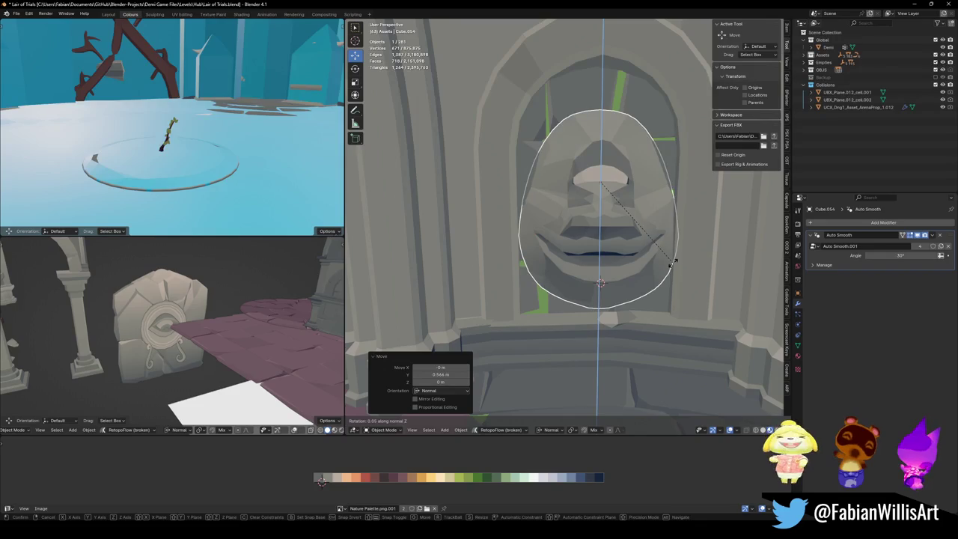
click(673, 259)
key(g)
key(x)
key(x)
click(672, 259)
key(alt+a)
scroll(643, 259, down, 5)
mouse_move(643, 259)
middle_down()
mouse_move(586, 267)
mouse_move(635, 276)
middle_up()
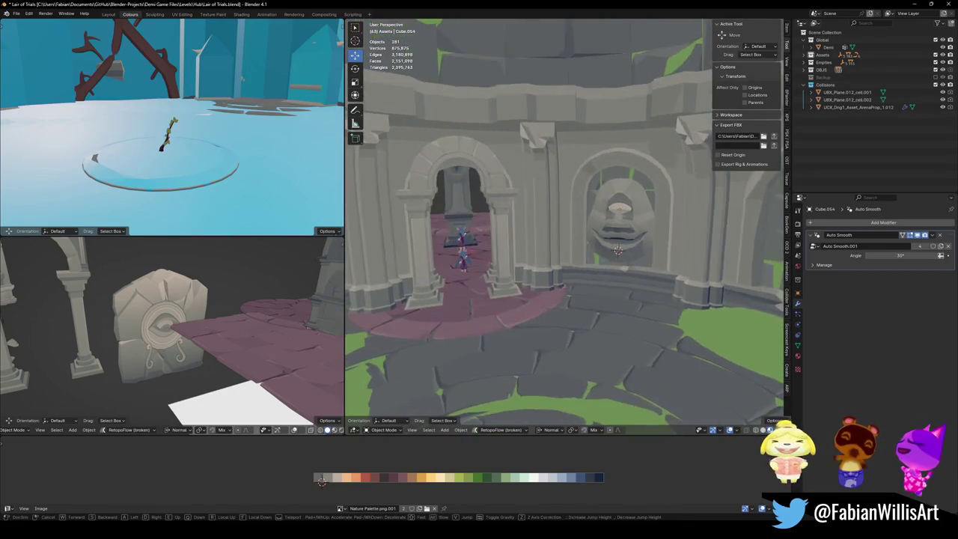
key(shift+grave)
- Walk up to the right-hand head, back off to view both heads, then resume walking
key(w)
key(s)
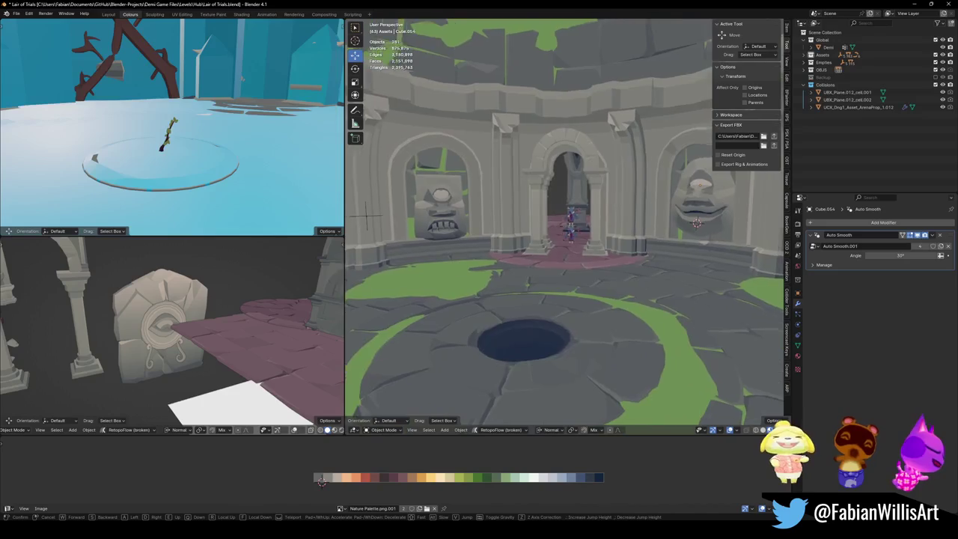
click(640, 277)
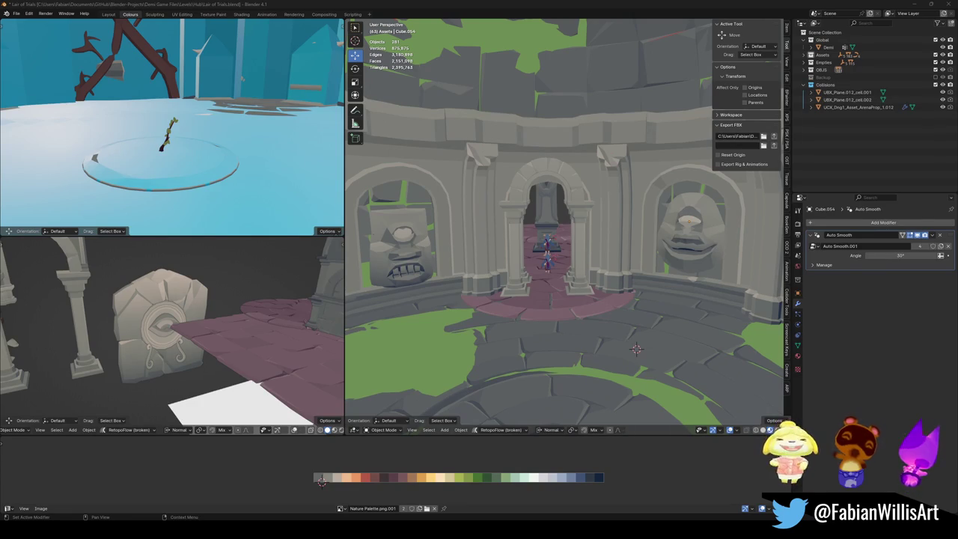
key(shift+grave)
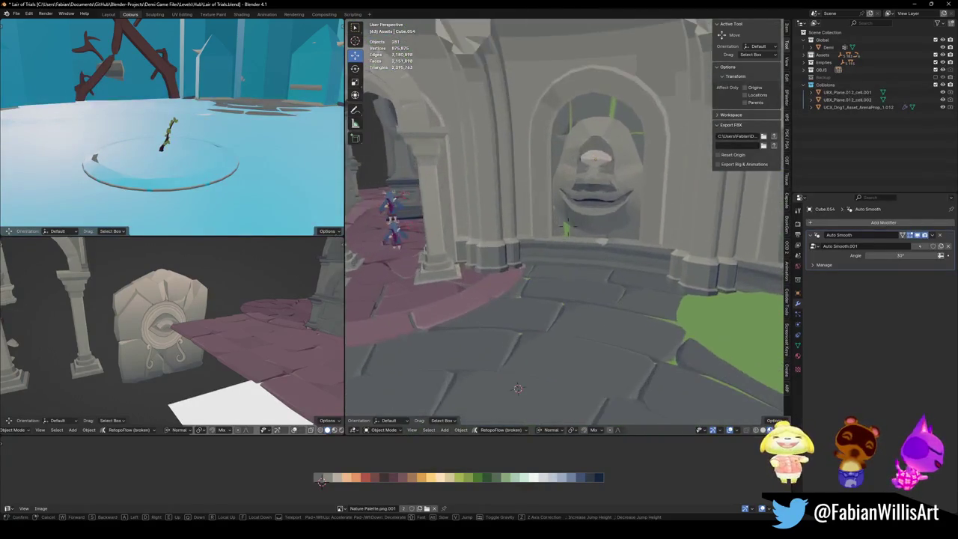
- Fly to the one-eyed statue and duplicate it, leaving the copy in place
key(s)
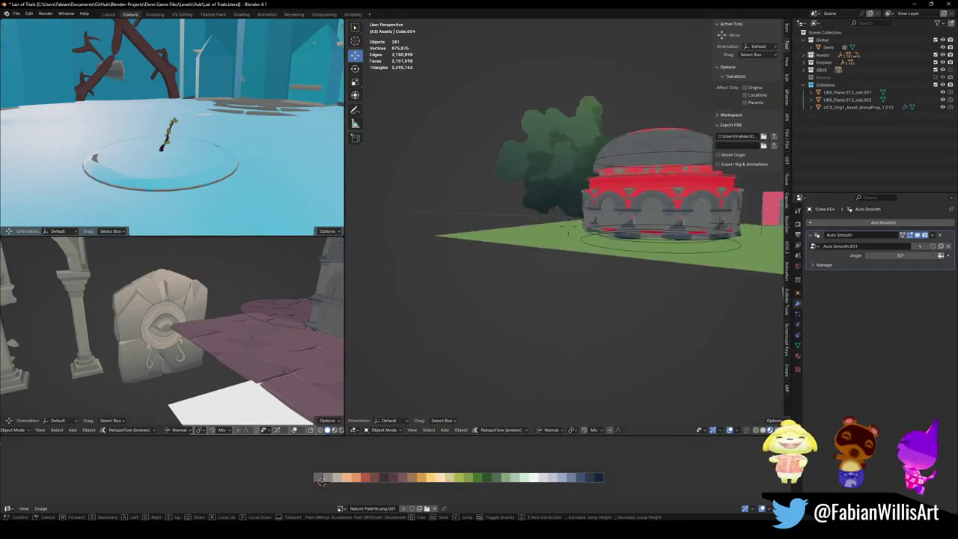
key(w)
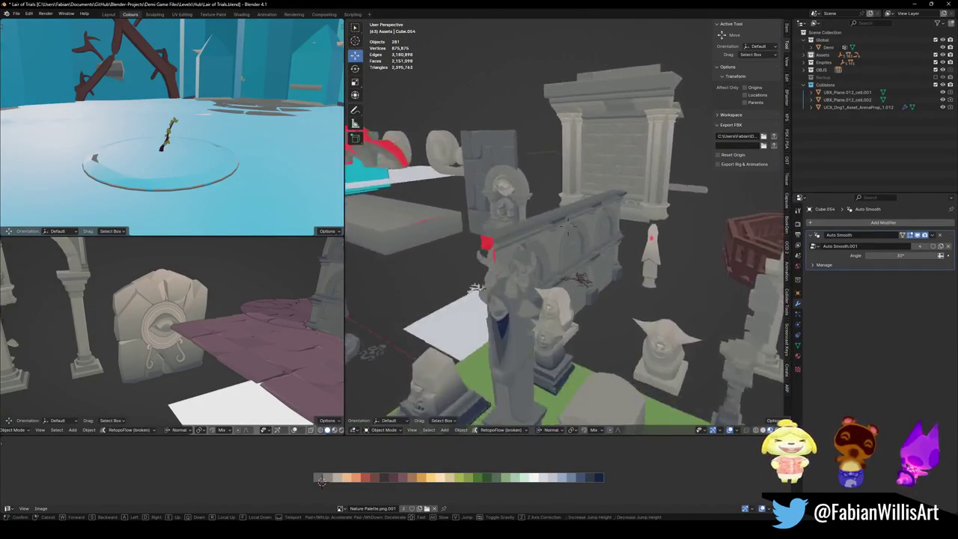
key(w)
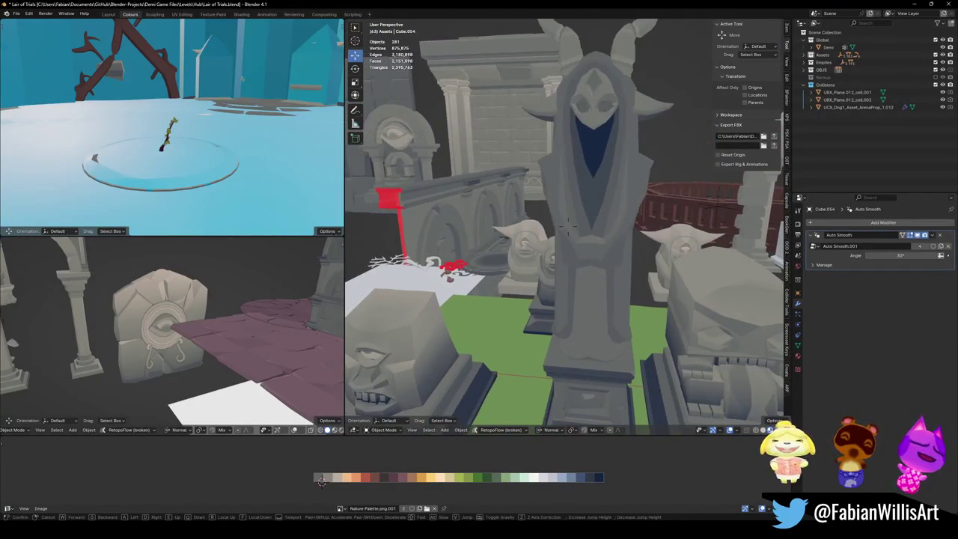
key(s)
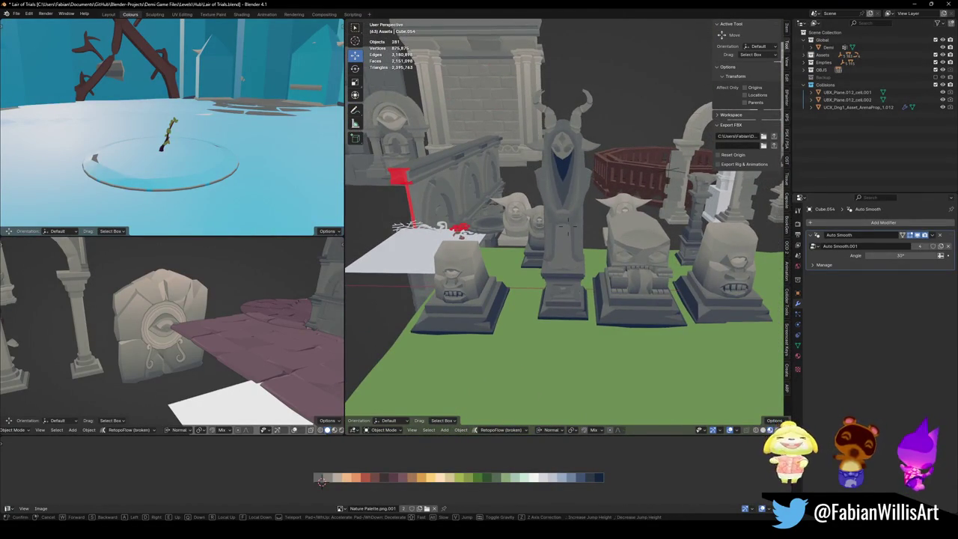
key(d)
key(w)
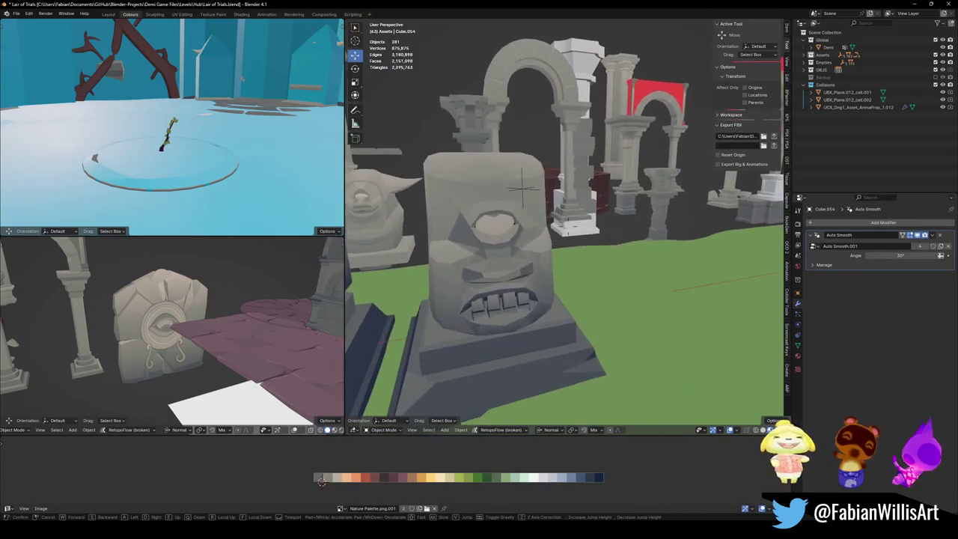
key(s)
key(w)
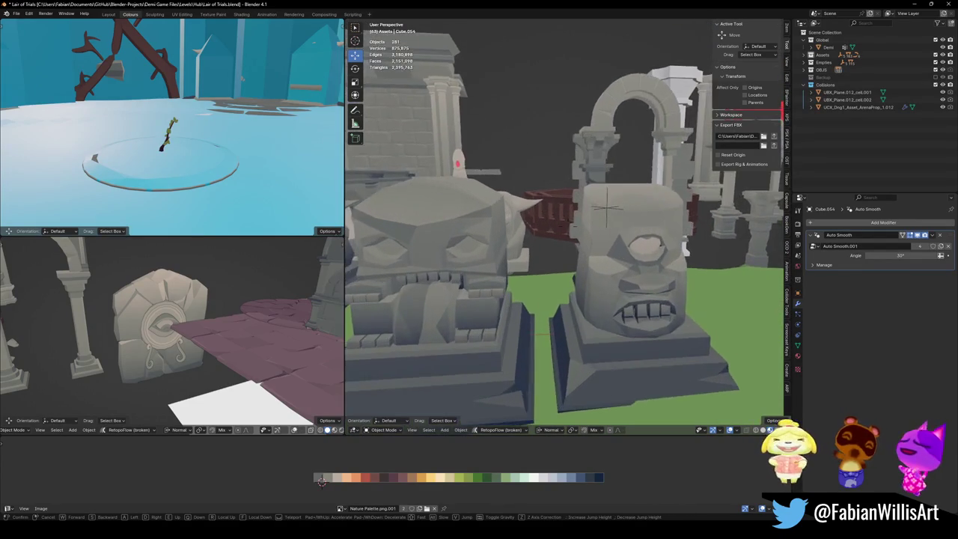
key(w)
click(577, 197)
click(537, 269)
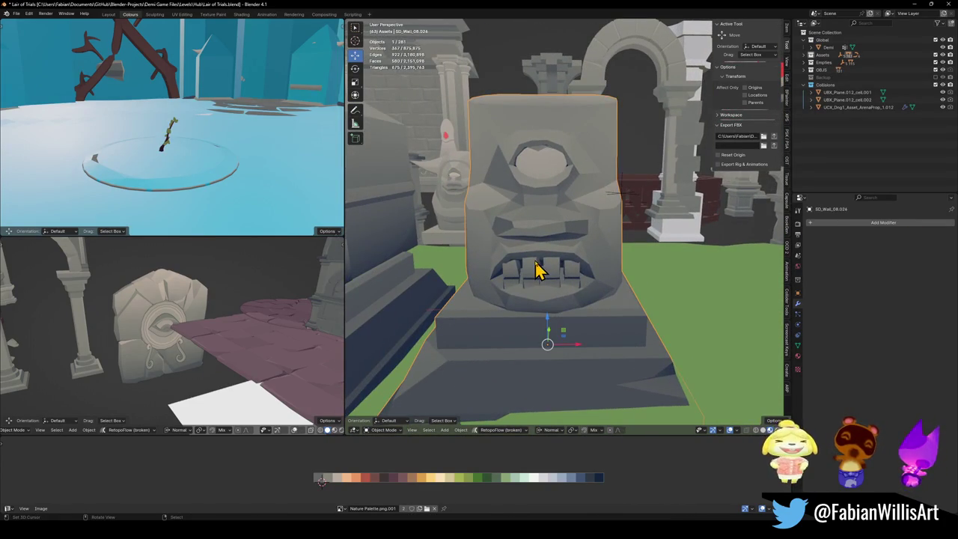
key(shift+d)
click(733, 263)
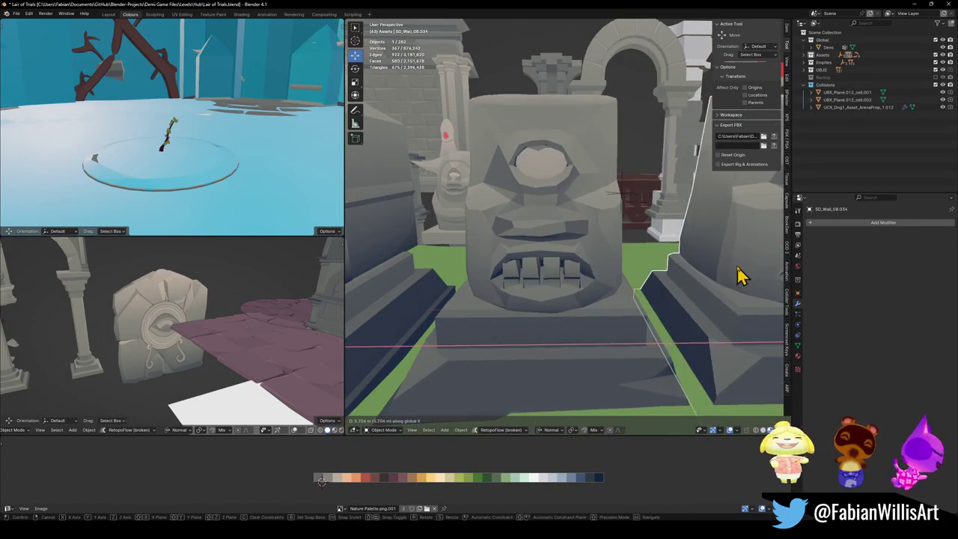
- Delete three teeth from one statue's mesh as vertices
click(658, 246)
key(Tab)
key(KP_Decimal)
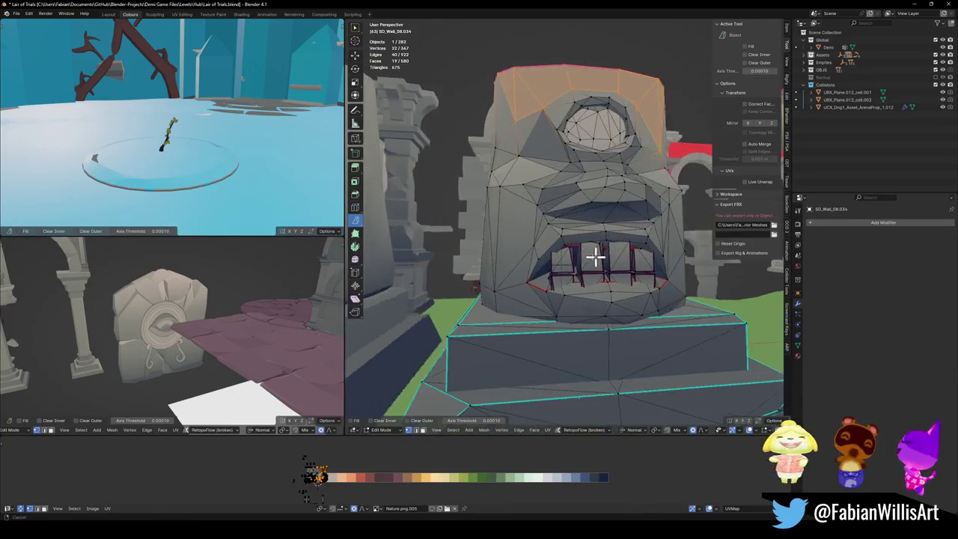
key(l)
key(l)
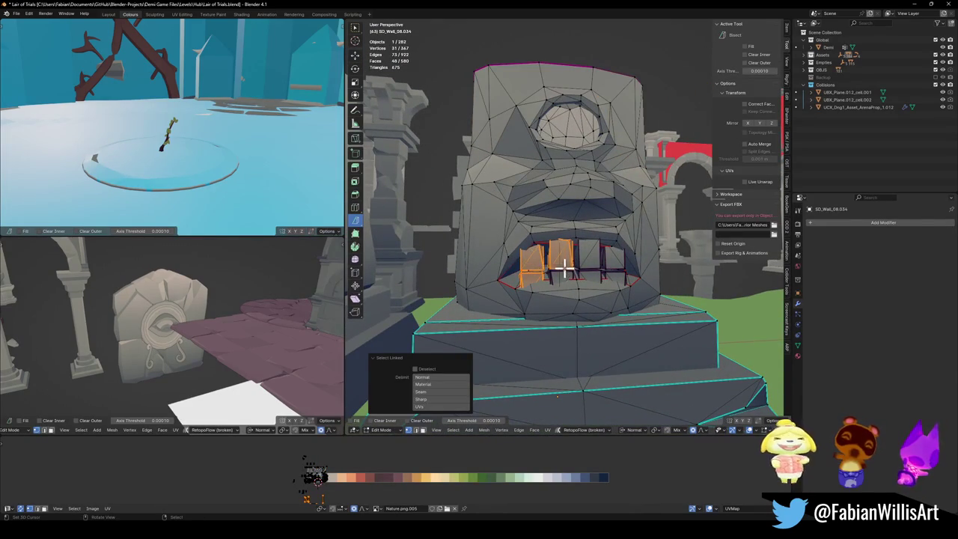
key(l)
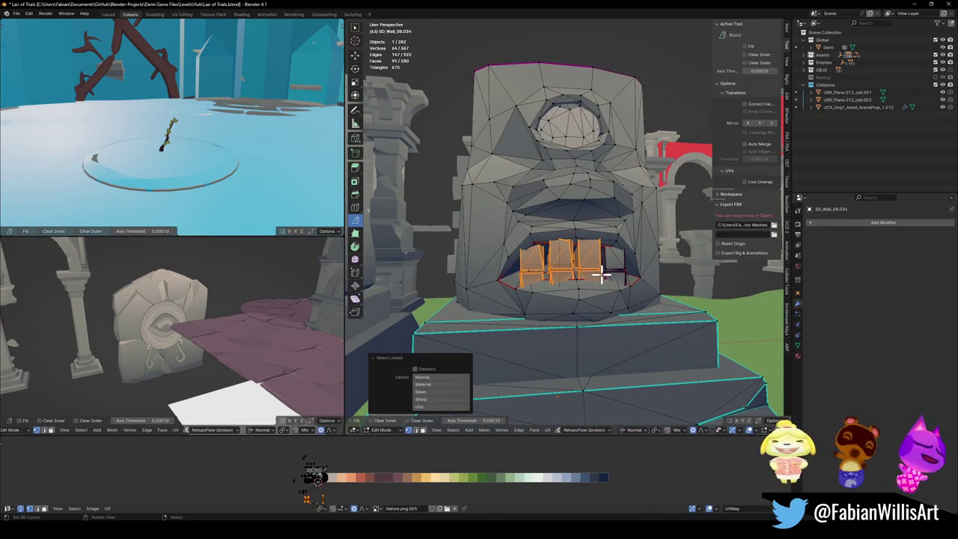
key(l)
key(x)
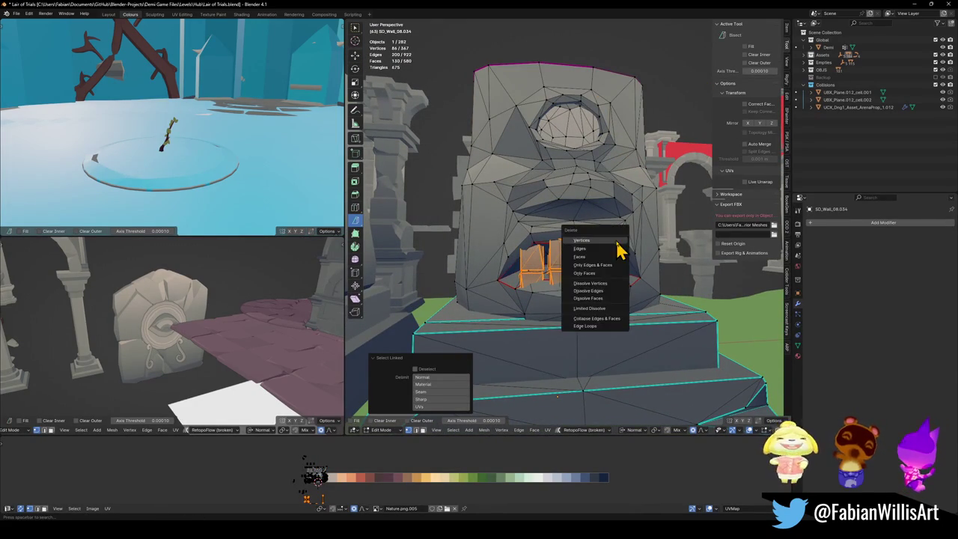
click(618, 249)
key(Tab)
- Separate the other statue's face mesh piece into its own object with P > Selection
mouse_move(609, 242)
middle_down()
mouse_move(522, 234)
mouse_move(658, 239)
mouse_move(534, 250)
mouse_move(599, 253)
middle_up()
scroll(516, 234, up, 5)
scroll(520, 234, down, 5)
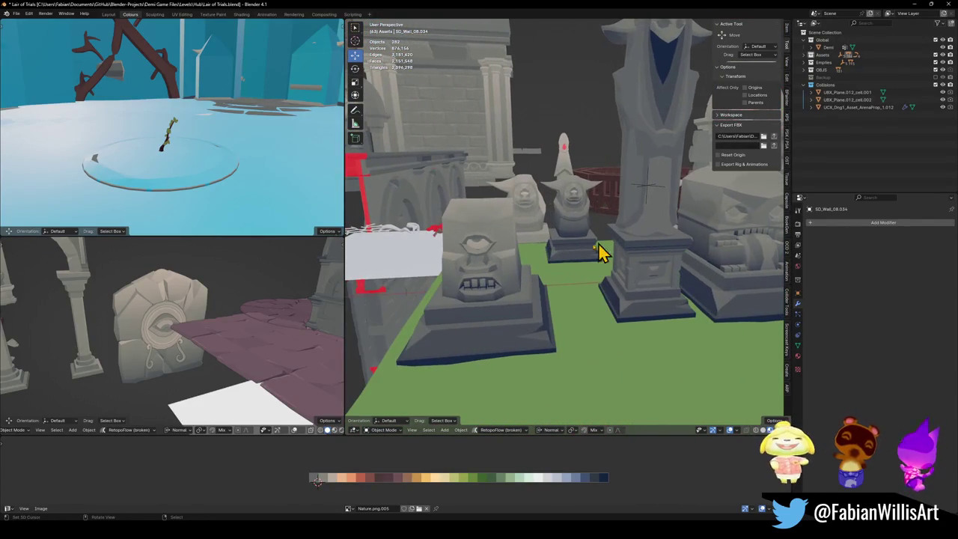
click(498, 268)
key(KP_Decimal)
key(Tab)
key(alt+a)
key(l)
key(p)
key(Tab)
- Remove the separated face's remaining teeth and give it a level-1 Subdivision
scroll(545, 278, down, 5)
mouse_move(545, 277)
middle_down()
mouse_move(582, 274)
mouse_move(476, 273)
middle_up()
key(KP_Decimal)
click(512, 323)
key(Tab)
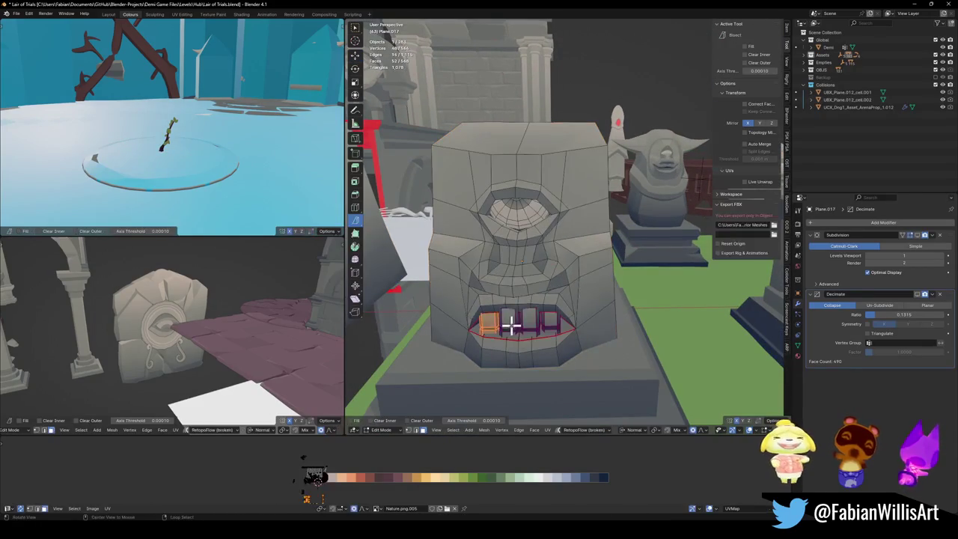
key(l)
key(l)
key(l)
mouse_move(550, 327)
middle_down()
mouse_move(569, 281)
mouse_move(569, 242)
middle_up()
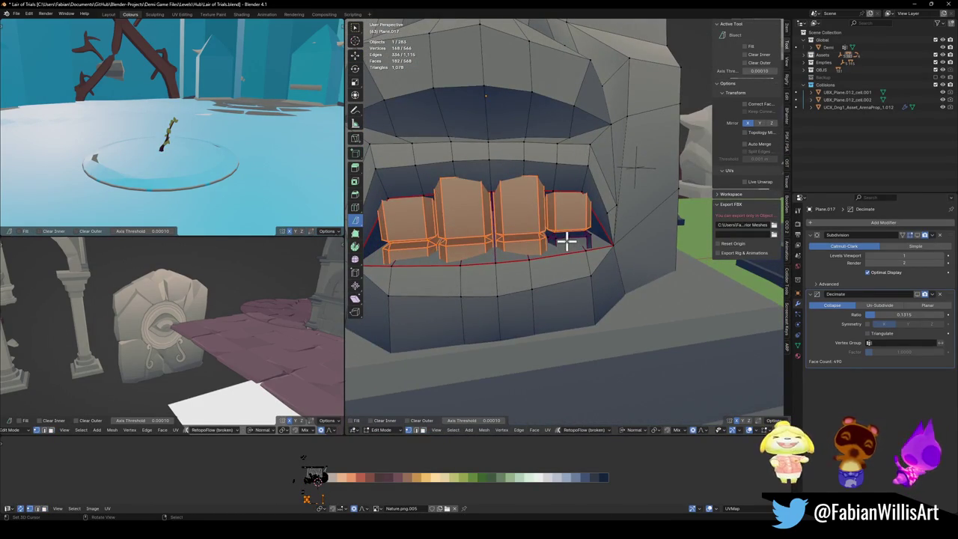
key(h)
scroll(567, 247, down, 6)
key(Tab)
middle_drag(567, 277, 570, 247)
key(ctrl+1)
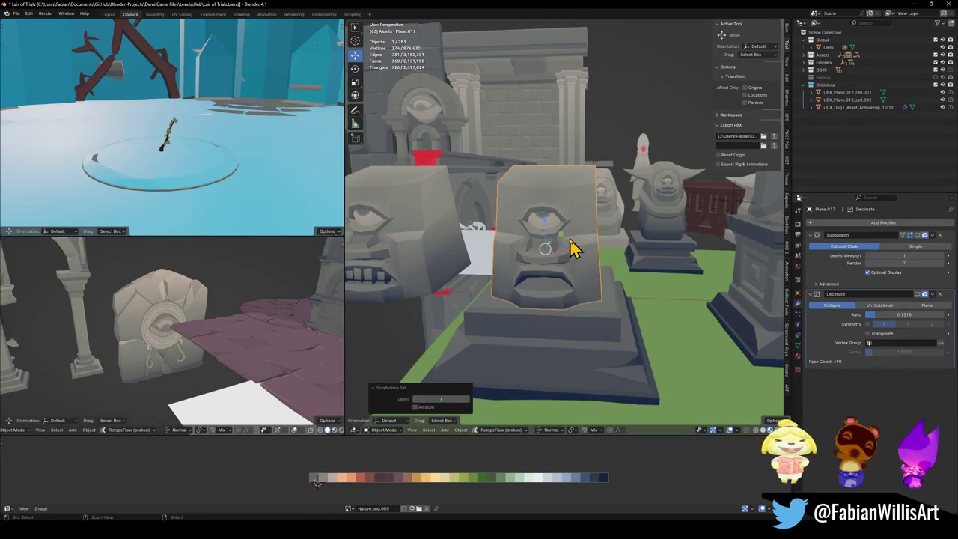
- Turn on viewport display for the Subdivision and Decimate modifiers
click(914, 236)
mouse_move(780, 267)
middle_down()
mouse_move(633, 271)
mouse_move(641, 274)
middle_up()
click(920, 295)
mouse_move(737, 306)
middle_down()
mouse_move(637, 314)
mouse_move(722, 302)
middle_up()
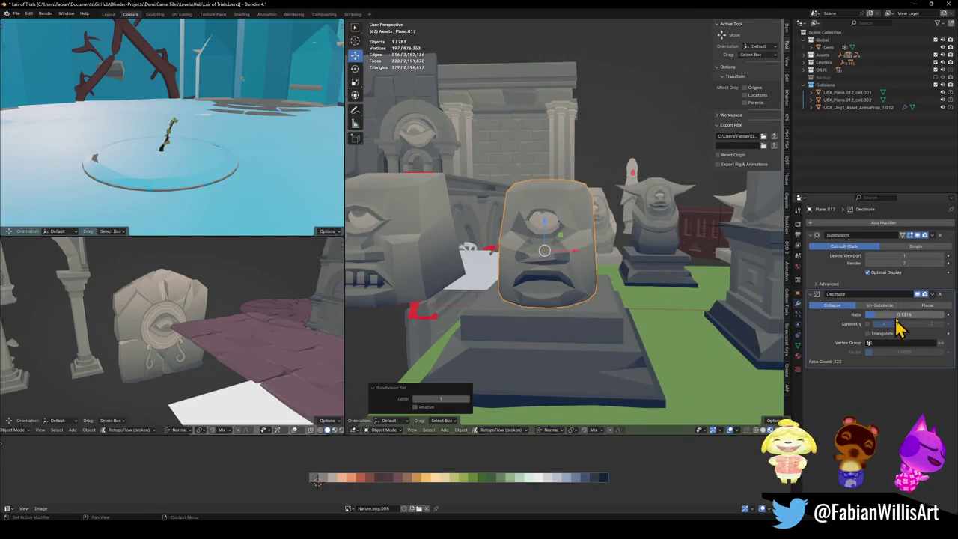
click(919, 295)
mouse_move(711, 258)
middle_down()
mouse_move(614, 251)
mouse_move(626, 267)
mouse_move(604, 269)
middle_up()
- In Edit Mode, move the upper mouth edge loop along Z
click(605, 269)
key(Tab)
key(KP_Decimal)
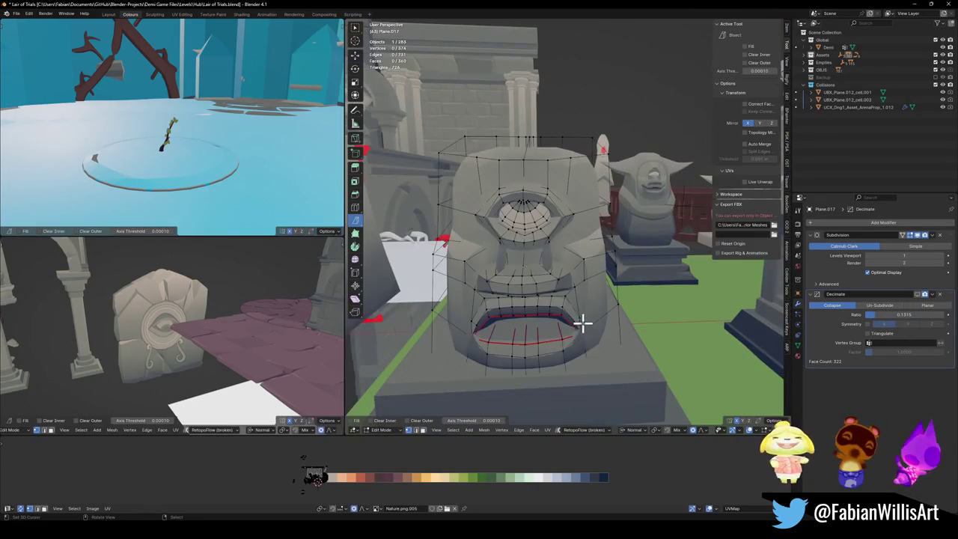
key(g)
key(z)
key(z)
key(z)
key(z)
scroll(582, 310, up, 12)
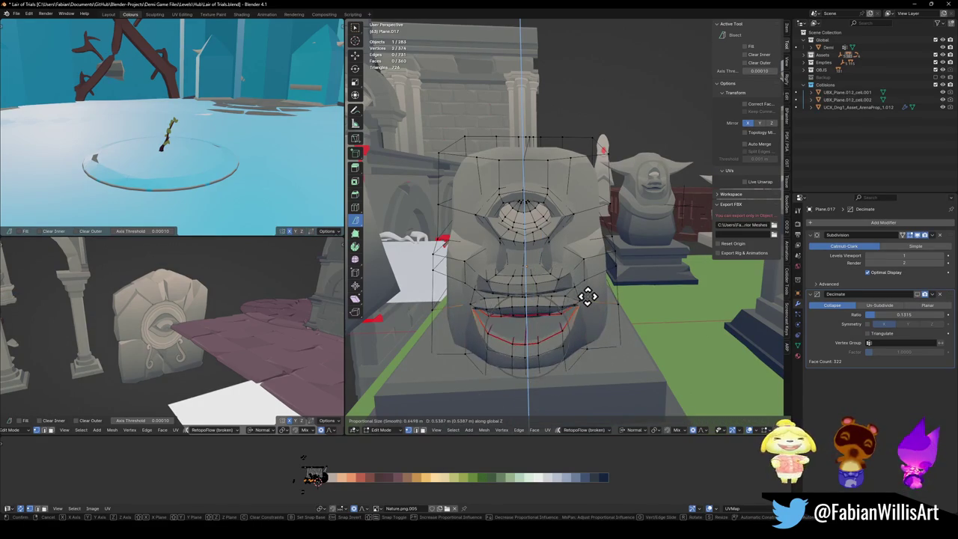
click(544, 320)
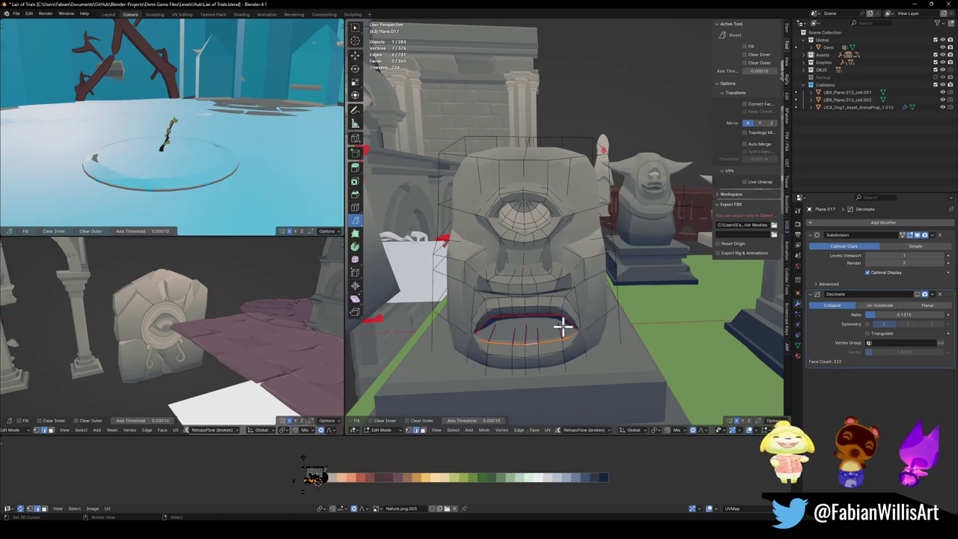
- Lower the lower mouth loop along Z, then readjust it with proportional editing
key(g)
key(z)
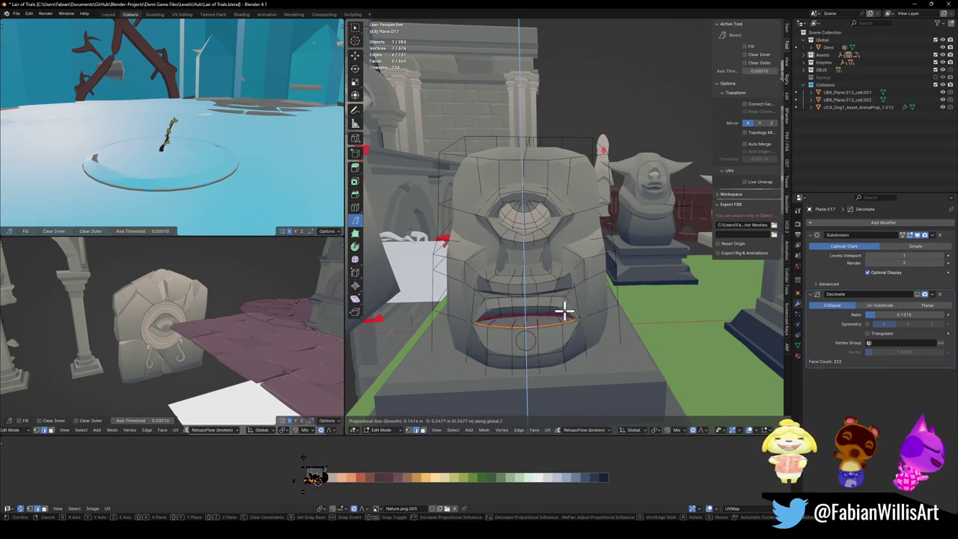
click(530, 345)
key(g)
key(z)
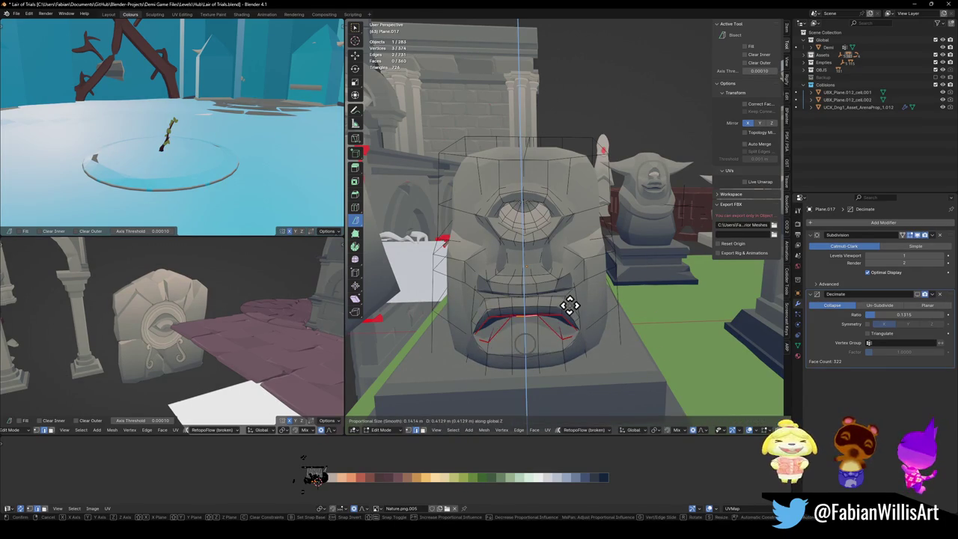
scroll(569, 305, down, 4)
scroll(570, 304, down, 4)
scroll(569, 305, down, 4)
scroll(569, 304, down, 5)
scroll(569, 304, up, 1)
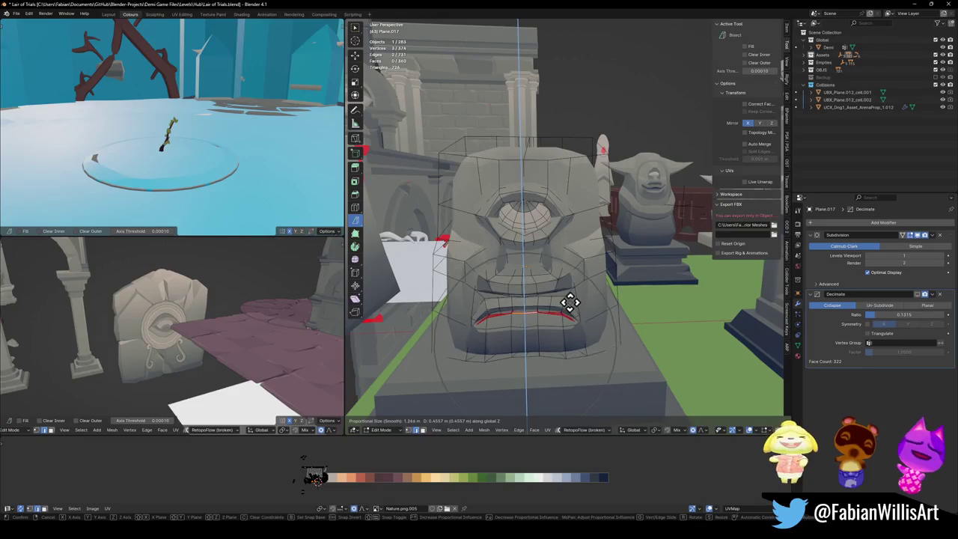
click(570, 303)
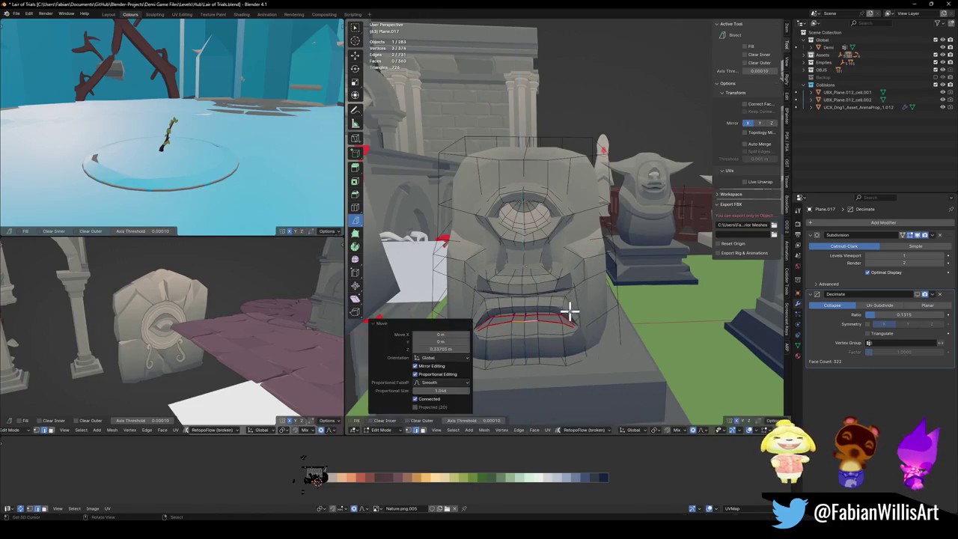
- Inspect the reshaped mouth and select an edge along it in Edit Mode
key(Tab)
mouse_move(596, 303)
middle_down()
mouse_move(614, 285)
mouse_move(656, 273)
mouse_move(626, 278)
mouse_move(626, 264)
middle_up()
key(Tab)
click(626, 263)
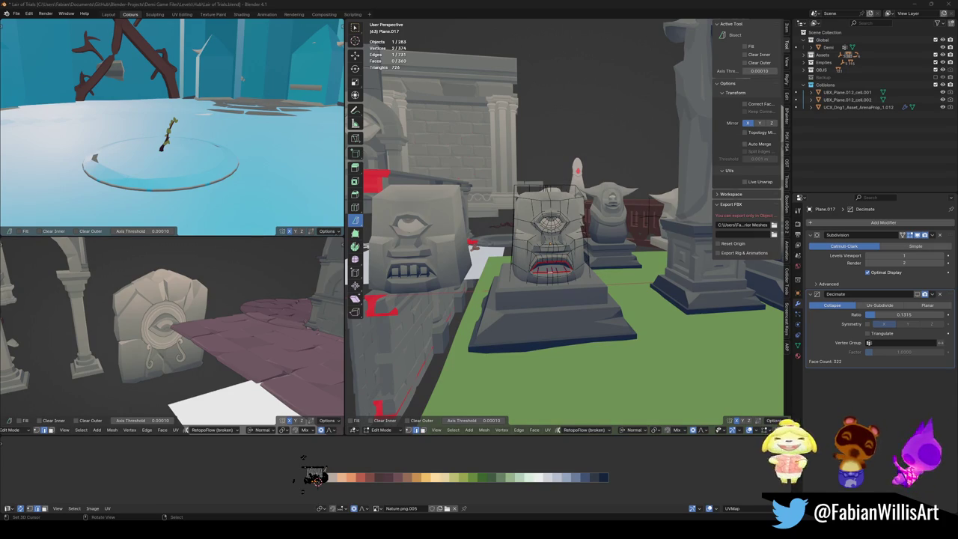
mouse_move(566, 208)
middle_down()
mouse_move(604, 214)
mouse_move(558, 231)
middle_up()
mouse_move(635, 218)
middle_down()
mouse_move(521, 242)
mouse_move(624, 257)
mouse_move(615, 240)
mouse_move(590, 239)
mouse_move(607, 261)
mouse_move(555, 259)
mouse_move(633, 249)
mouse_move(554, 256)
mouse_move(570, 261)
mouse_move(602, 242)
mouse_move(591, 285)
mouse_move(573, 262)
middle_up()
scroll(626, 251, up, 2)
scroll(609, 241, up, 2)
scroll(592, 247, up, 2)
scroll(570, 249, up, 2)
scroll(557, 257, down, 2)
scroll(569, 262, up, 3)
scroll(554, 264, down, 3)
scroll(636, 247, up, 2)
scroll(636, 239, up, 3)
scroll(597, 240, down, 3)
scroll(613, 240, down, 2)
scroll(624, 237, up, 3)
scroll(613, 243, down, 3)
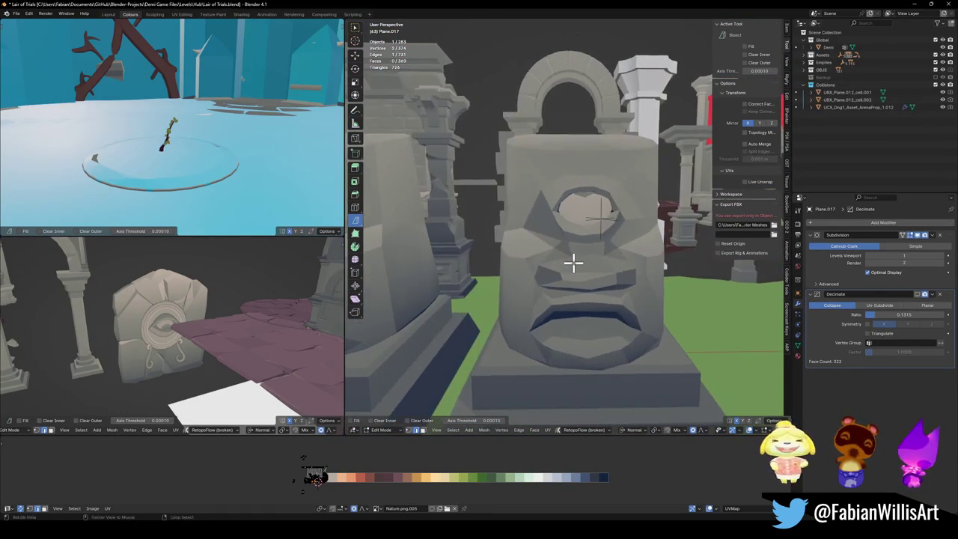
key(Tab)
scroll(566, 250, up, 3)
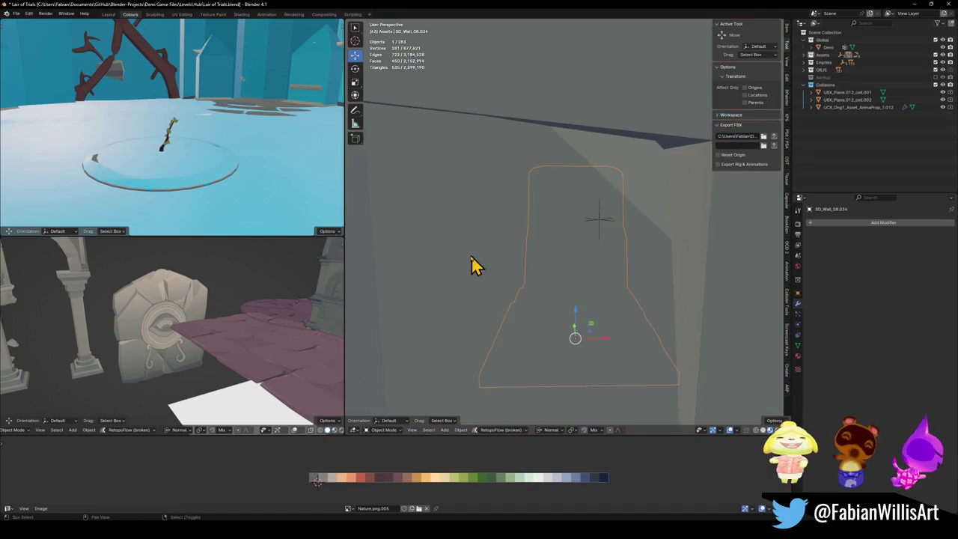
- Try Decimate above Subdivision, then restore it below Subdivision
scroll(498, 263, down, 3)
mouse_move(533, 268)
middle_down()
mouse_move(682, 245)
mouse_move(592, 242)
mouse_move(656, 278)
mouse_move(618, 267)
middle_up()
click(501, 284)
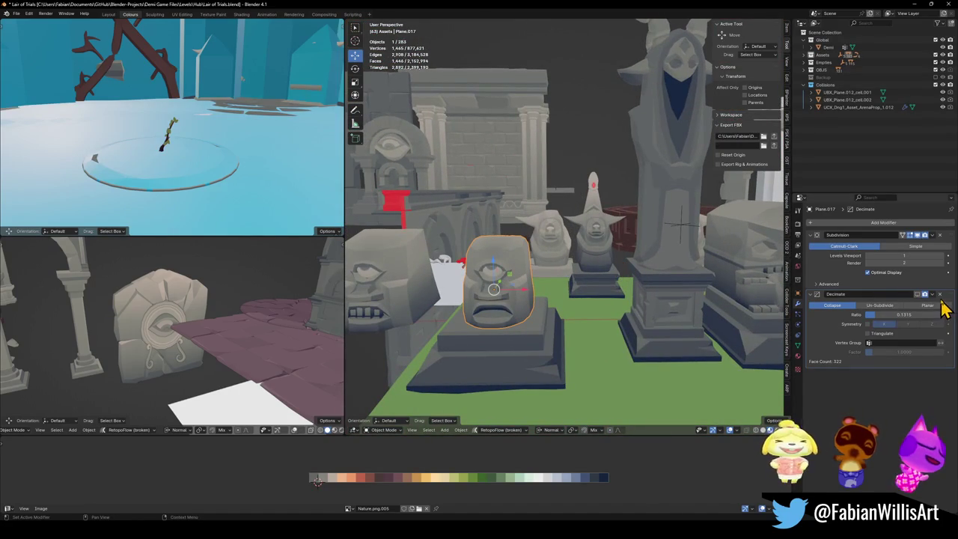
drag(949, 294, 937, 235)
mouse_move(632, 274)
middle_down()
mouse_move(658, 263)
mouse_move(594, 264)
mouse_move(674, 276)
middle_up()
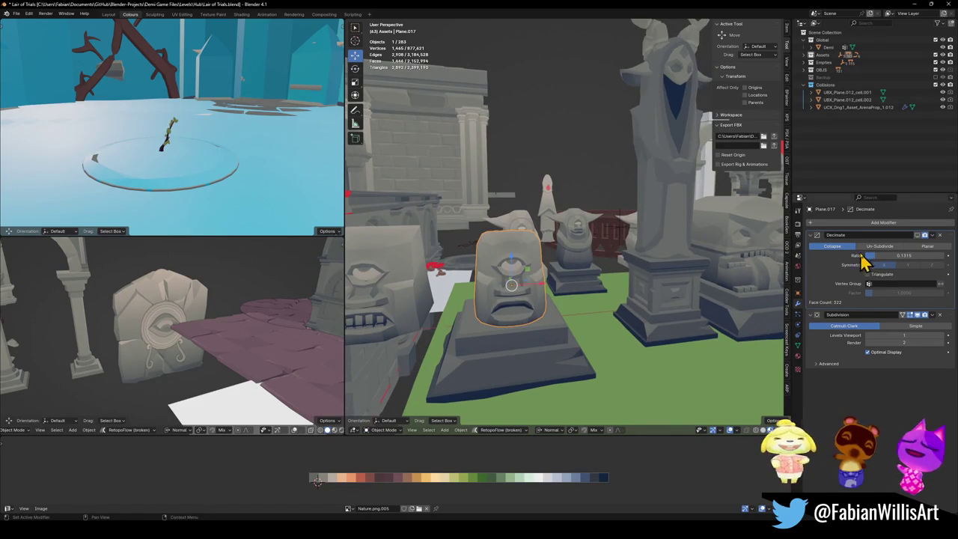
click(918, 236)
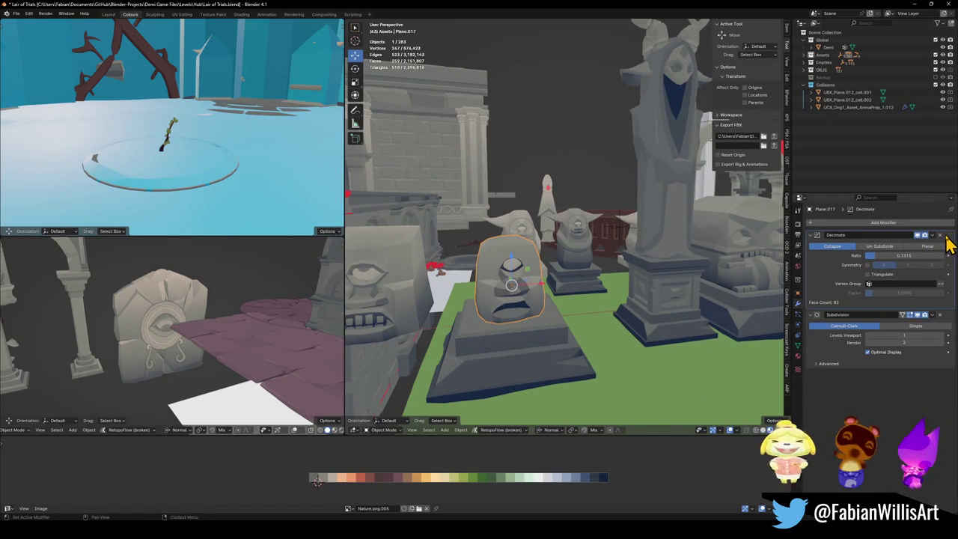
drag(947, 236, 908, 363)
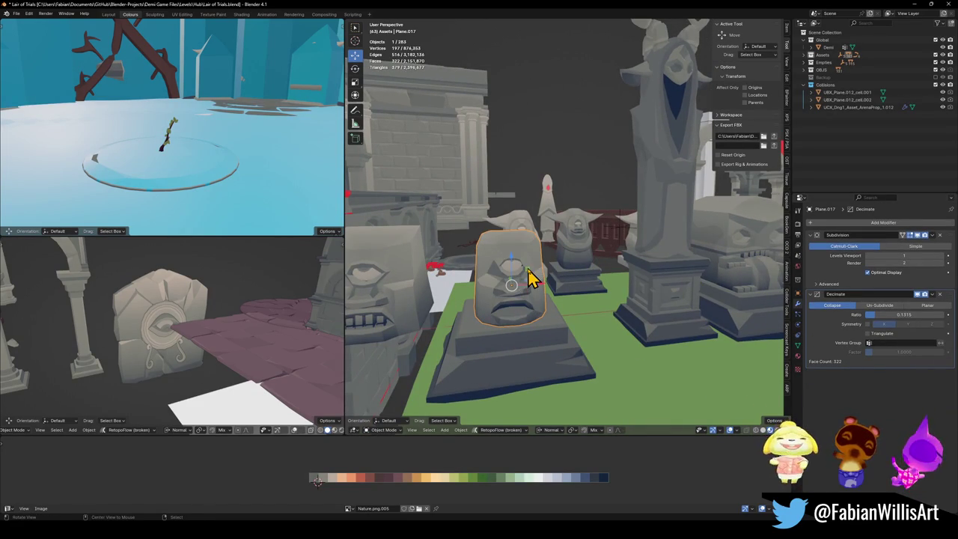
scroll(530, 277, up, 5)
- Select the eye and assign it to a new vertex group named Group
mouse_move(577, 299)
middle_down()
mouse_move(591, 298)
mouse_move(564, 308)
mouse_move(552, 271)
middle_up()
key(Tab)
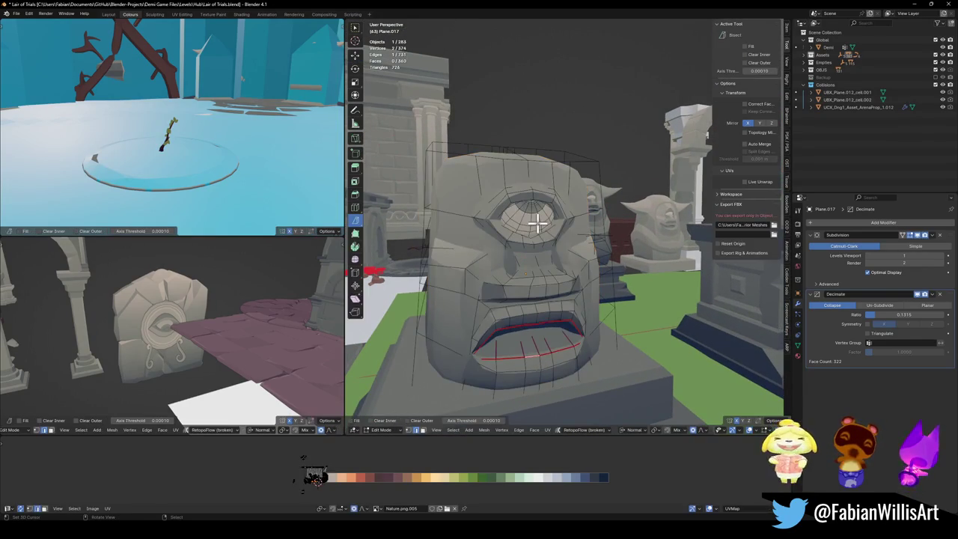
key(1)
key(l)
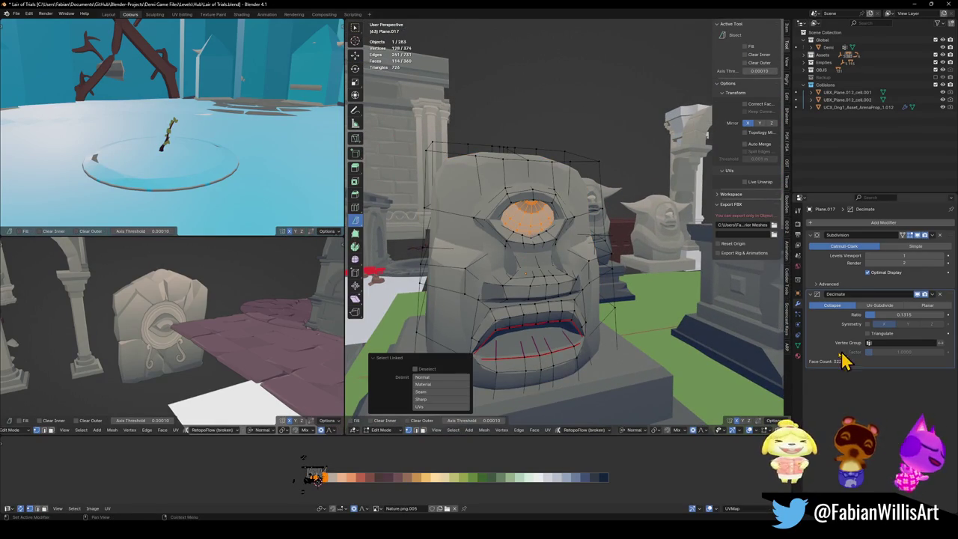
click(798, 346)
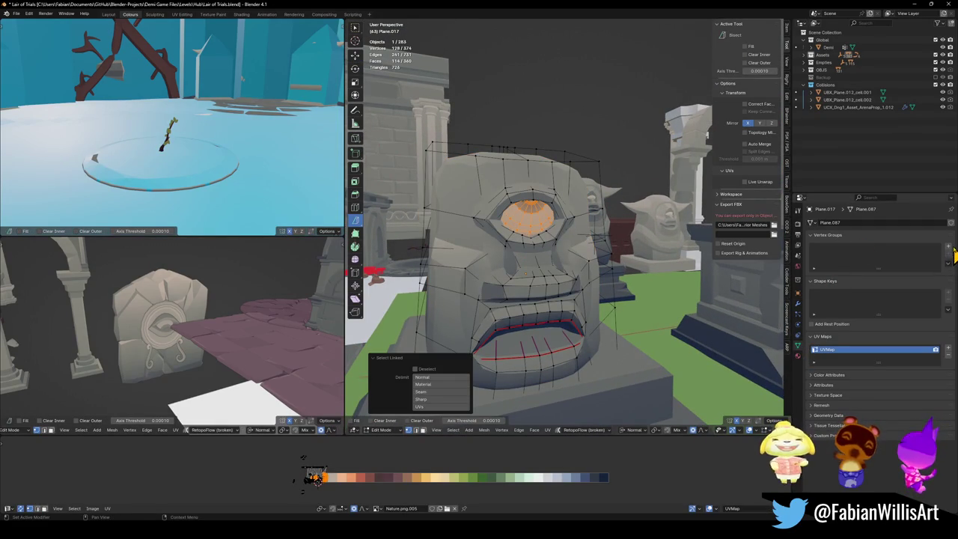
click(948, 247)
click(826, 294)
key(Tab)
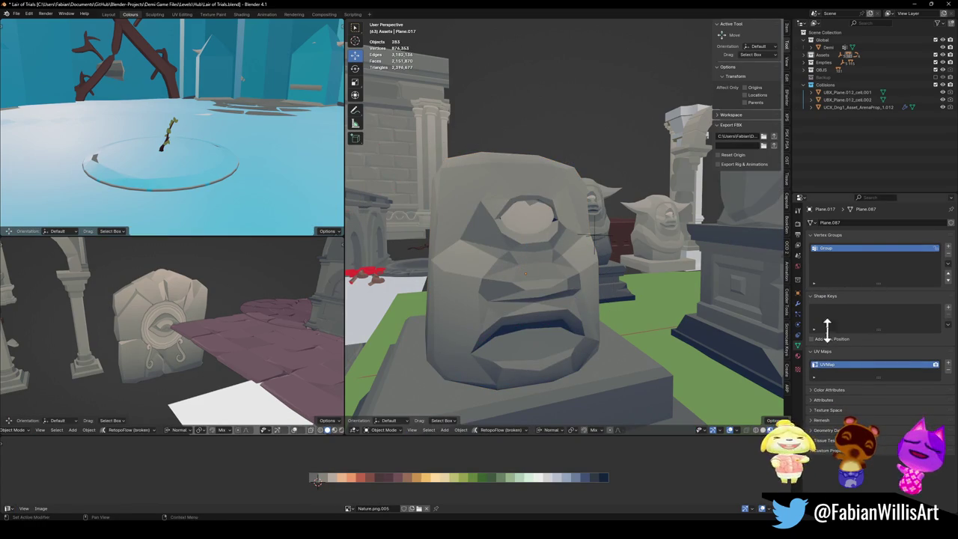
- Set Decimate's vertex group to Group with invert enabled
click(798, 303)
click(886, 343)
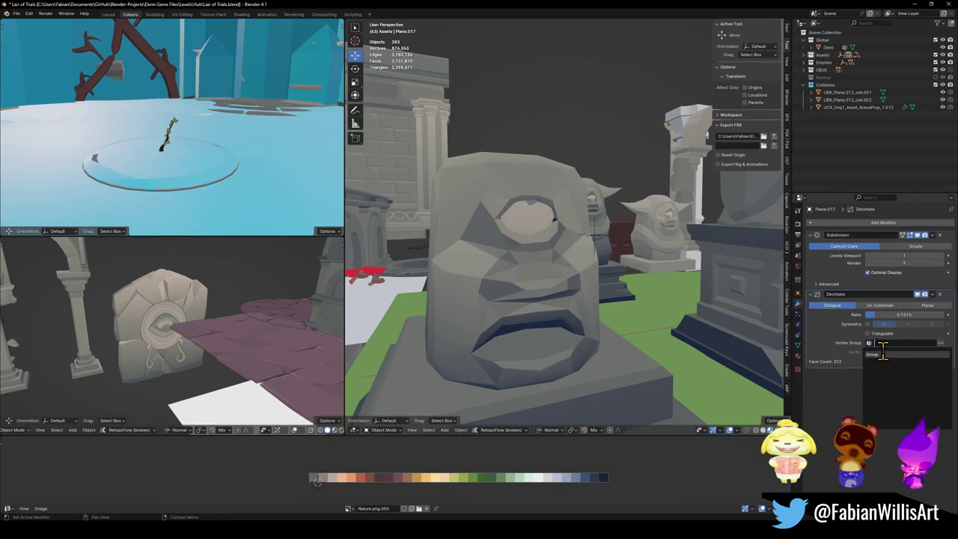
click(872, 354)
click(940, 343)
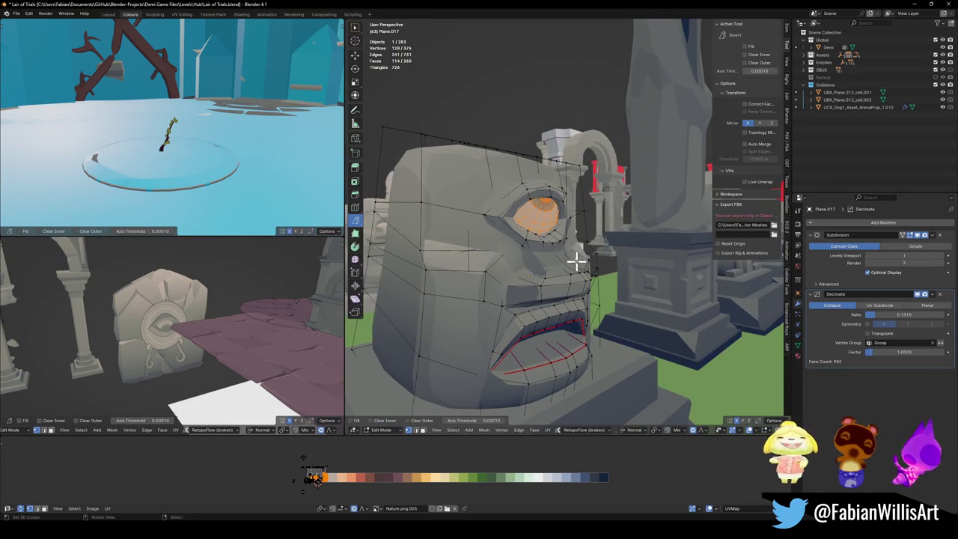
key(alt+a)
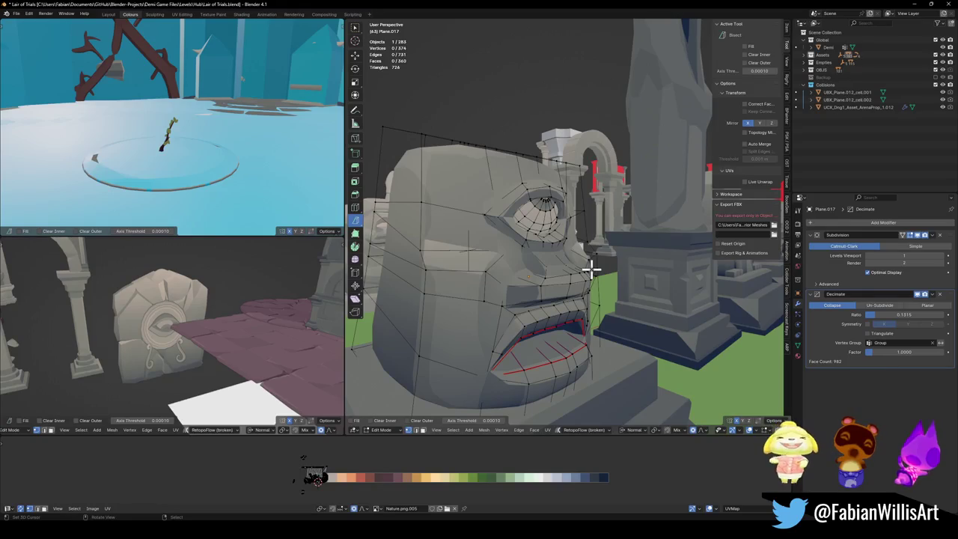
key(Tab)
mouse_move(594, 278)
middle_down()
mouse_move(580, 262)
mouse_move(526, 256)
middle_up()
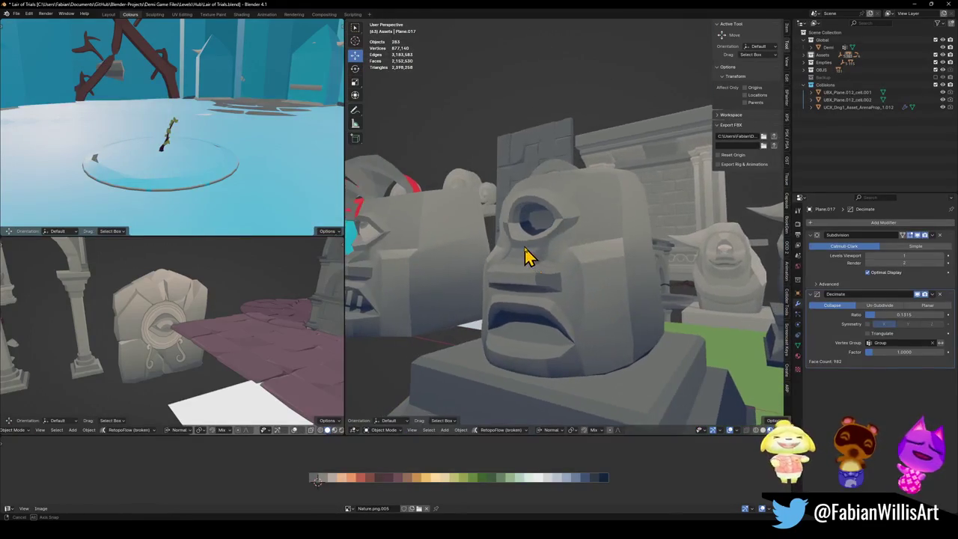